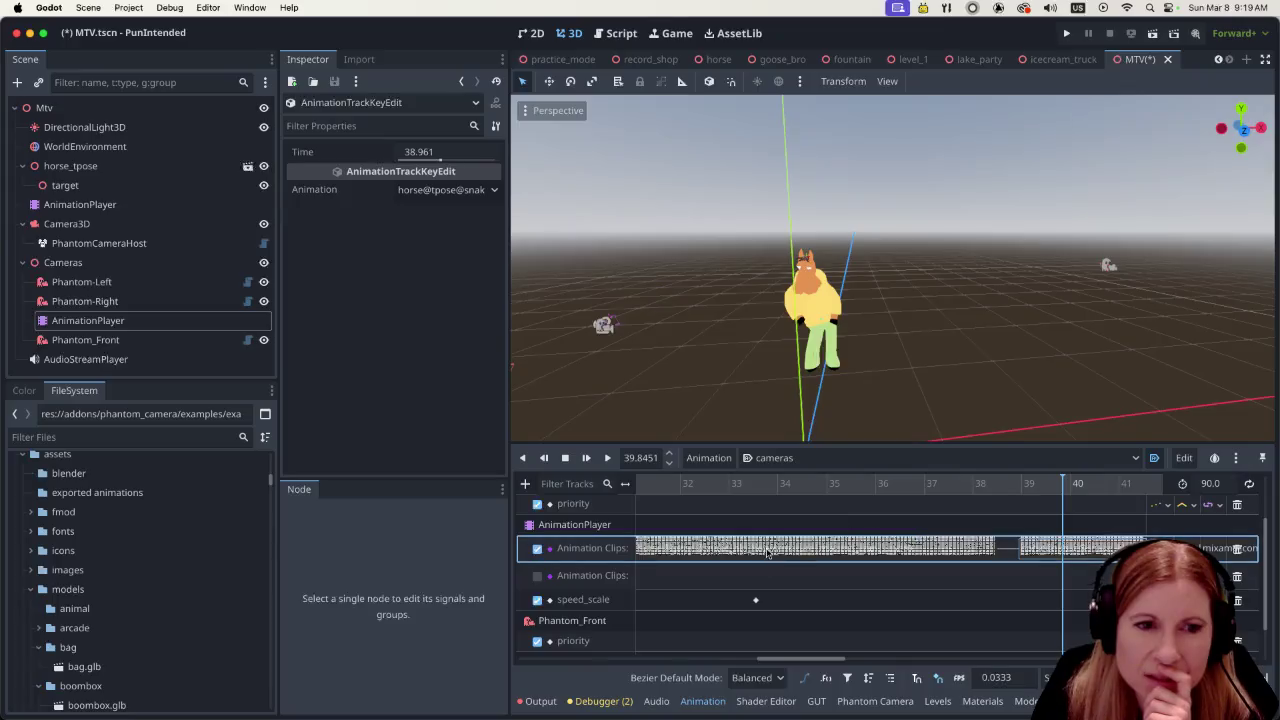
Inspect the first and second horse clips on the cameras Animation Clips track
{"action": "left_click", "coordinate": [926, 548]}
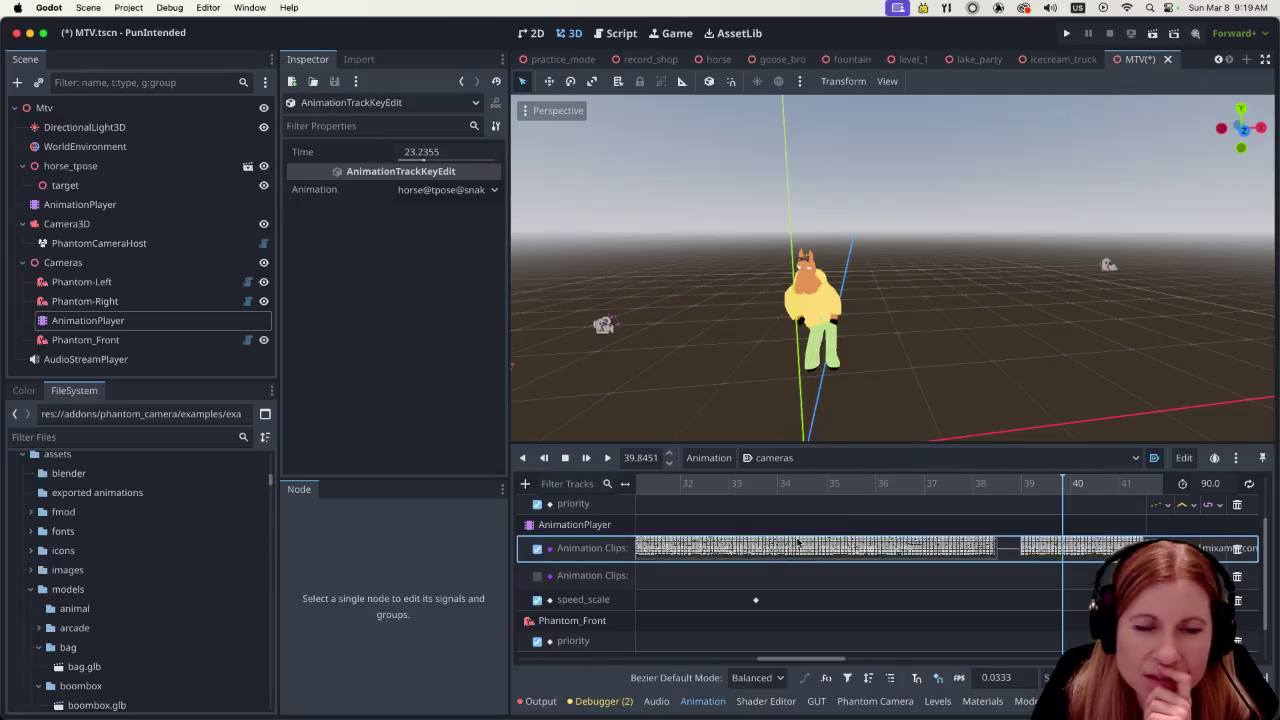
{"action": "right_click", "coordinate": [928, 549]}
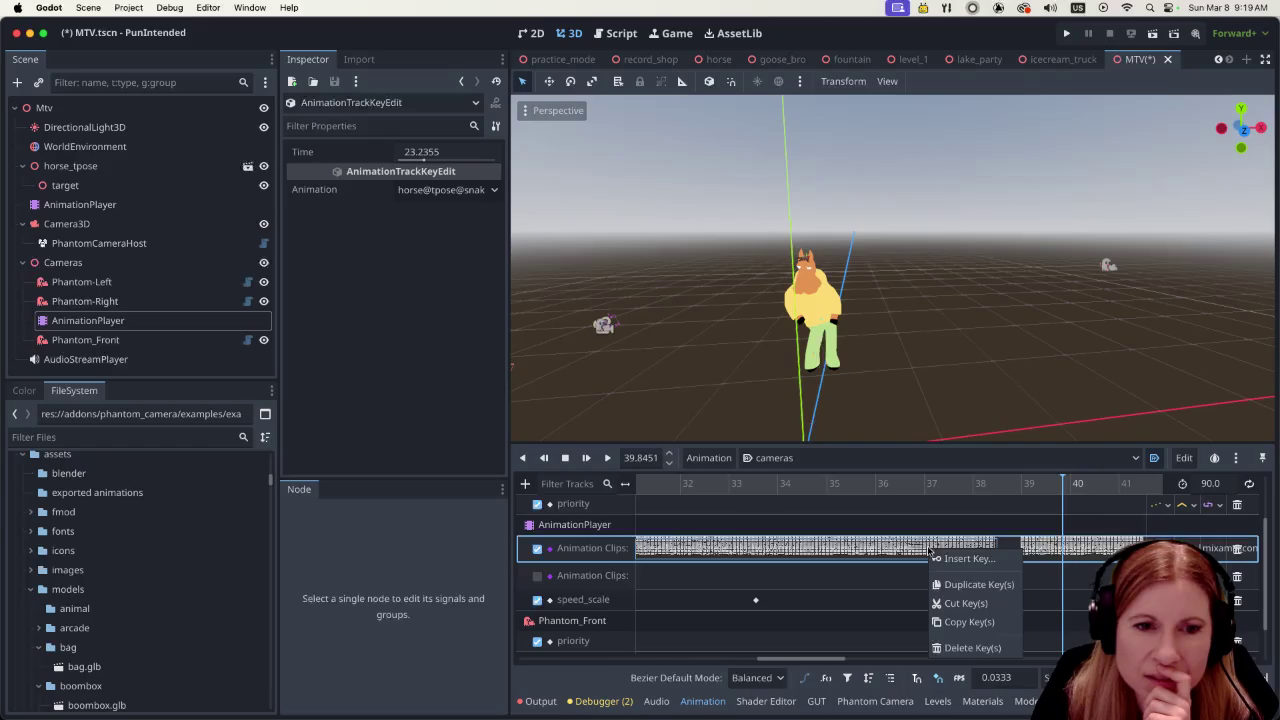
{"action": "left_click", "coordinate": [996, 548]}
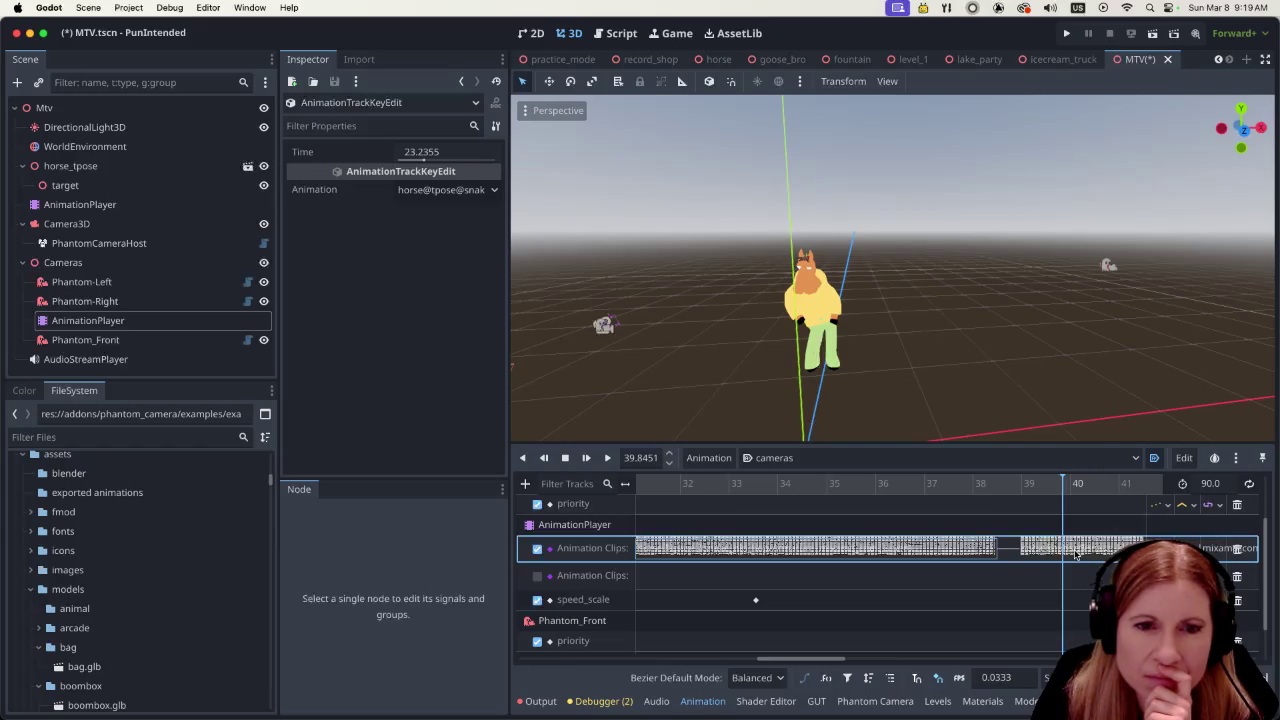
{"action": "left_click", "coordinate": [870, 516]}
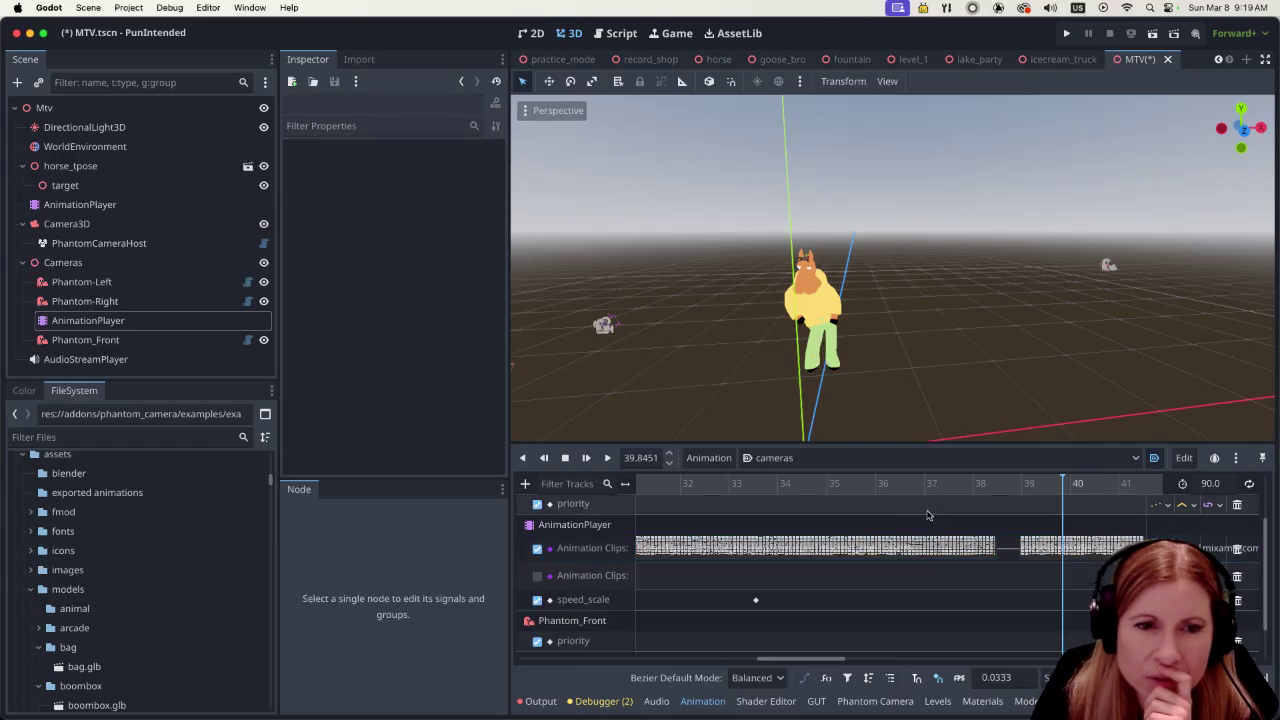
{"action": "left_click", "coordinate": [865, 547]}
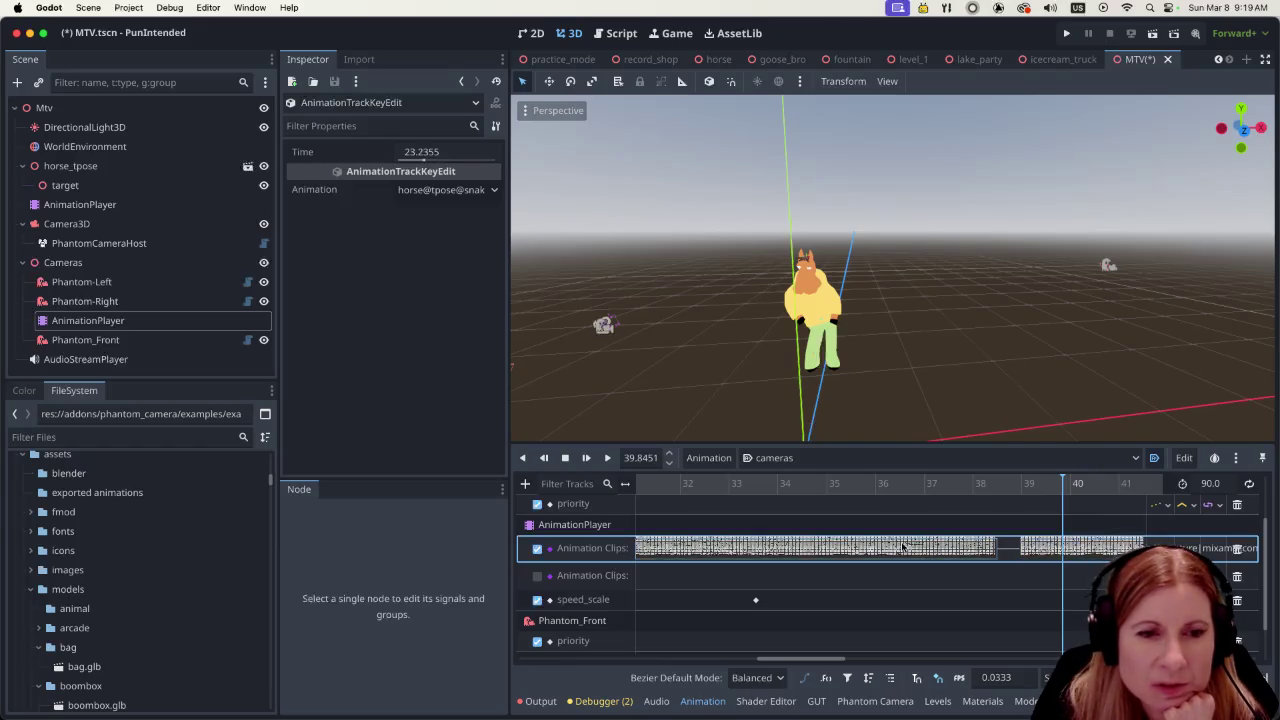
{"action": "left_click", "coordinate": [1051, 548]}
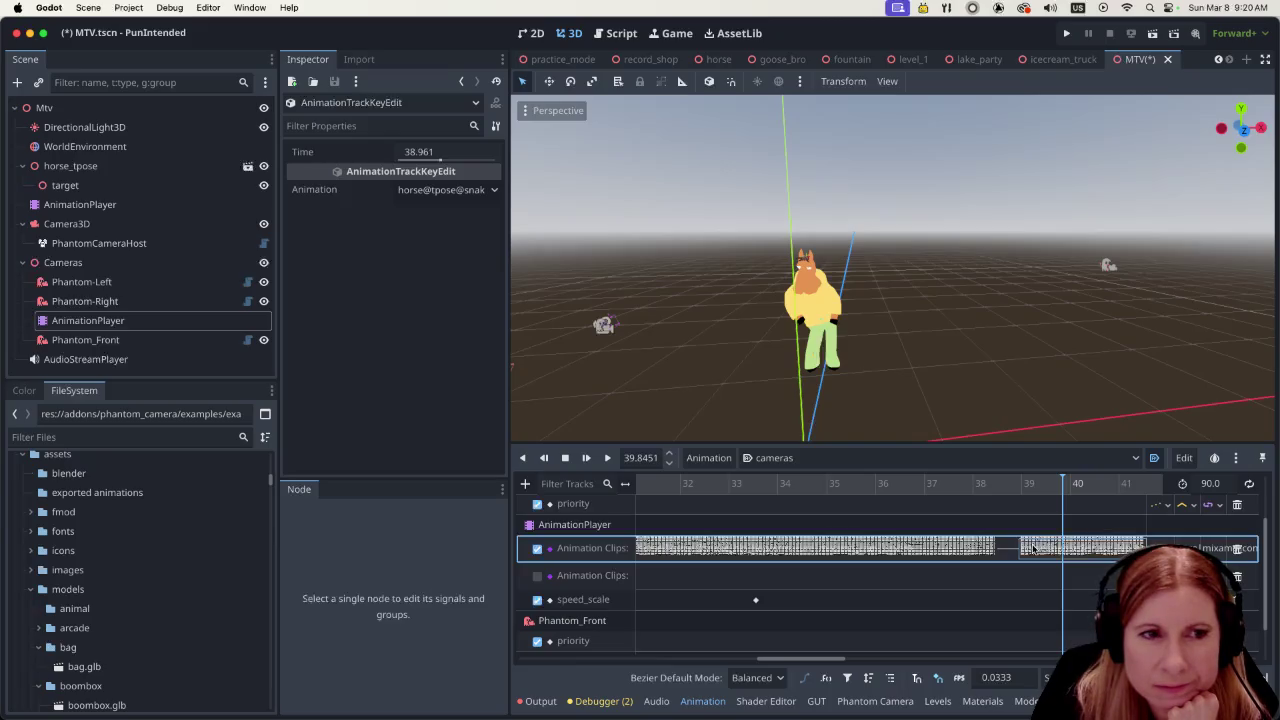
Slide the second clip left to close the gap and preview the transition from about 32 s
{"action": "mouse_move", "coordinate": [1033, 548]}
{"action": "left_mouse_down"}
{"action": "mouse_move", "coordinate": [720, 545]}
{"action": "mouse_move", "coordinate": [804, 541]}
{"action": "left_mouse_up"}
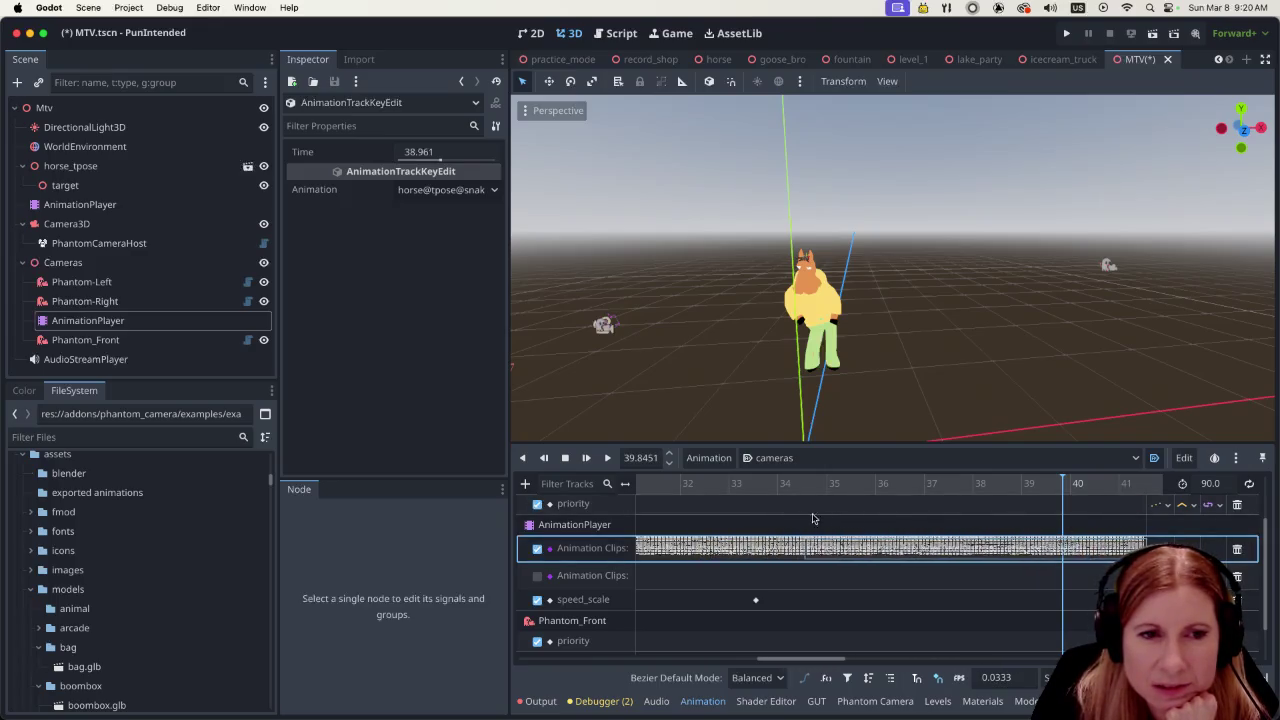
{"action": "left_click", "coordinate": [697, 486]}
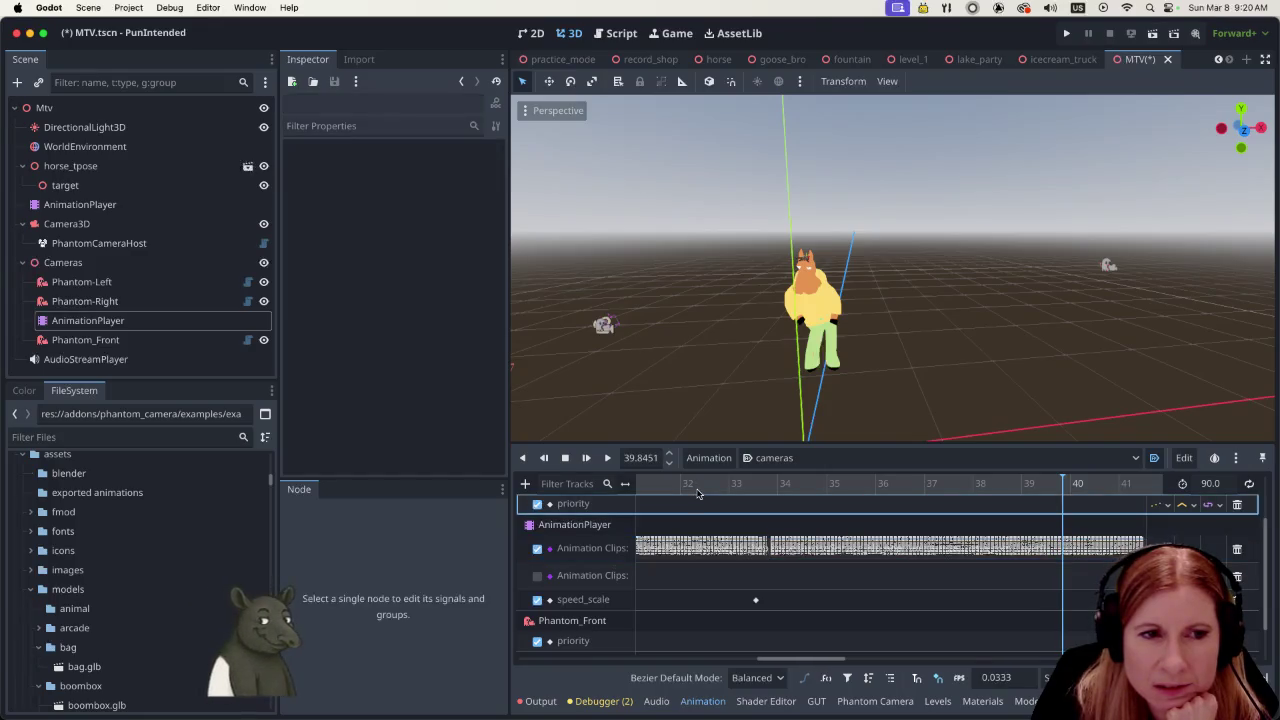
{"action": "left_click", "coordinate": [606, 458]}
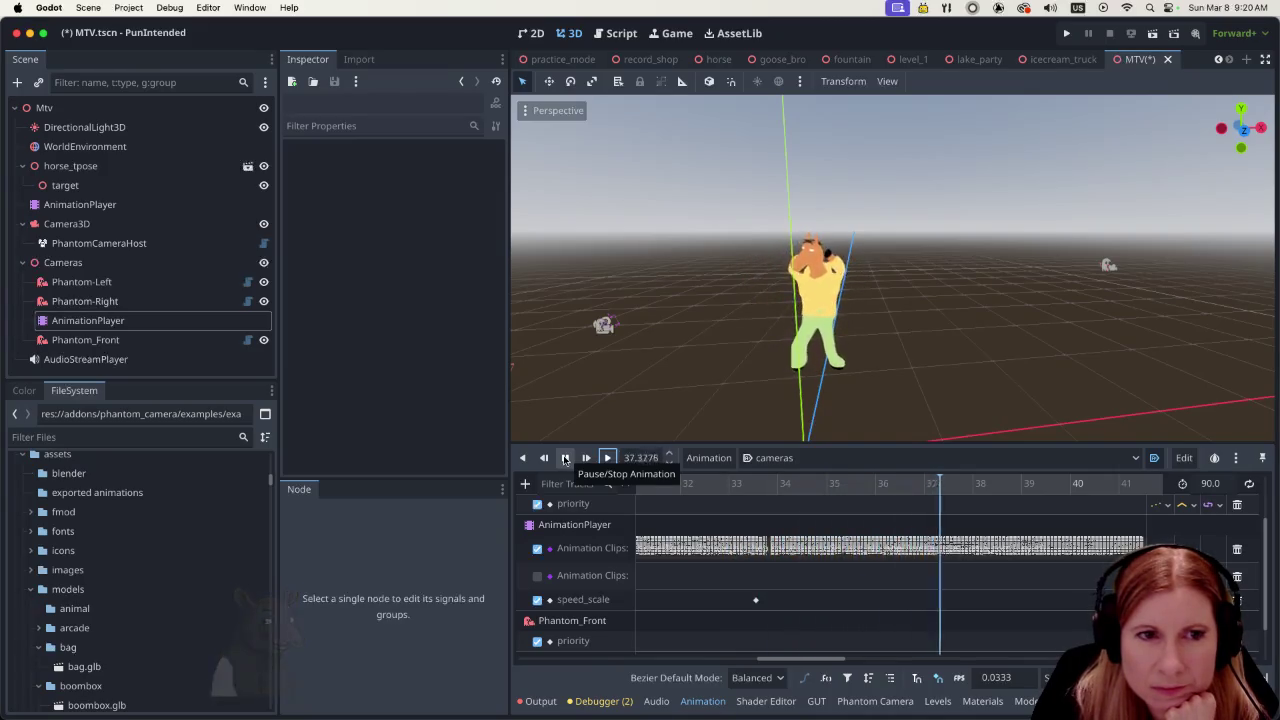
{"action": "left_click", "coordinate": [565, 458]}
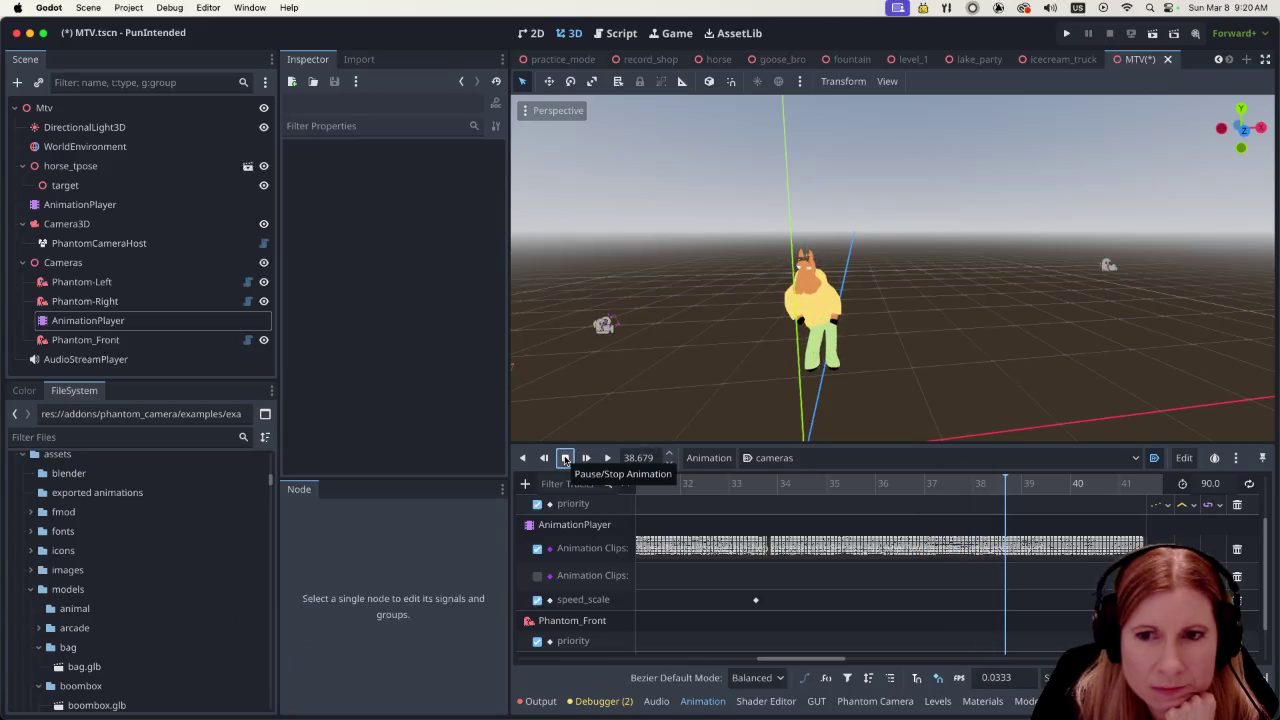
Move the second clip to about 38.7 s and replay the transition
{"action": "left_click", "coordinate": [800, 545]}
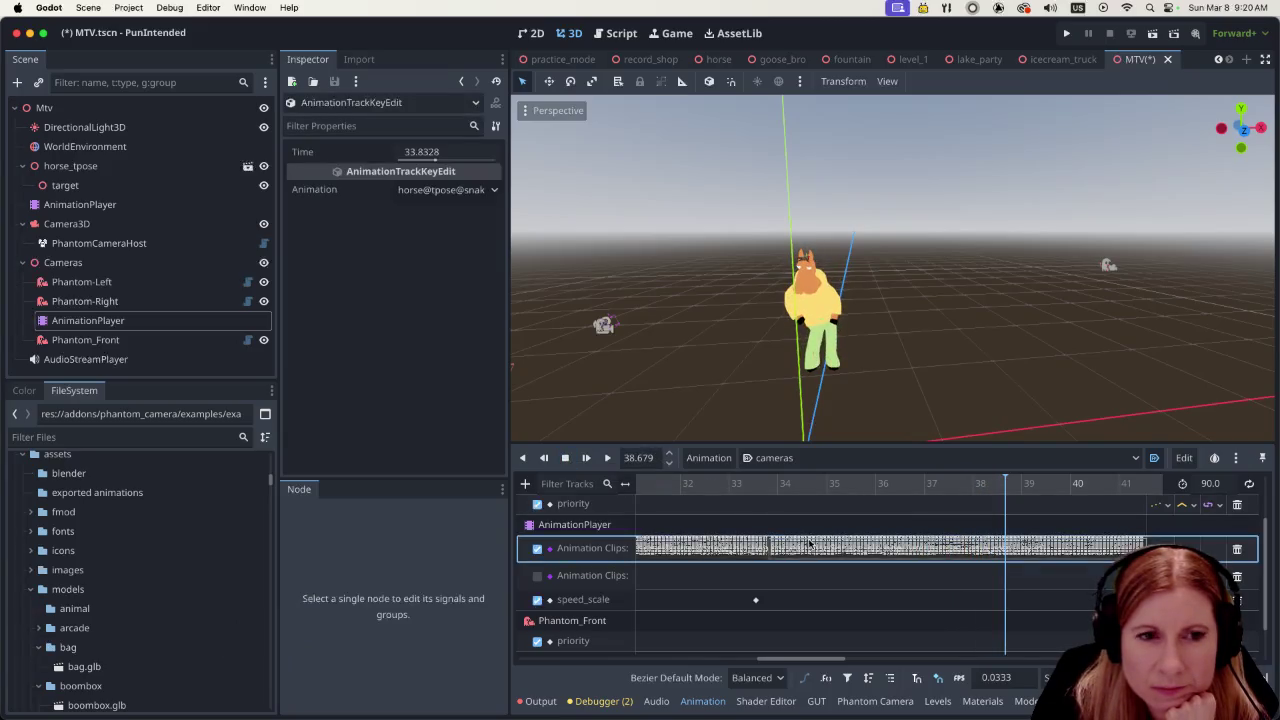
{"action": "mouse_move", "coordinate": [800, 545]}
{"action": "left_mouse_down"}
{"action": "mouse_move", "coordinate": [1050, 554]}
{"action": "mouse_move", "coordinate": [1033, 557]}
{"action": "left_mouse_up"}
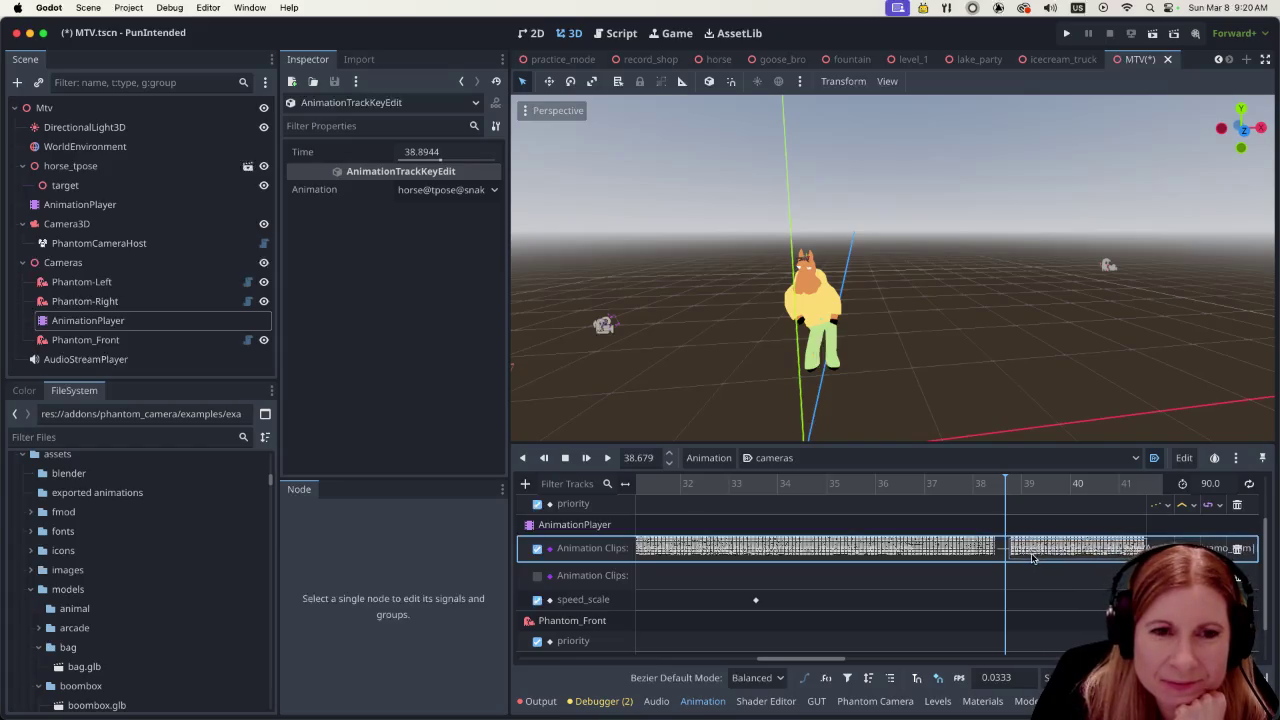
{"action": "left_click", "coordinate": [742, 500]}
{"action": "left_click", "coordinate": [688, 485]}
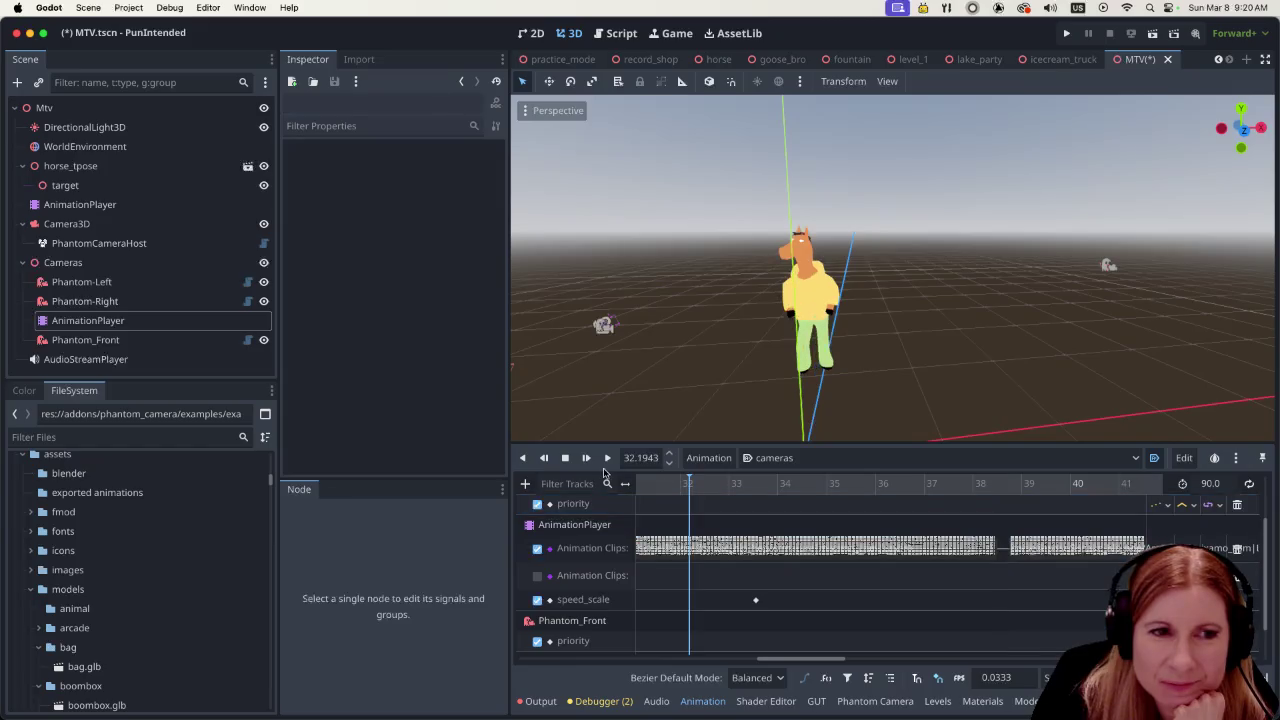
{"action": "left_click", "coordinate": [607, 458]}
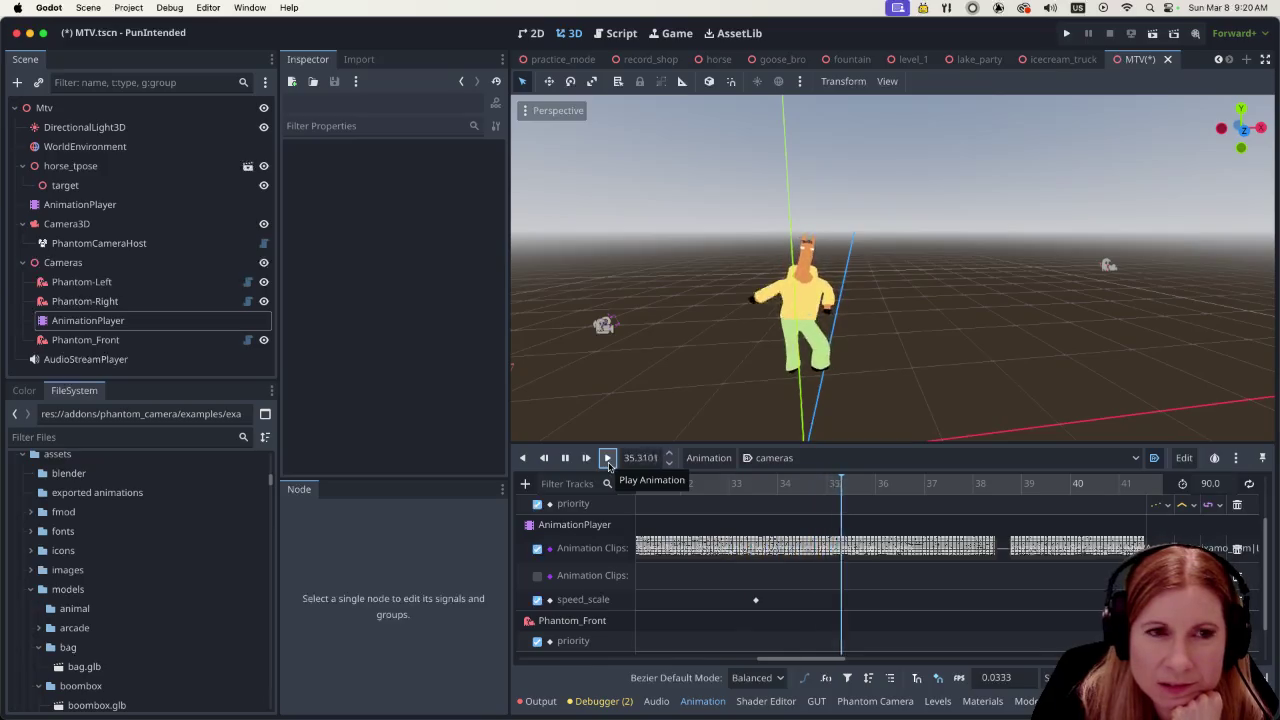
{"action": "left_click", "coordinate": [564, 458]}
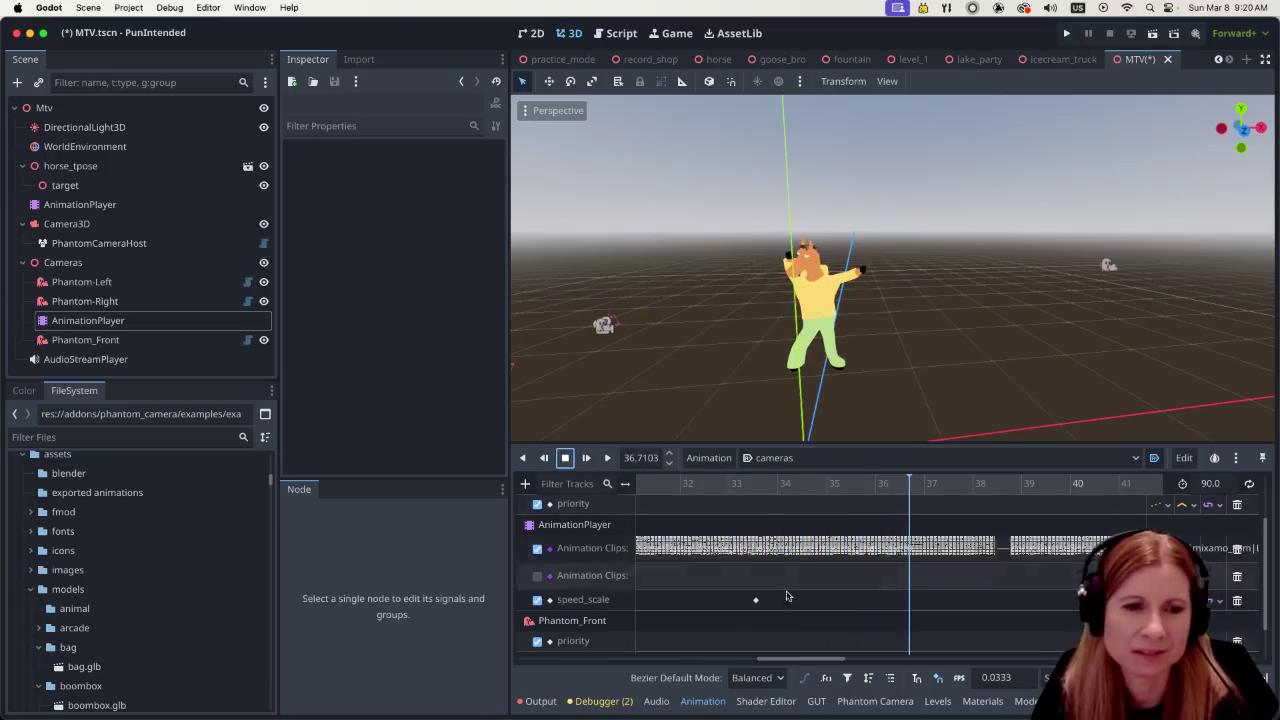
Replay from about 26 s to check the transition, then save the MTV scene
{"action": "left_click_drag", "start_coordinate": [815, 660], "coordinate": [761, 660]}
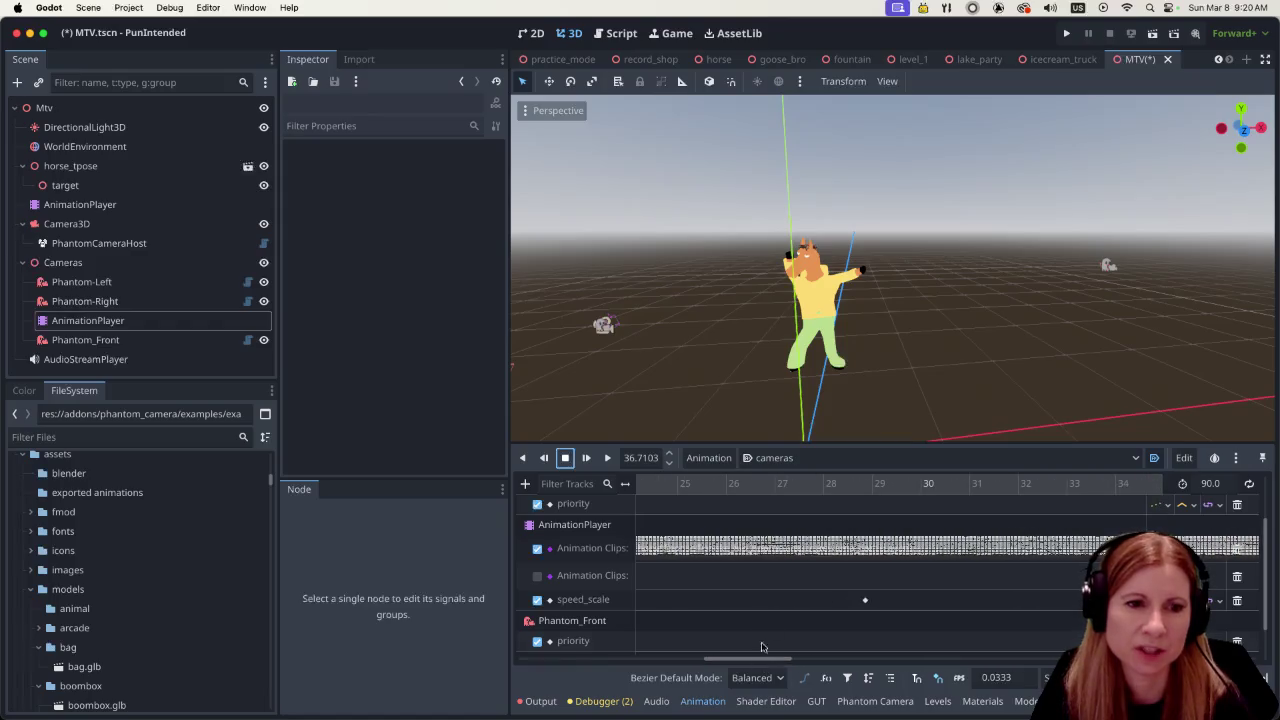
{"action": "left_click", "coordinate": [738, 484]}
{"action": "left_click", "coordinate": [607, 458]}
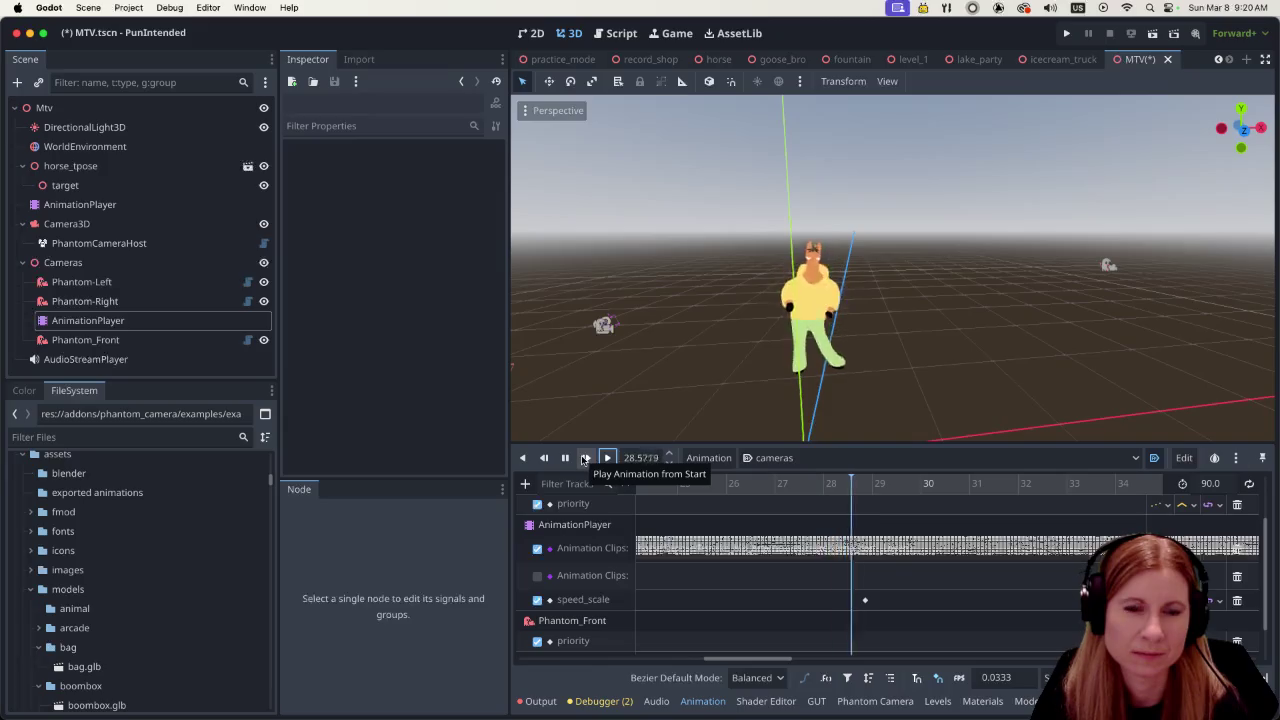
{"action": "left_click_drag", "start_coordinate": [748, 660], "coordinate": [688, 660]}
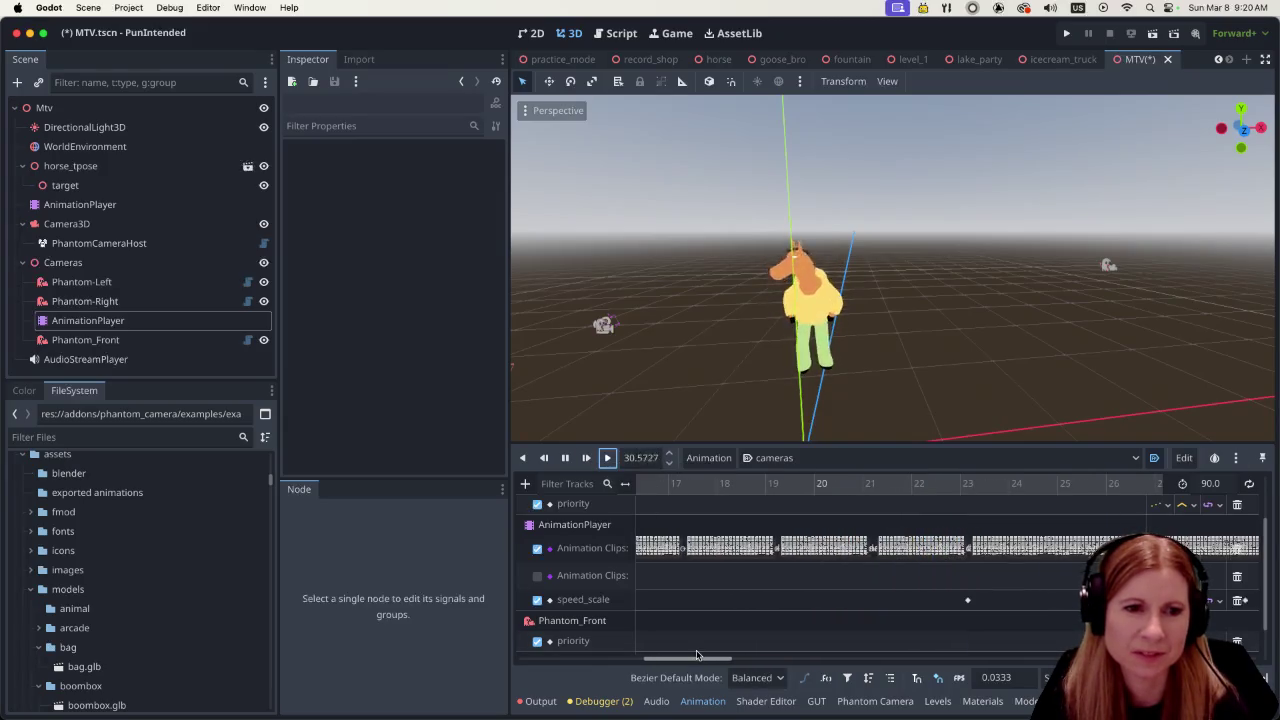
{"action": "left_click", "coordinate": [564, 458]}
{"action": "left_click", "coordinate": [690, 486]}
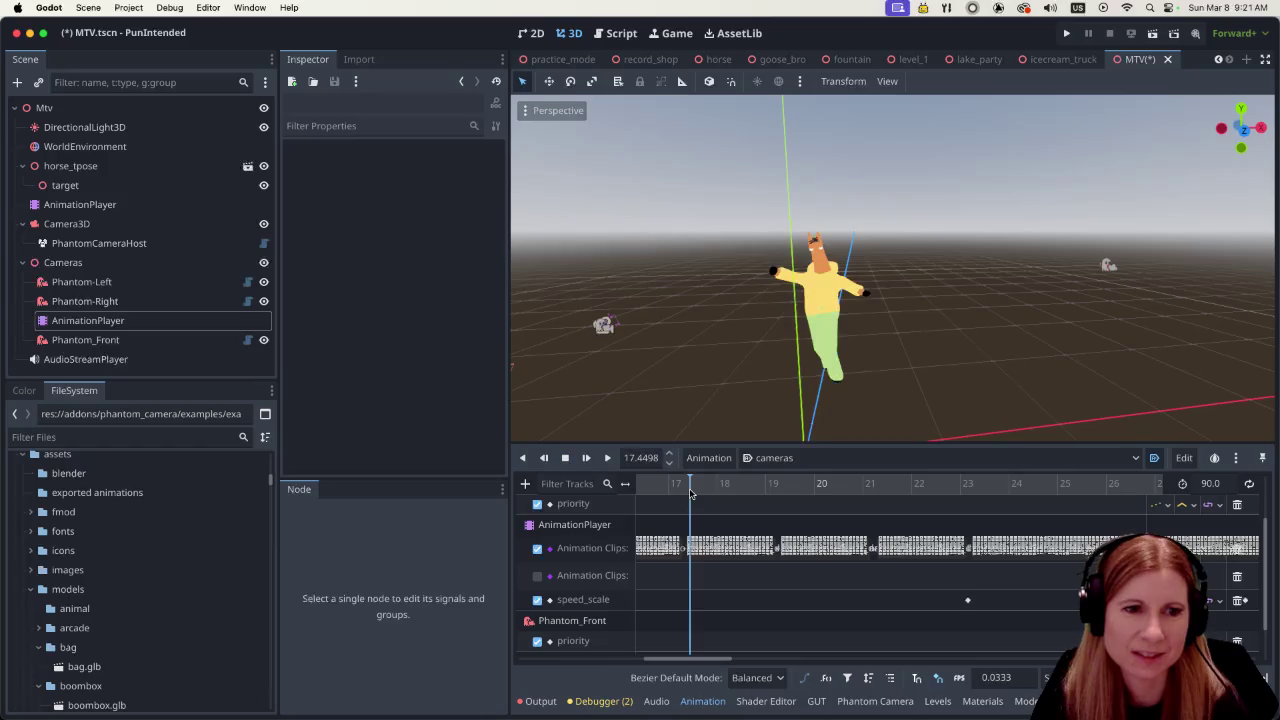
{"action": "key", "text": "ctrl+s"}
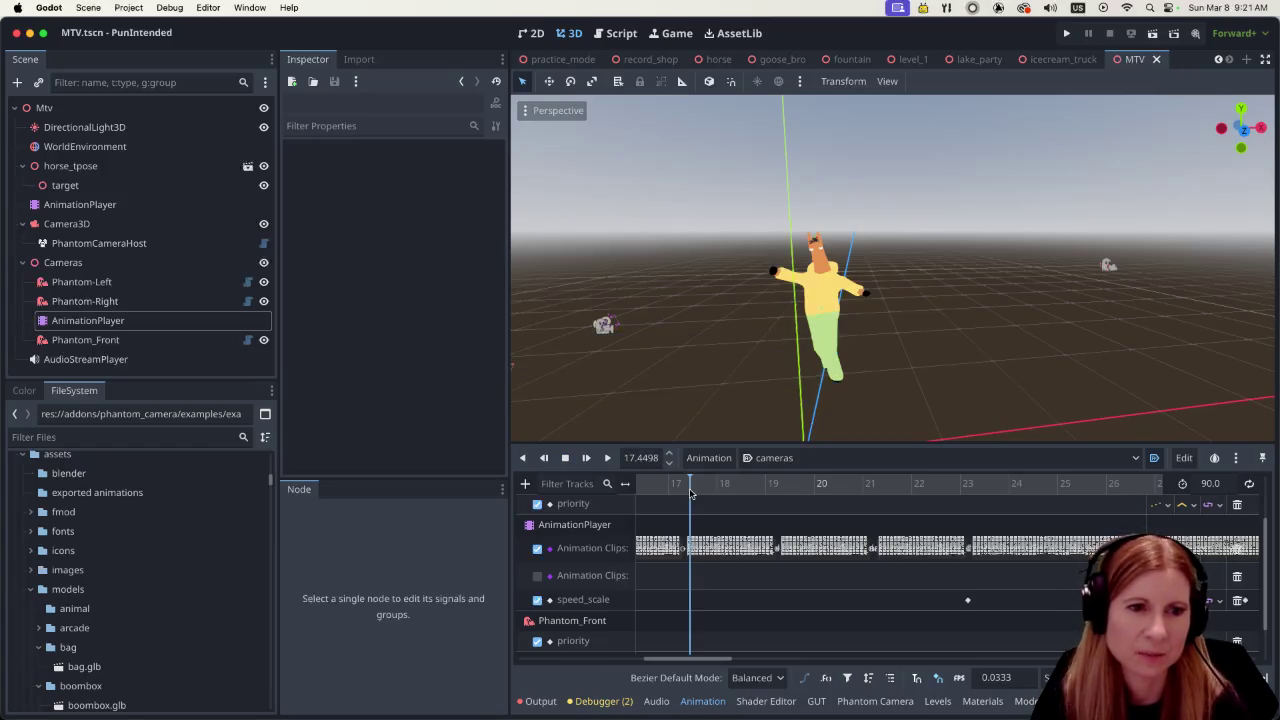
Preview from 17.4 s, then nudge the second clip earlier to about 38.56 s
{"action": "left_click", "coordinate": [608, 459]}
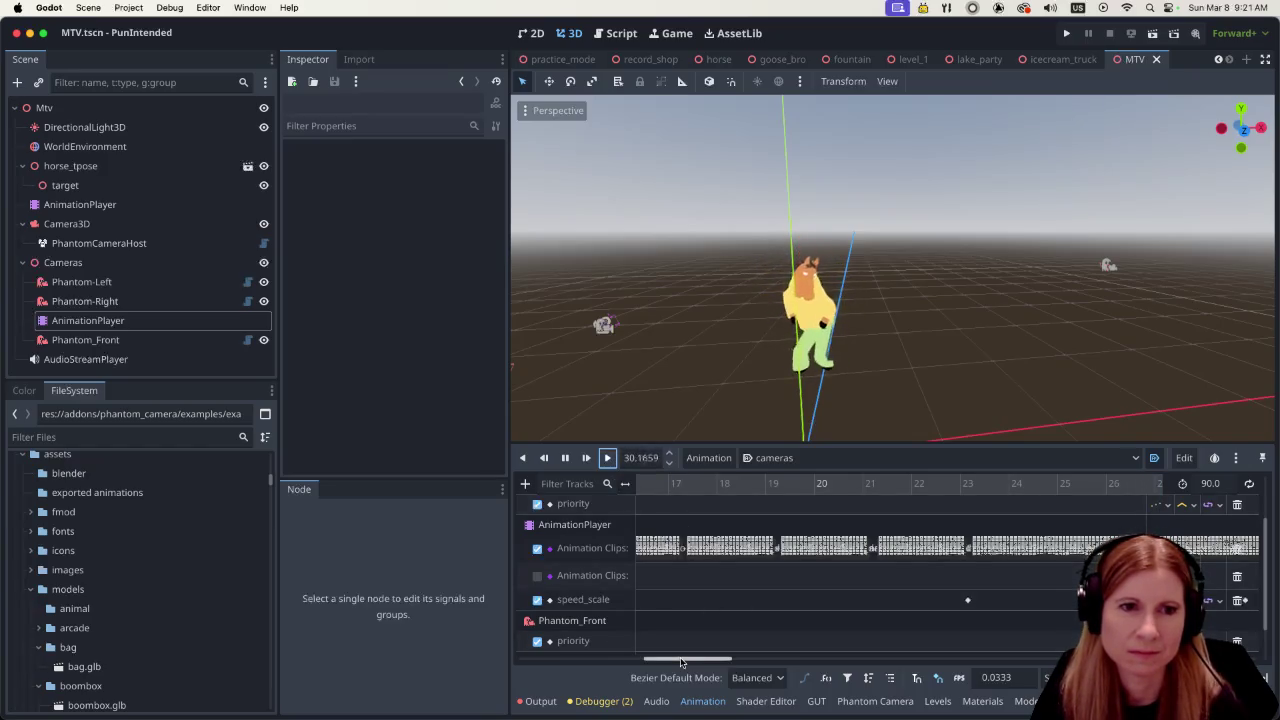
{"action": "left_click_drag", "start_coordinate": [681, 662], "coordinate": [821, 690]}
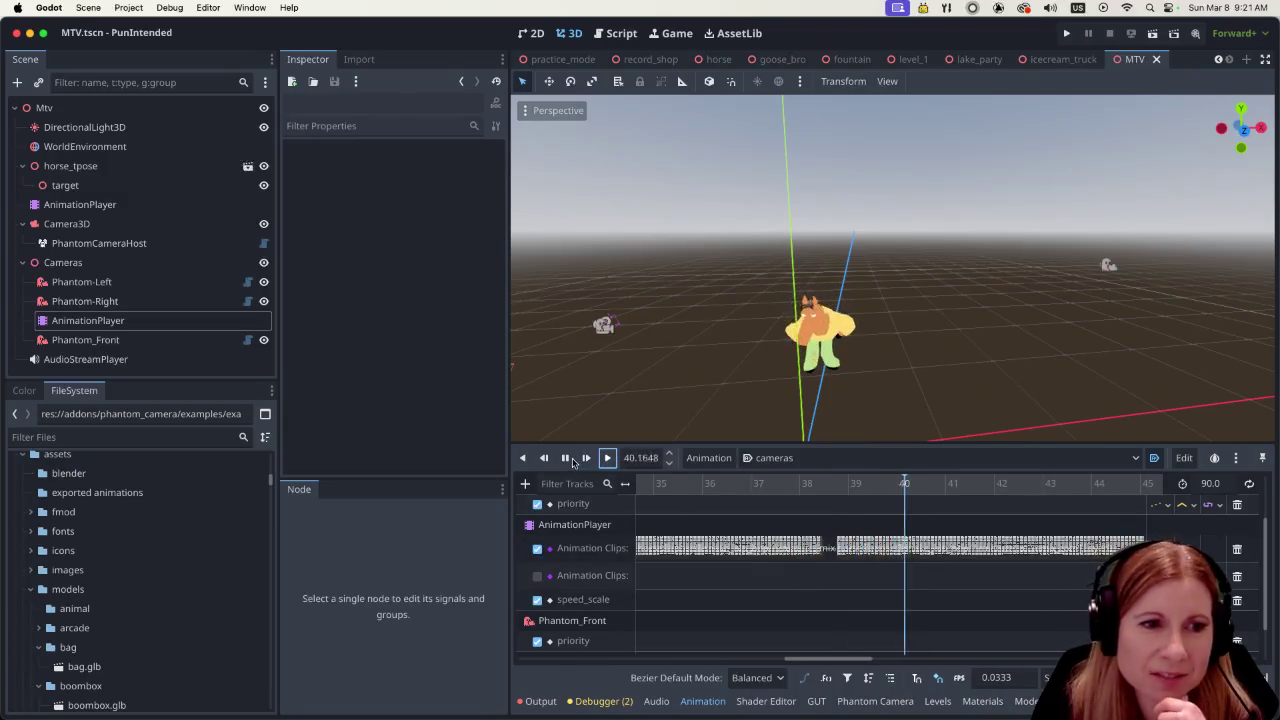
{"action": "left_click", "coordinate": [565, 458]}
{"action": "mouse_move", "coordinate": [909, 550]}
{"action": "left_mouse_down"}
{"action": "mouse_move", "coordinate": [888, 562]}
{"action": "mouse_move", "coordinate": [860, 556]}
{"action": "mouse_move", "coordinate": [870, 541]}
{"action": "mouse_move", "coordinate": [855, 540]}
{"action": "left_mouse_up"}
{"action": "left_click", "coordinate": [740, 485]}
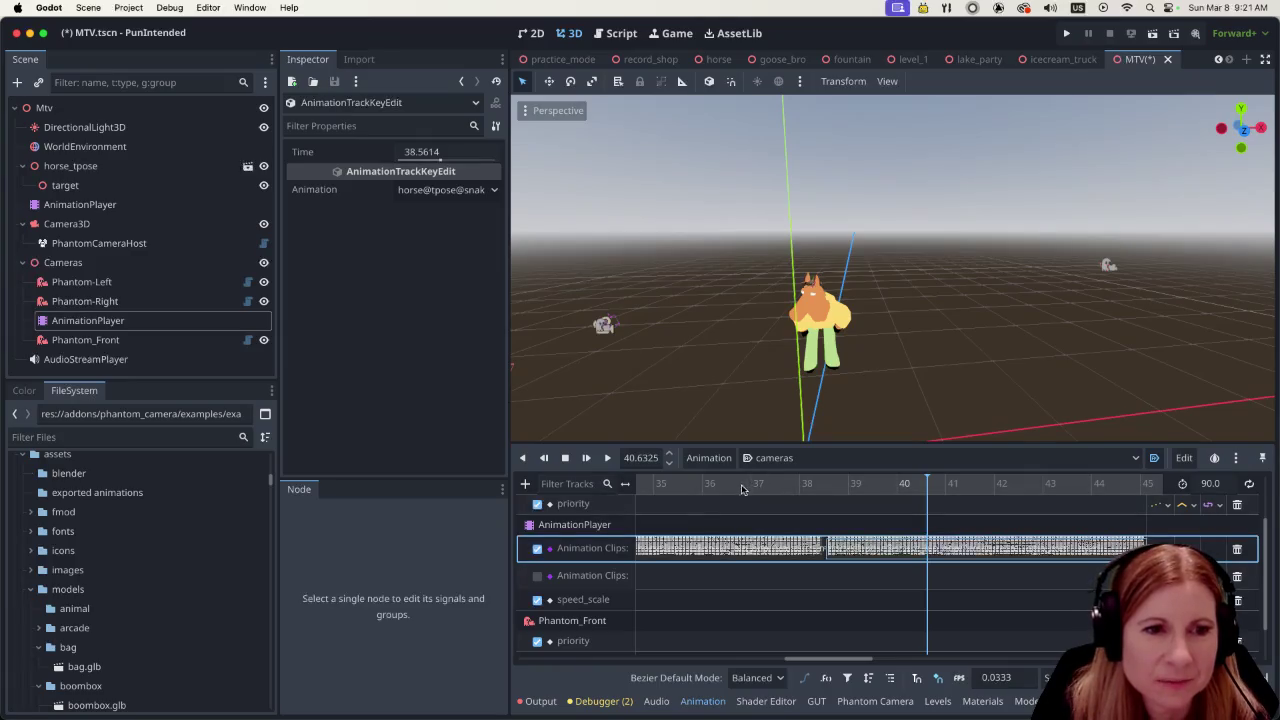
Preview the transition up to about 43.7 s and delete the second clip key
{"action": "left_click", "coordinate": [608, 458]}
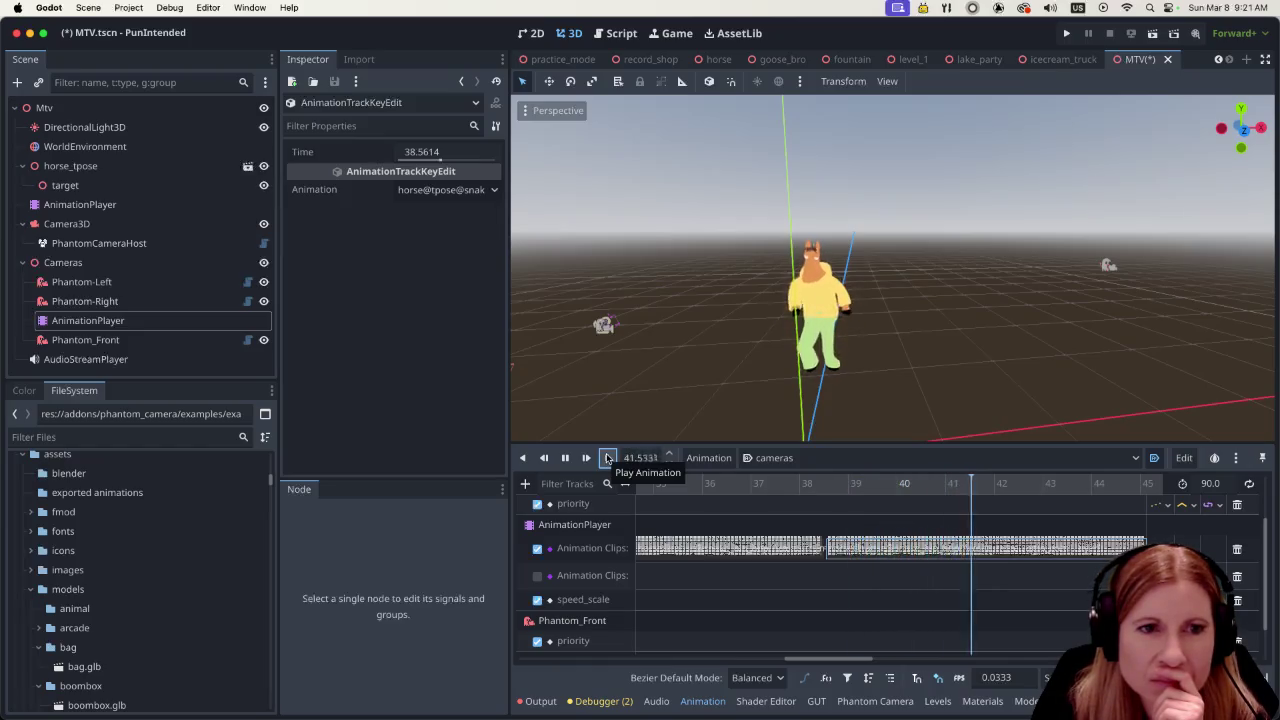
{"action": "left_click", "coordinate": [565, 458]}
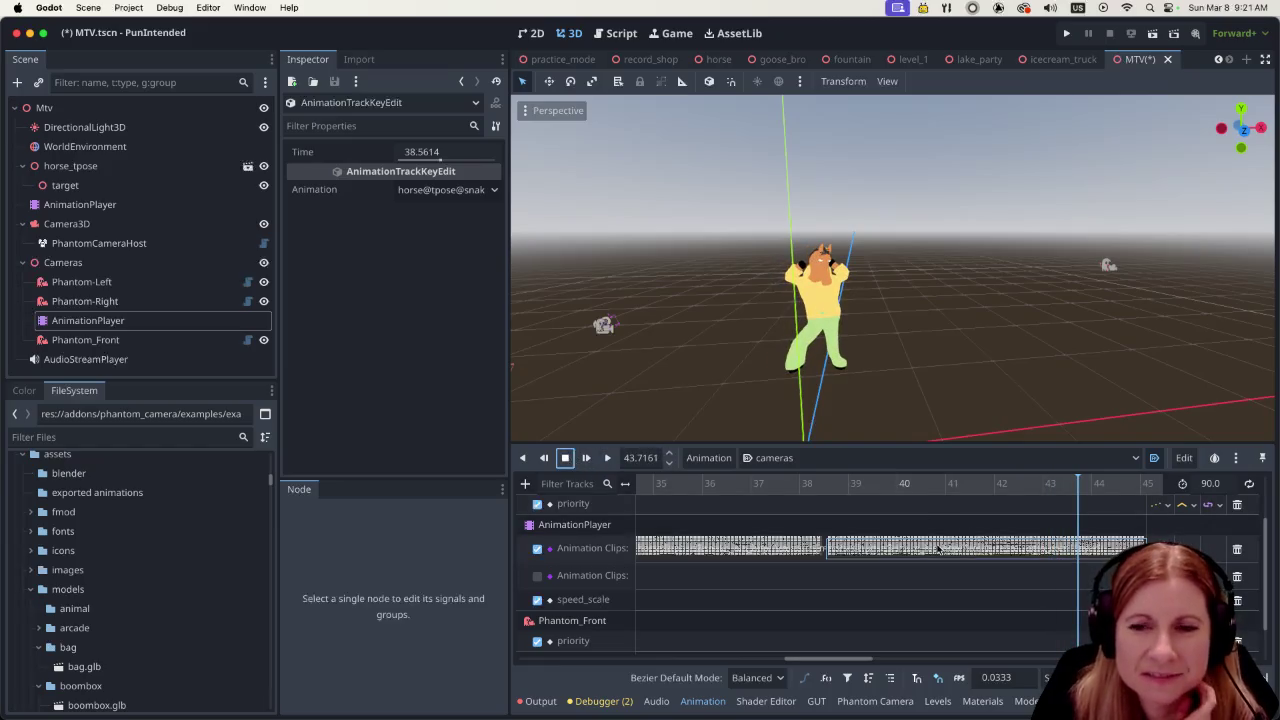
{"action": "left_click", "coordinate": [933, 555]}
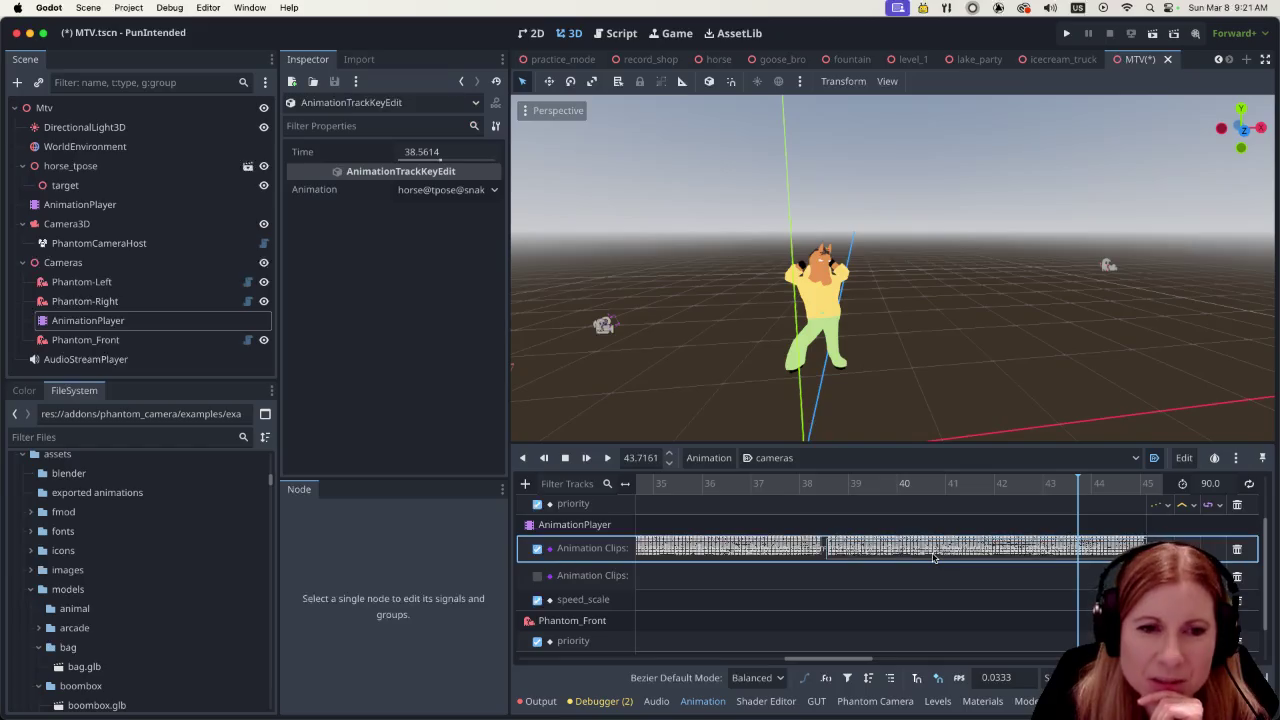
{"action": "left_click", "coordinate": [851, 575]}
{"action": "left_click", "coordinate": [871, 551]}
{"action": "right_click", "coordinate": [872, 551]}
{"action": "left_click", "coordinate": [890, 644]}
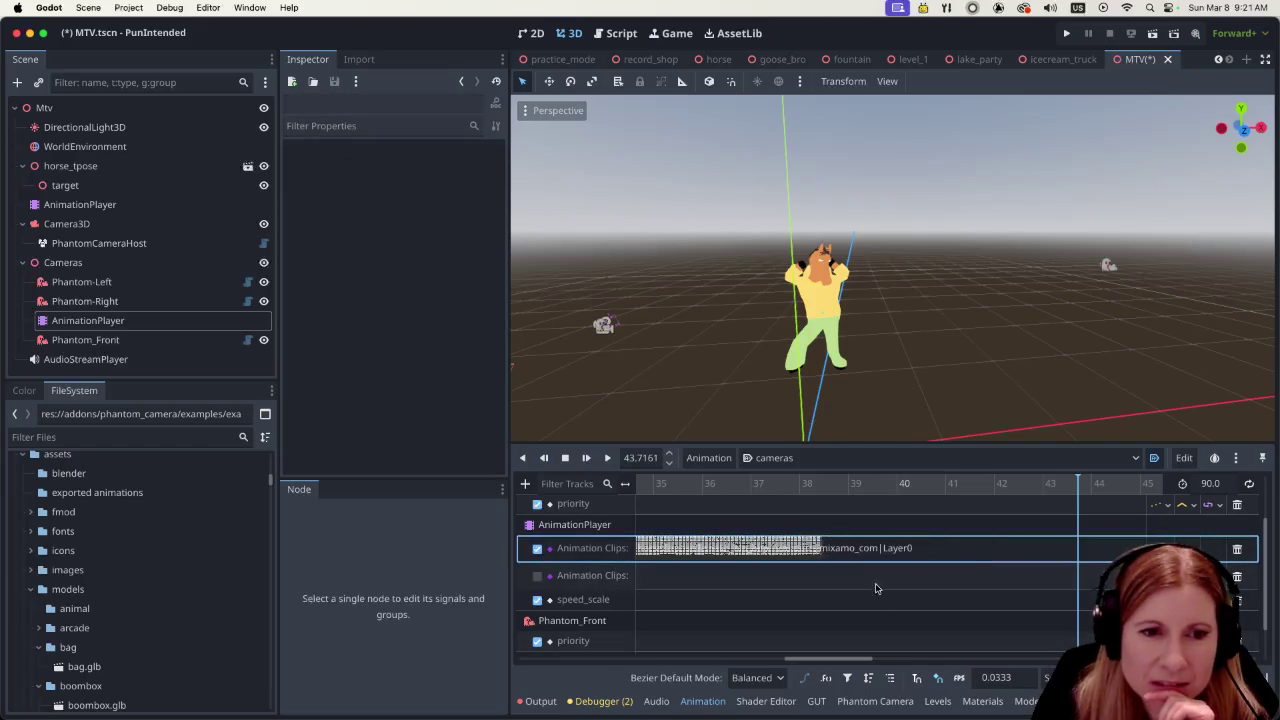
Insert a new clip key on the Animation Clips track at about 38.53 s
{"action": "left_click", "coordinate": [873, 558]}
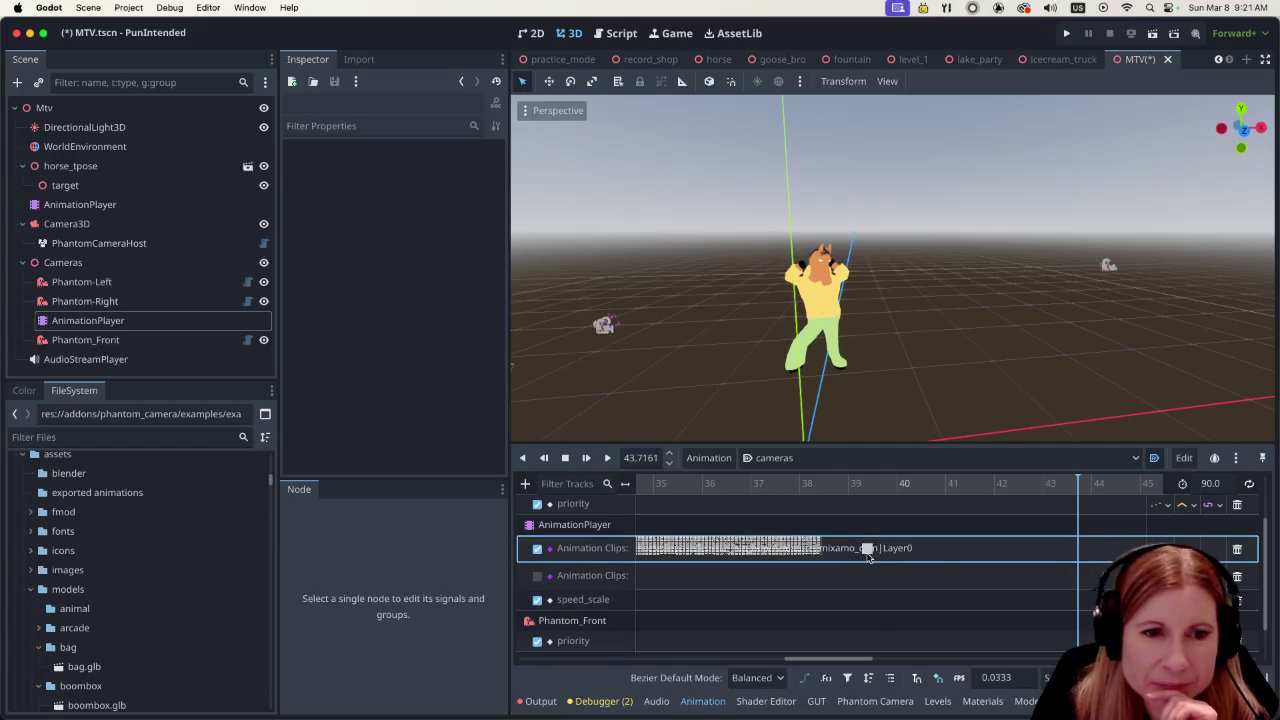
{"action": "left_click_drag", "start_coordinate": [830, 559], "coordinate": [830, 559]}
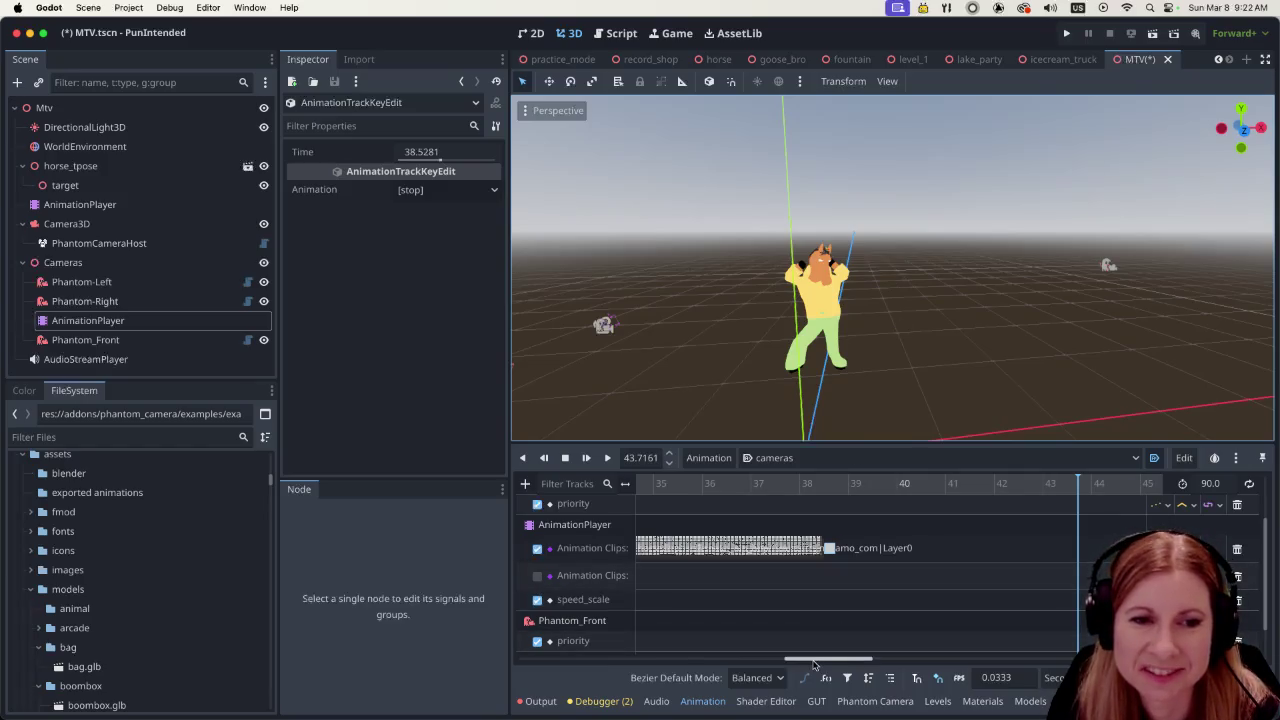
{"action": "left_click_drag", "start_coordinate": [816, 663], "coordinate": [821, 657]}
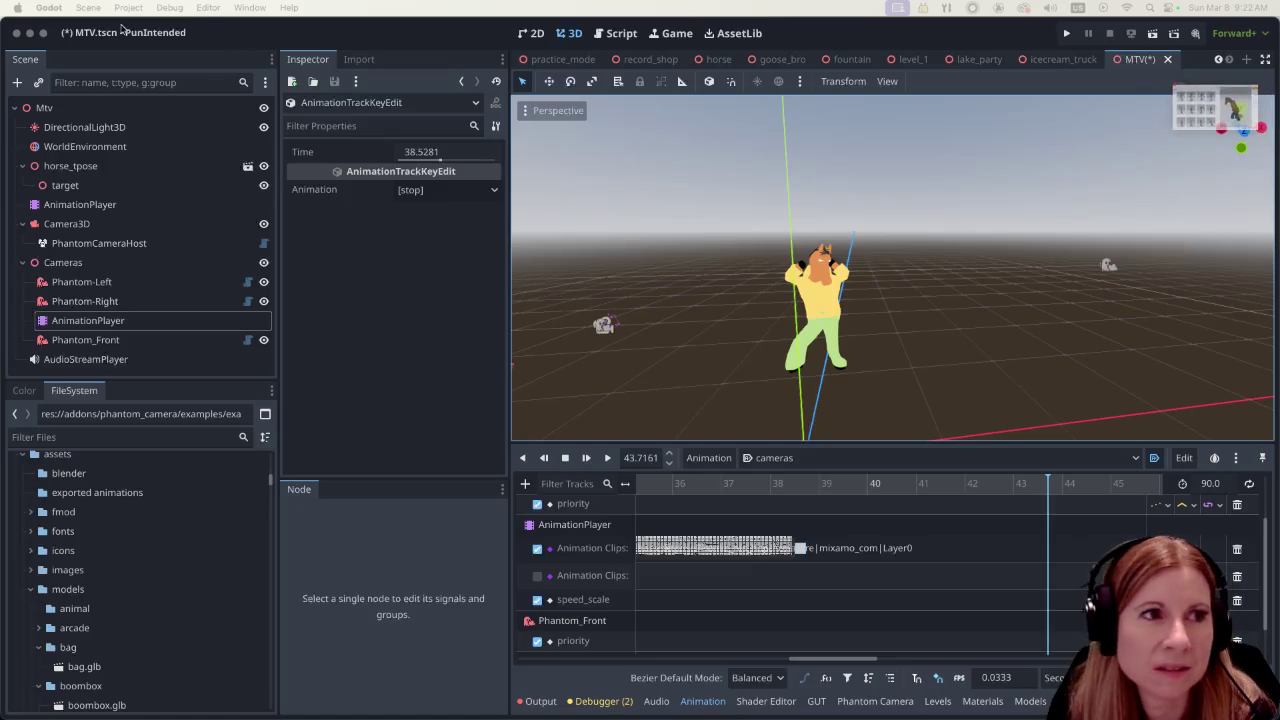
In Mixamo, download Slide Hip Hop Dance as FBX for Unity, without skin, at 60 fps
{"action": "key", "text": "super+Tab"}
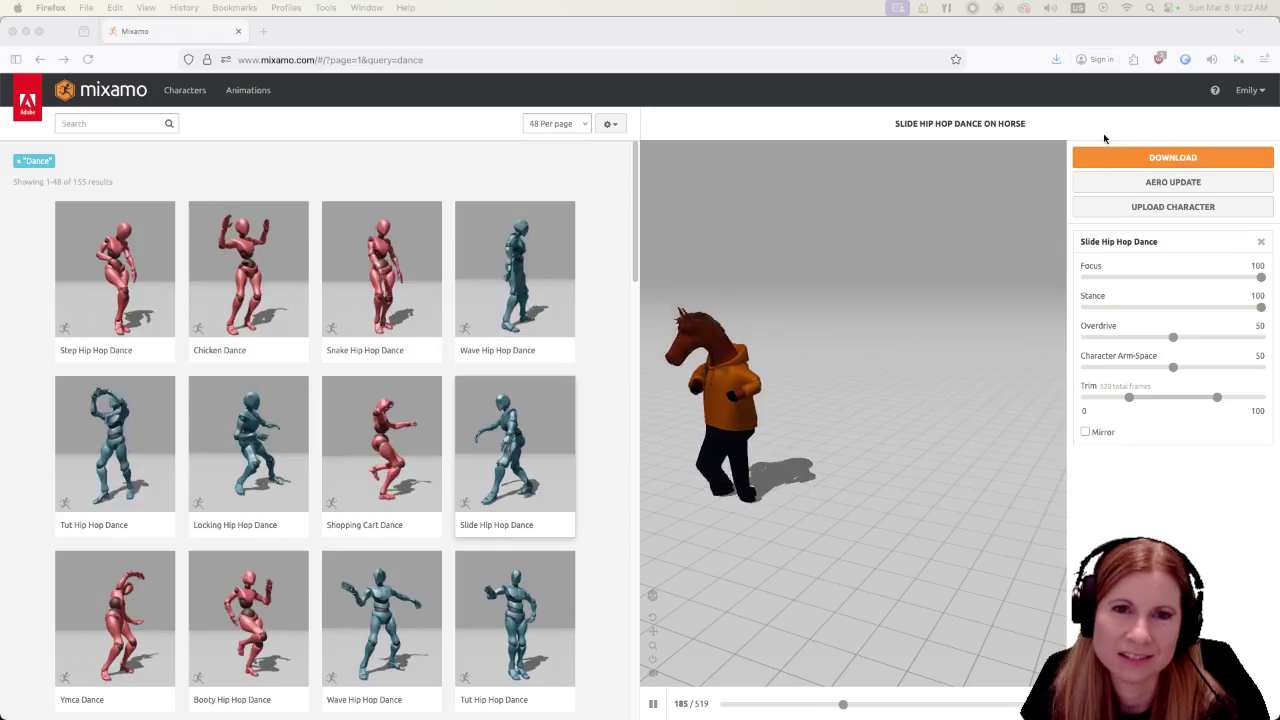
{"action": "left_click", "coordinate": [1181, 158]}
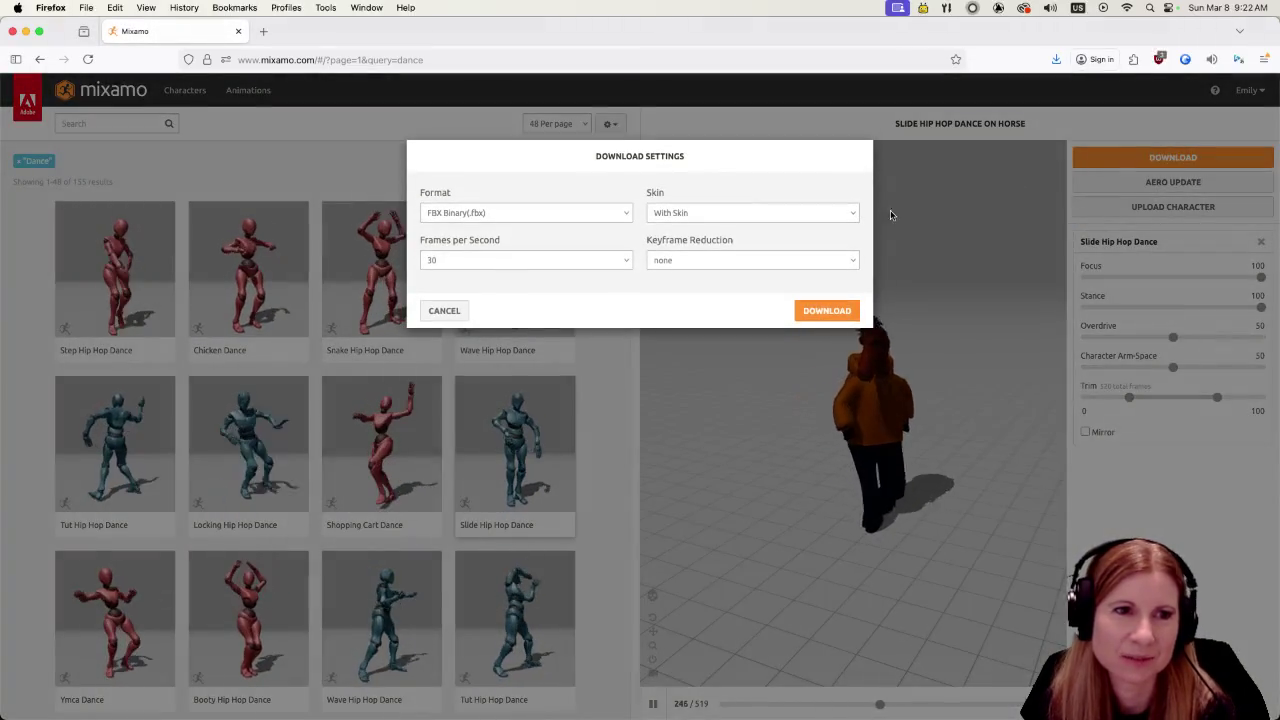
{"action": "left_click", "coordinate": [760, 208]}
{"action": "left_click", "coordinate": [712, 224]}
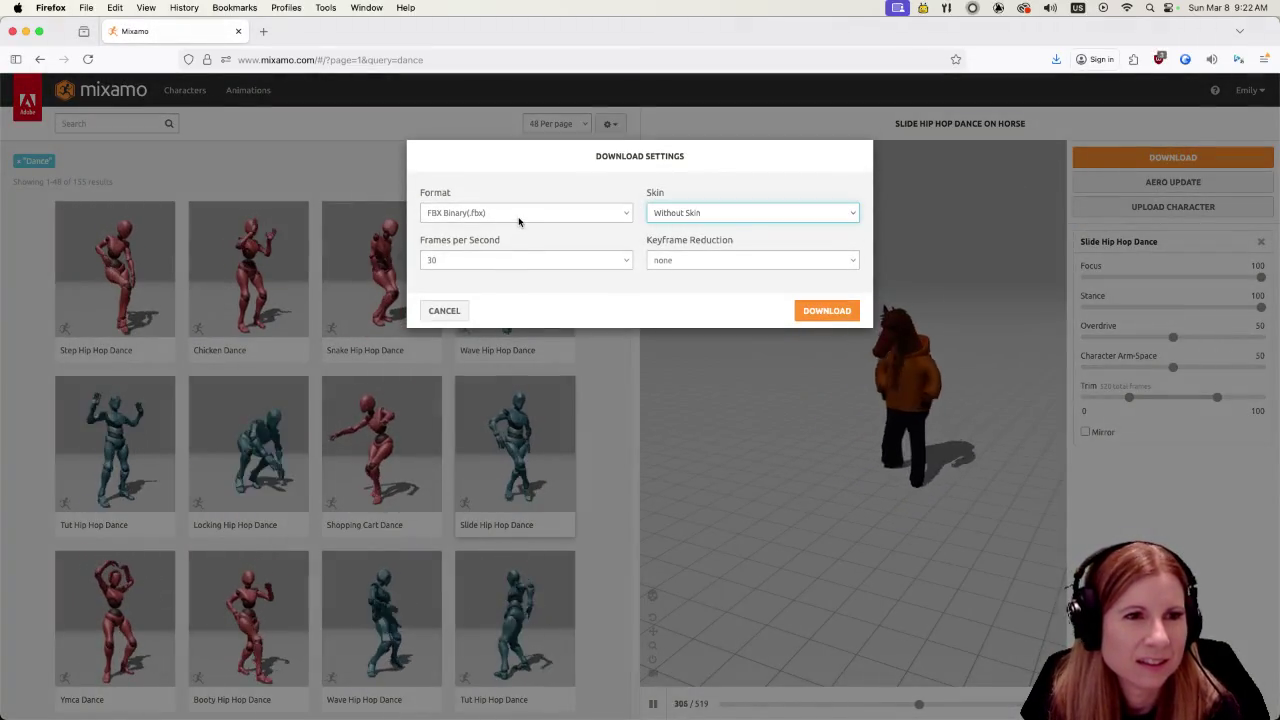
{"action": "left_click", "coordinate": [520, 214]}
{"action": "left_click", "coordinate": [525, 243]}
{"action": "left_click", "coordinate": [511, 256]}
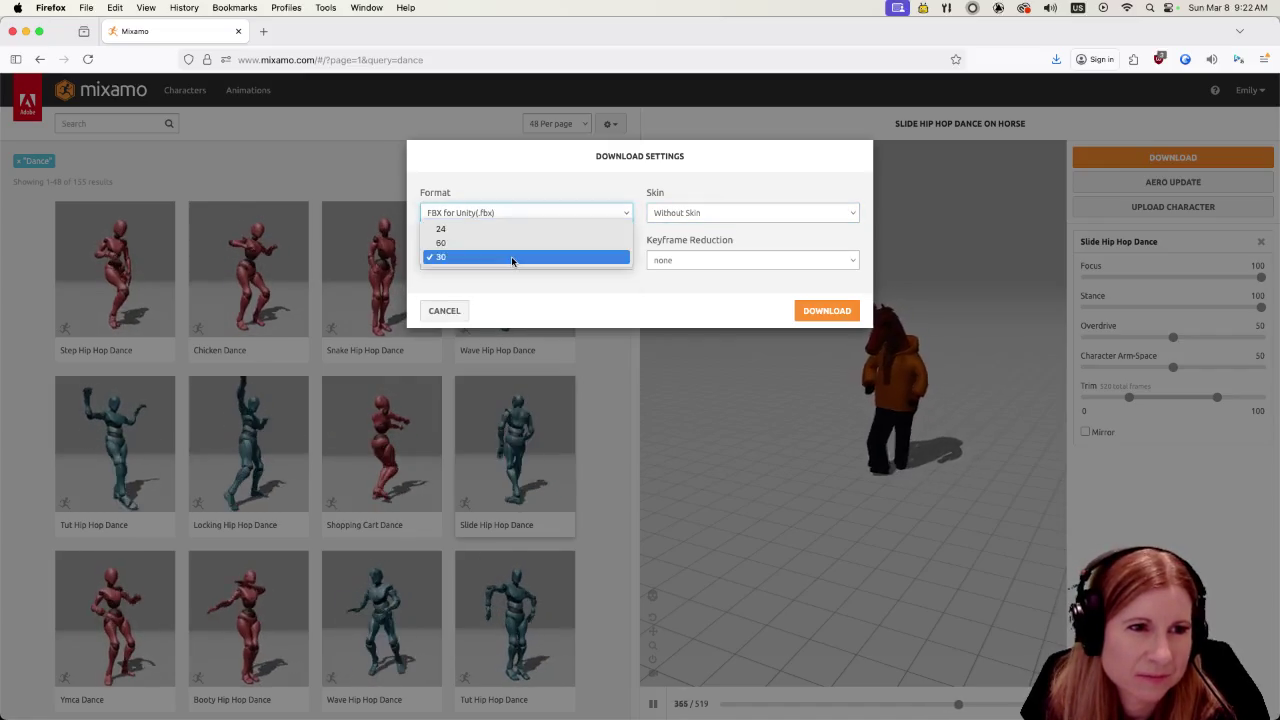
{"action": "left_click", "coordinate": [558, 247]}
{"action": "left_click", "coordinate": [826, 312]}
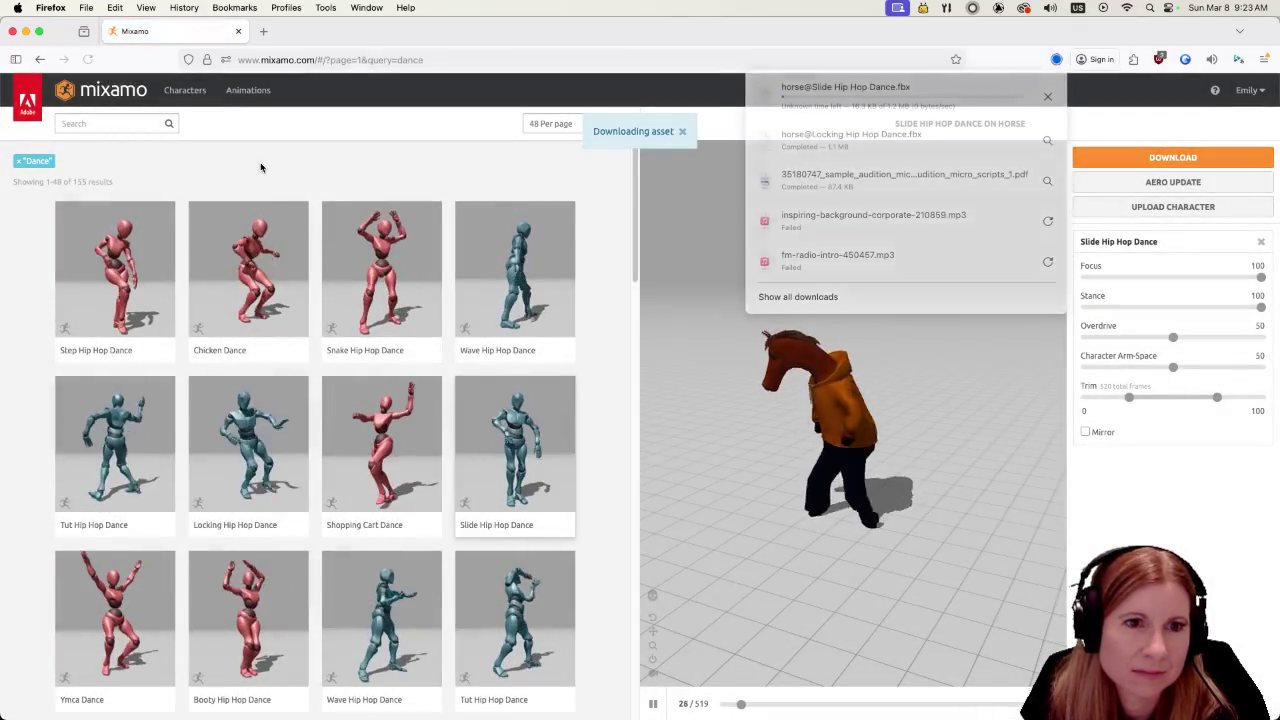
Preview Locking Hip Hop Dance, then preview and download Booty Hip Hop Dance
{"action": "scroll", "coordinate": [428, 455], "scroll_direction": "down", "scroll_amount": 2}
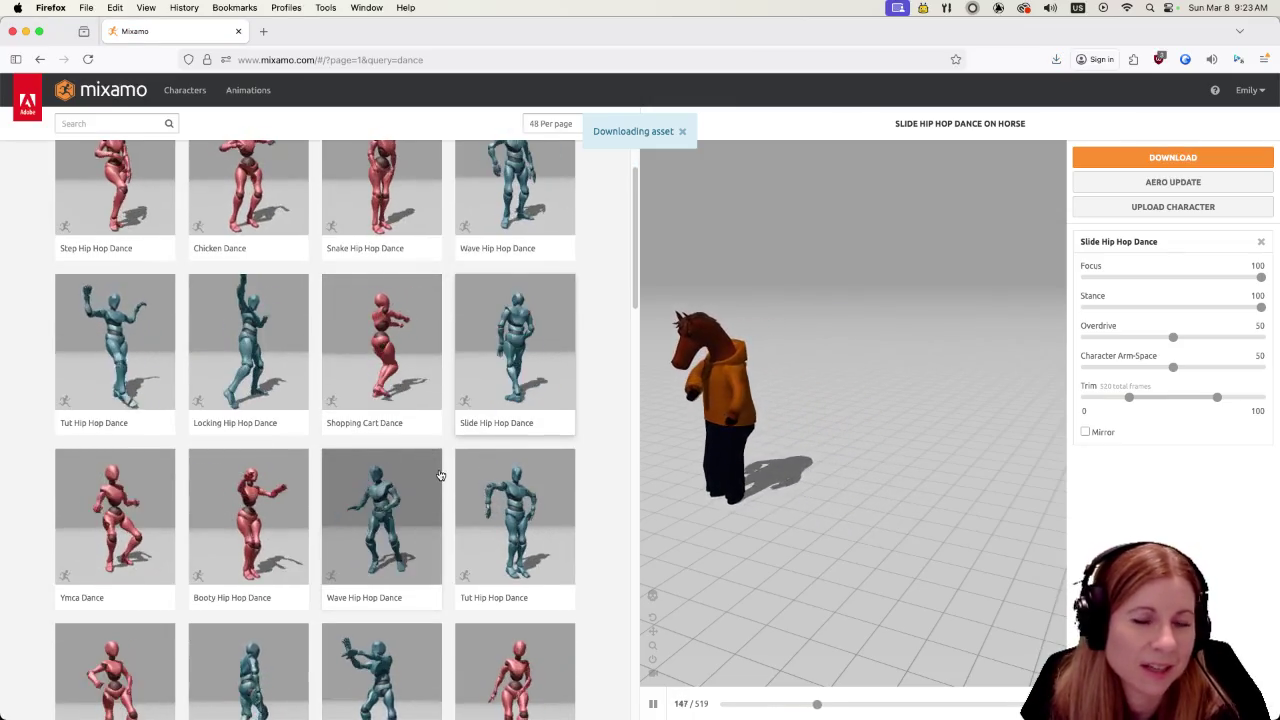
{"action": "scroll", "coordinate": [421, 476], "scroll_direction": "down", "scroll_amount": 1}
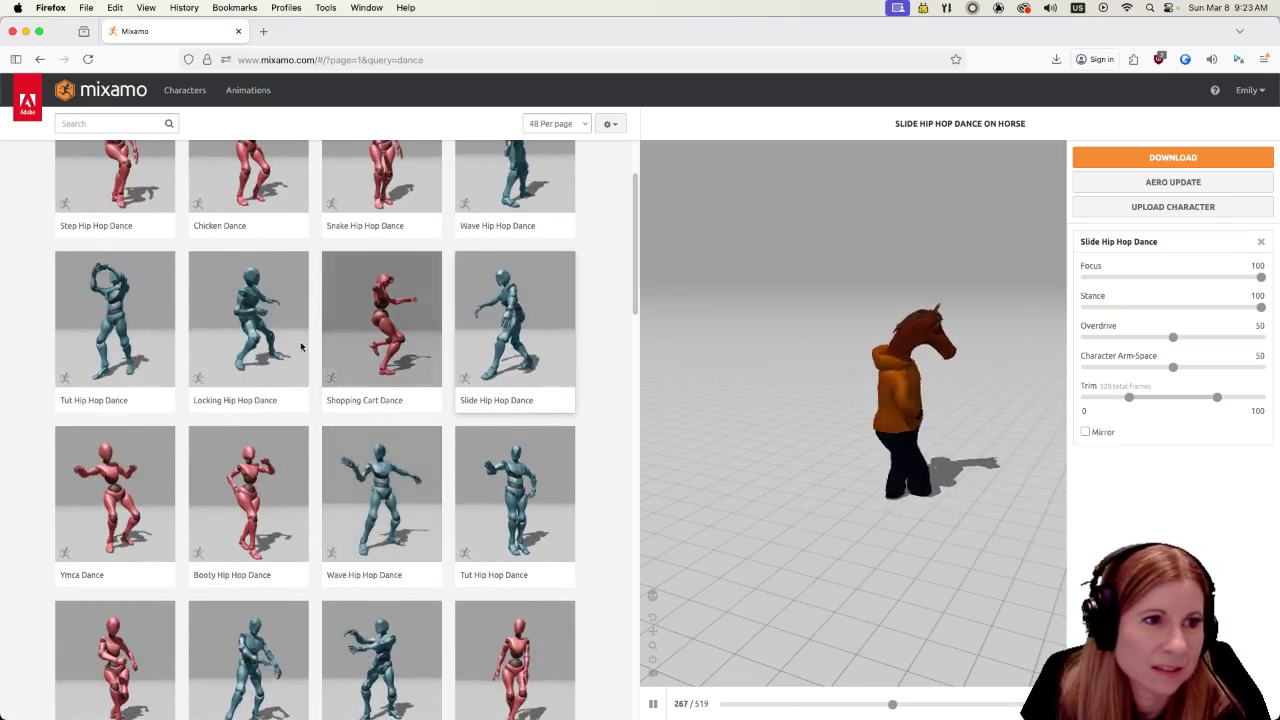
{"action": "left_click", "coordinate": [237, 302]}
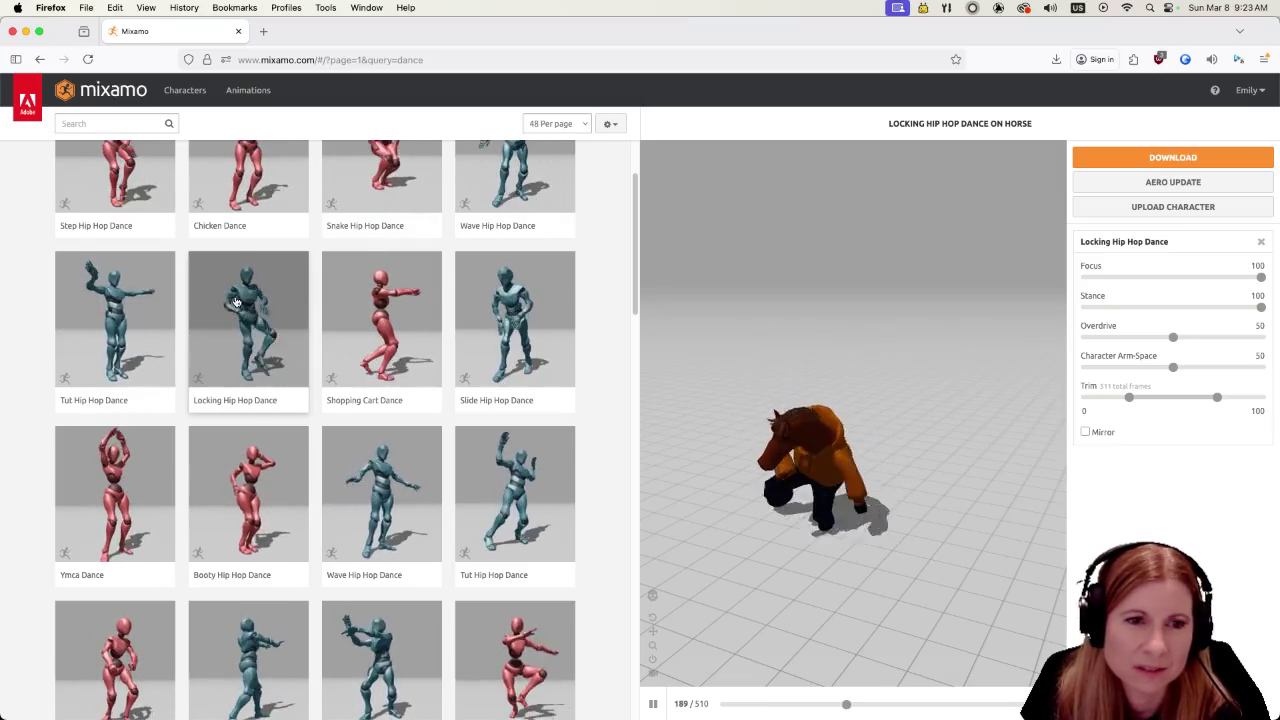
{"action": "scroll", "coordinate": [262, 450], "scroll_direction": "down", "scroll_amount": 1}
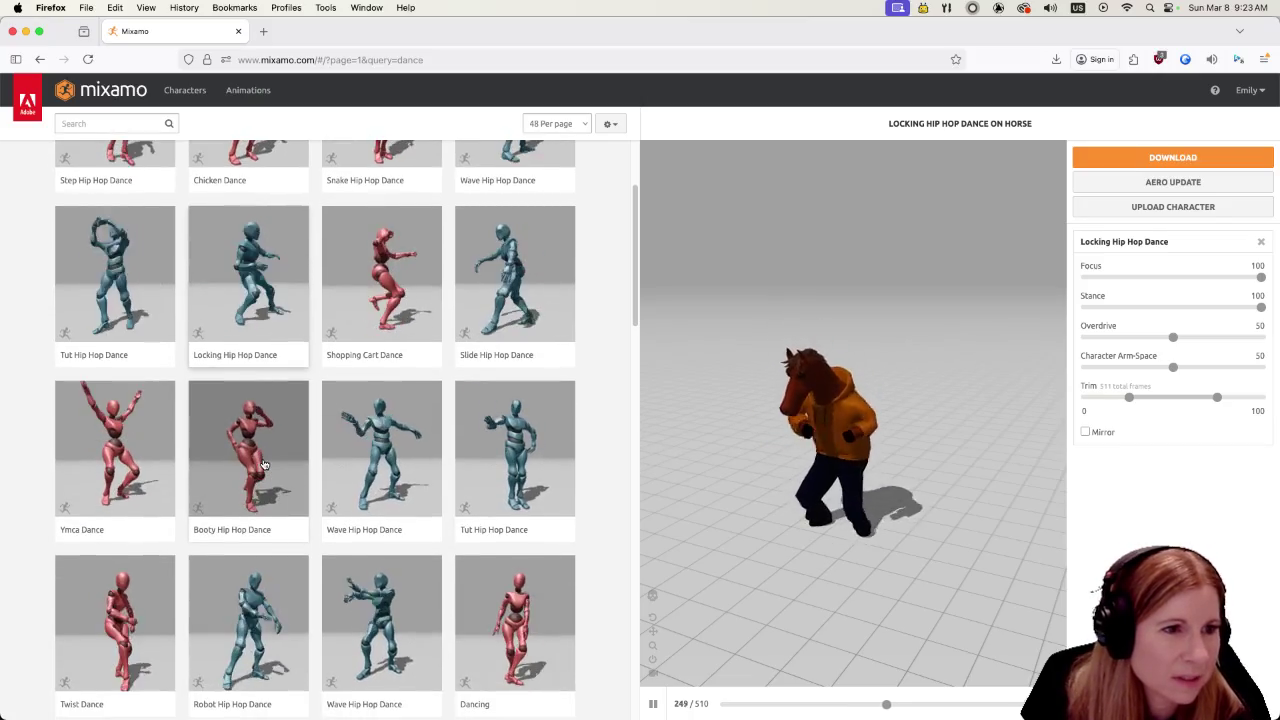
{"action": "left_click", "coordinate": [264, 465]}
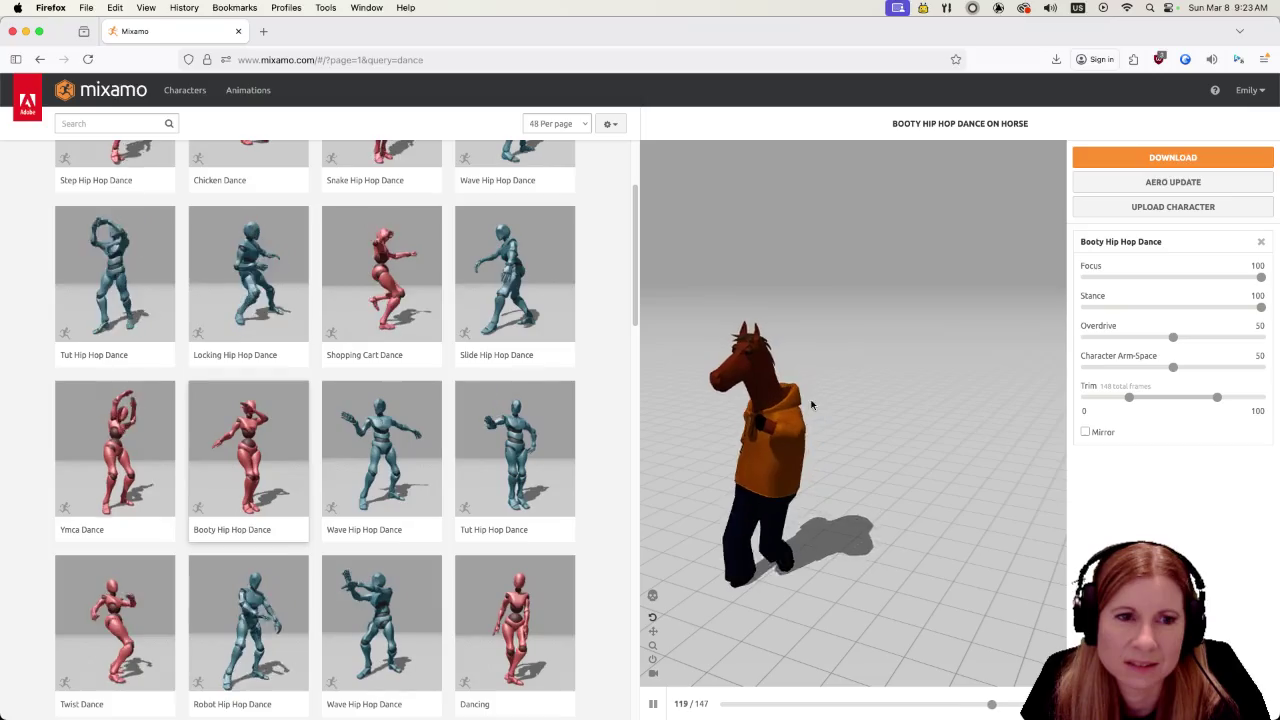
{"action": "left_click", "coordinate": [1163, 156]}
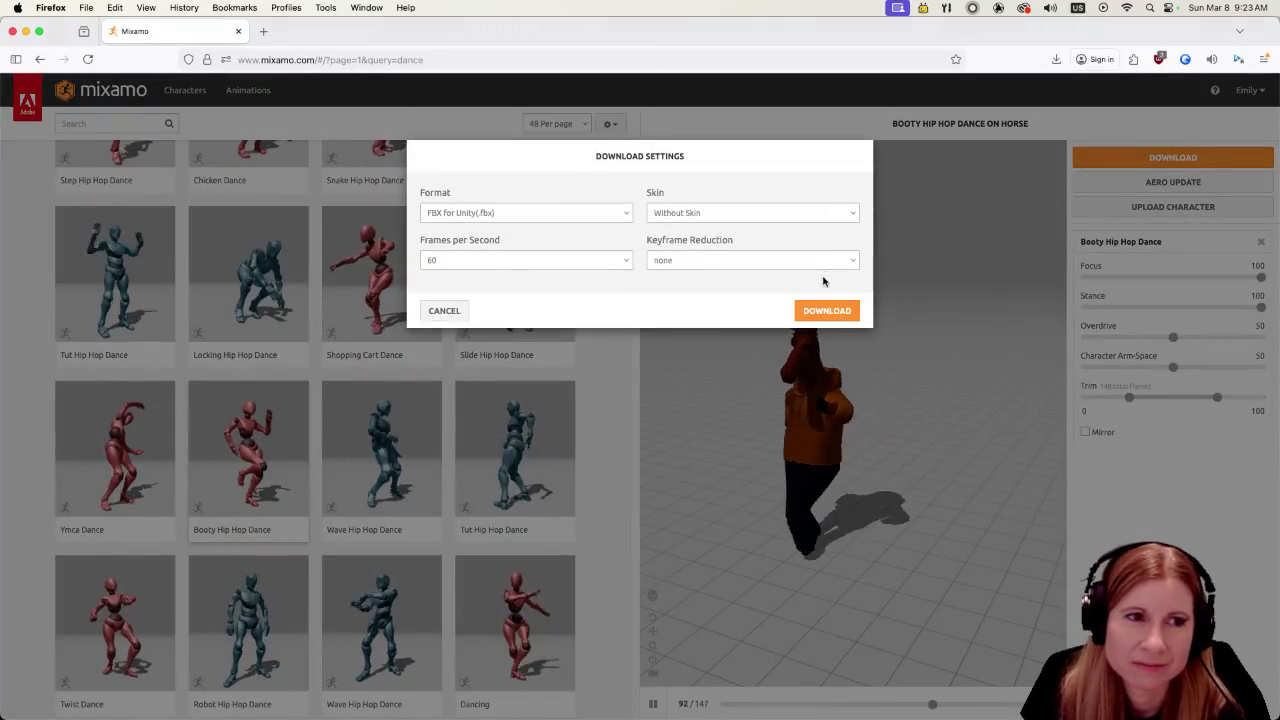
{"action": "left_click", "coordinate": [812, 311]}
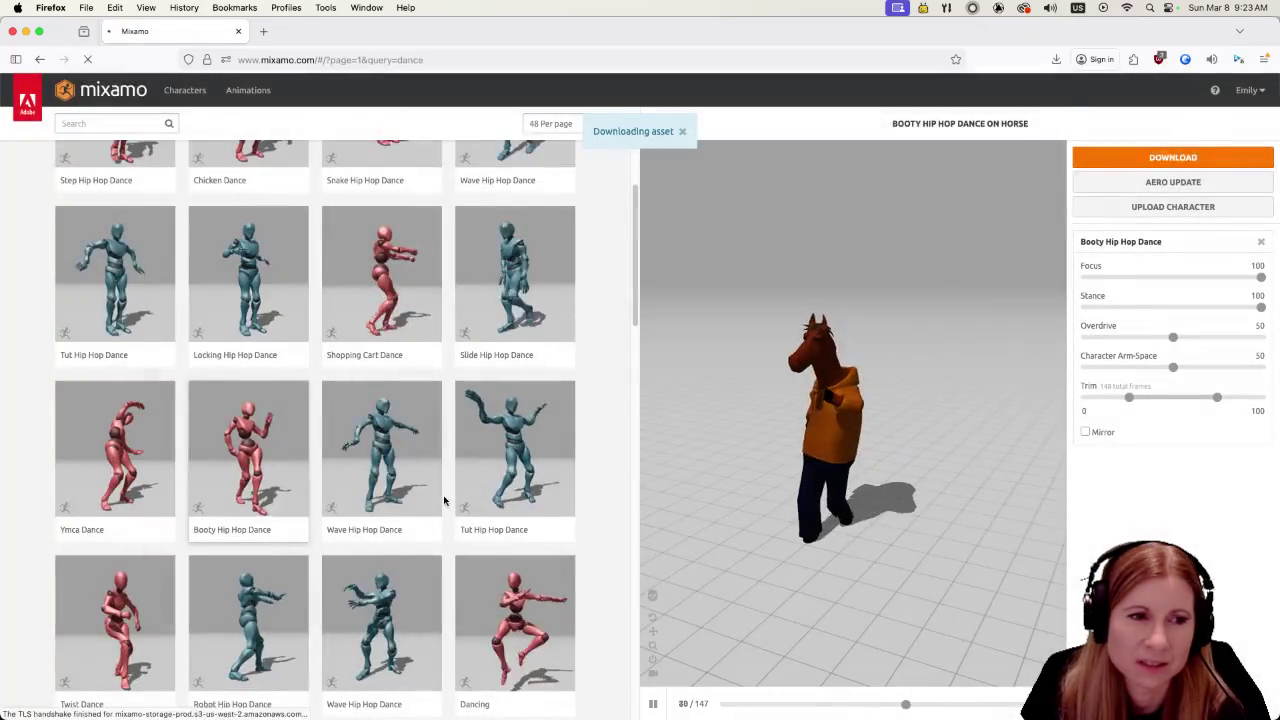
Preview the Dancing animation on the horse and download it
{"action": "scroll", "coordinate": [443, 500], "scroll_direction": "down", "scroll_amount": 3}
{"action": "left_click", "coordinate": [503, 495]}
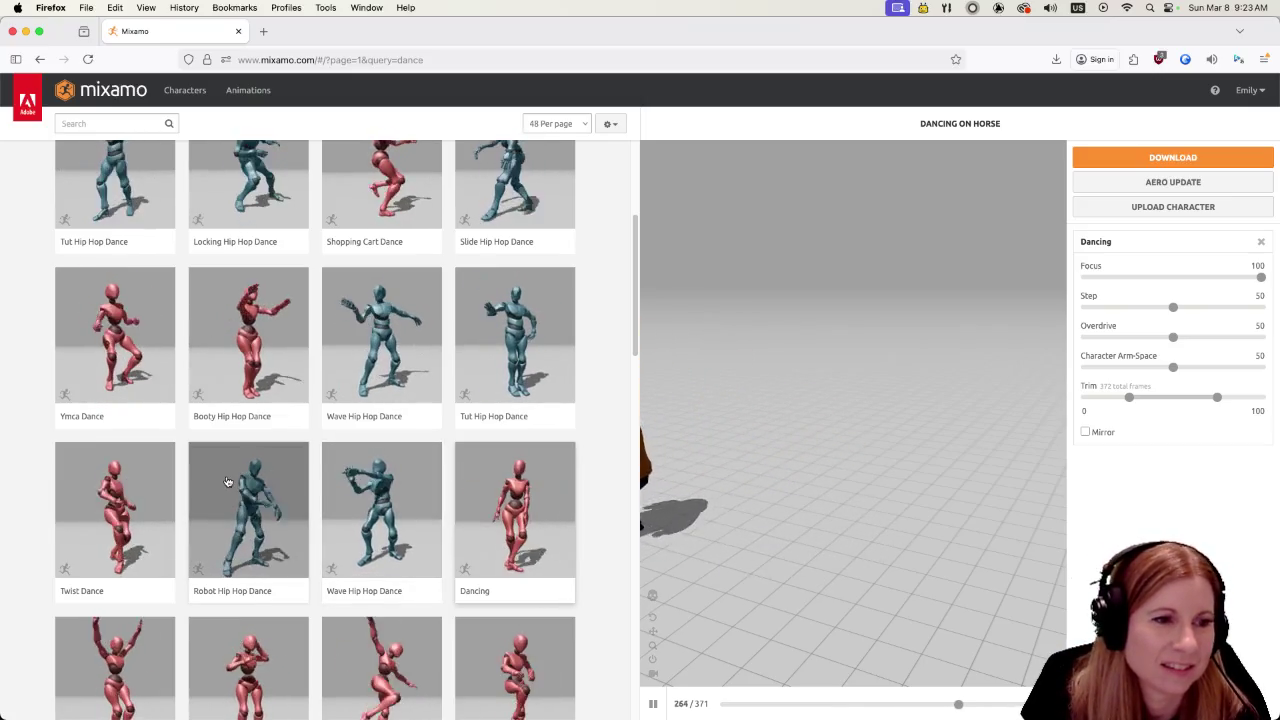
{"action": "scroll", "coordinate": [228, 482], "scroll_direction": "down", "scroll_amount": 1}
{"action": "scroll", "coordinate": [228, 482], "scroll_direction": "down", "scroll_amount": 1}
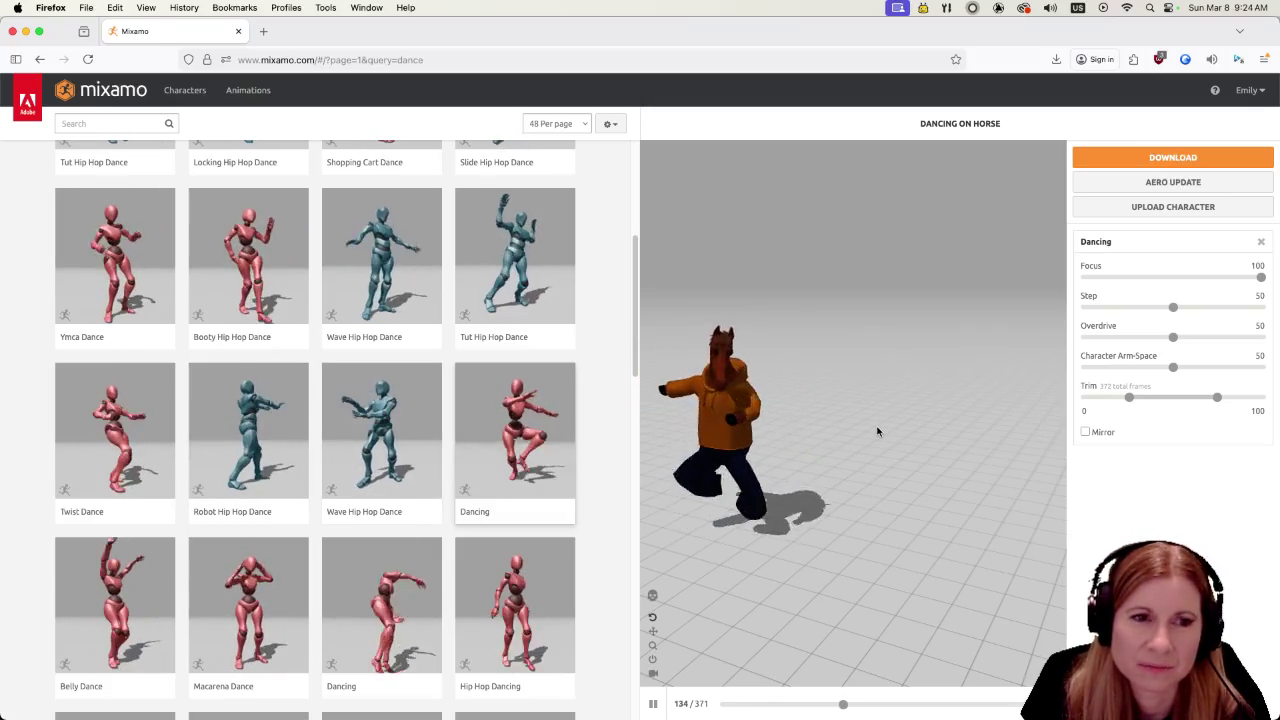
{"action": "left_click", "coordinate": [1099, 160]}
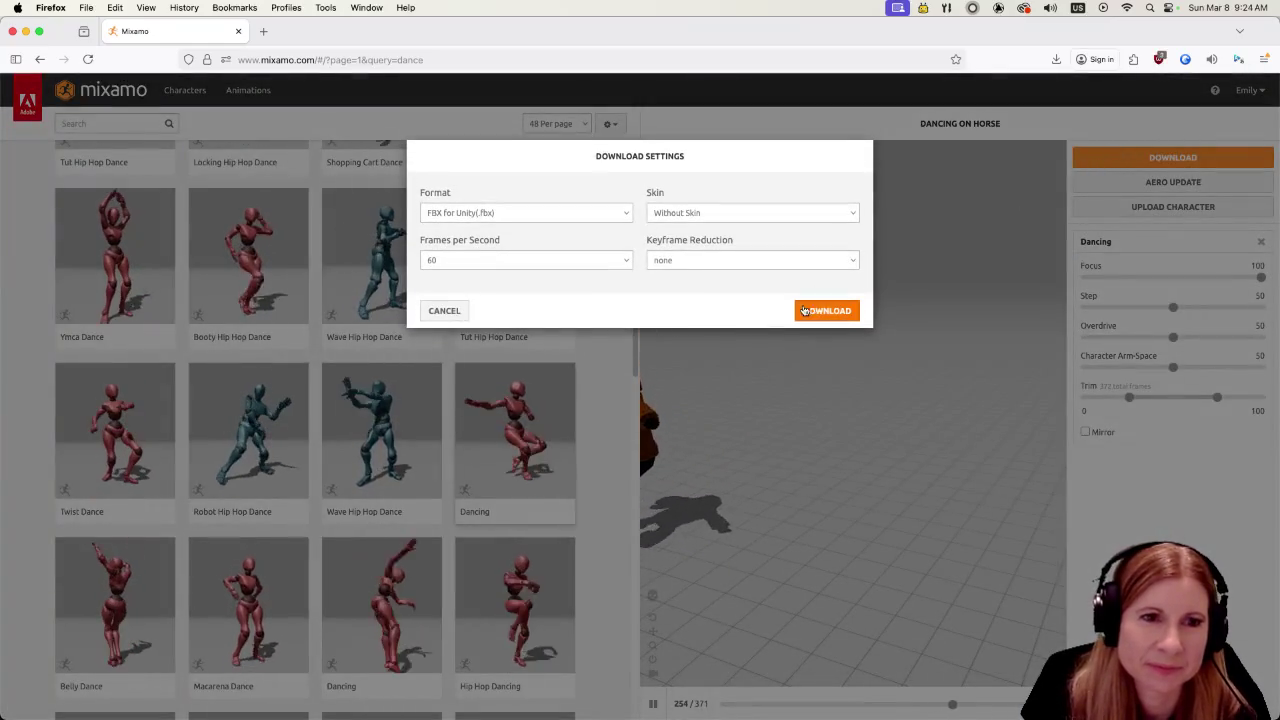
{"action": "left_click", "coordinate": [826, 311]}
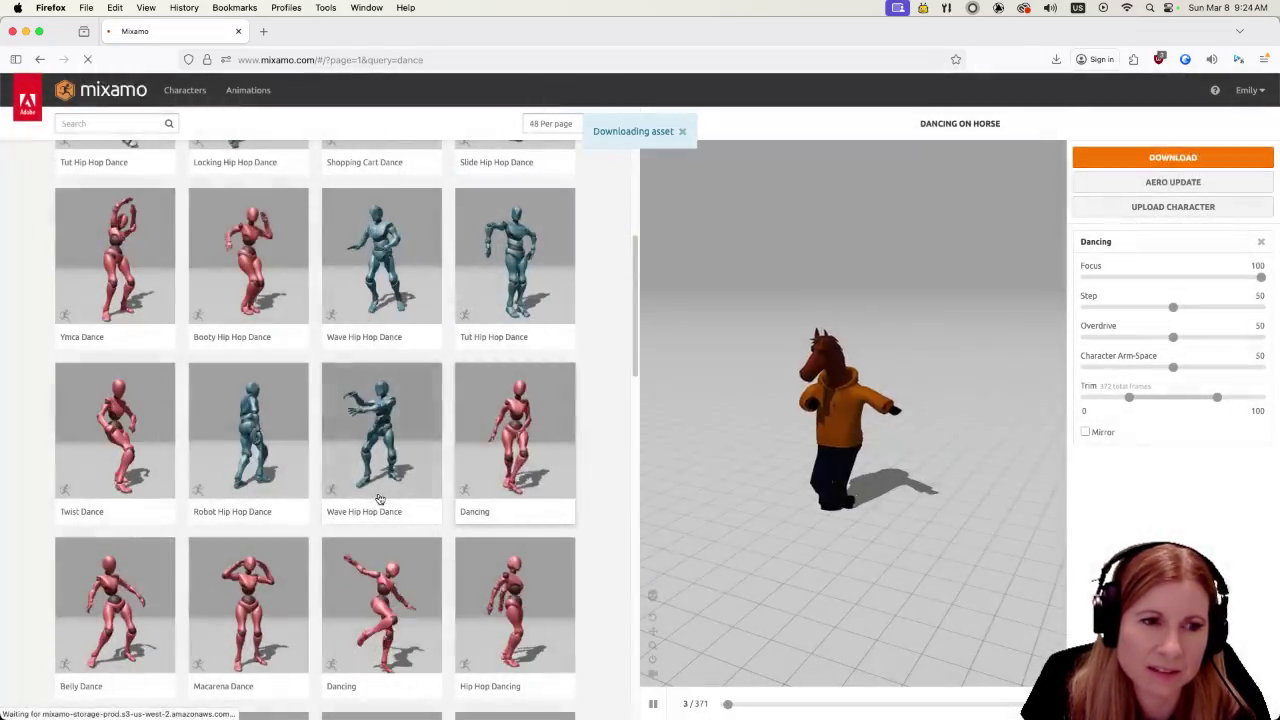
Preview Hip Hop Dancing, then Belly Dance, and bring up Belly Dance's download settings
{"action": "scroll", "coordinate": [480, 530], "scroll_direction": "down", "scroll_amount": 2}
{"action": "left_click", "coordinate": [558, 560]}
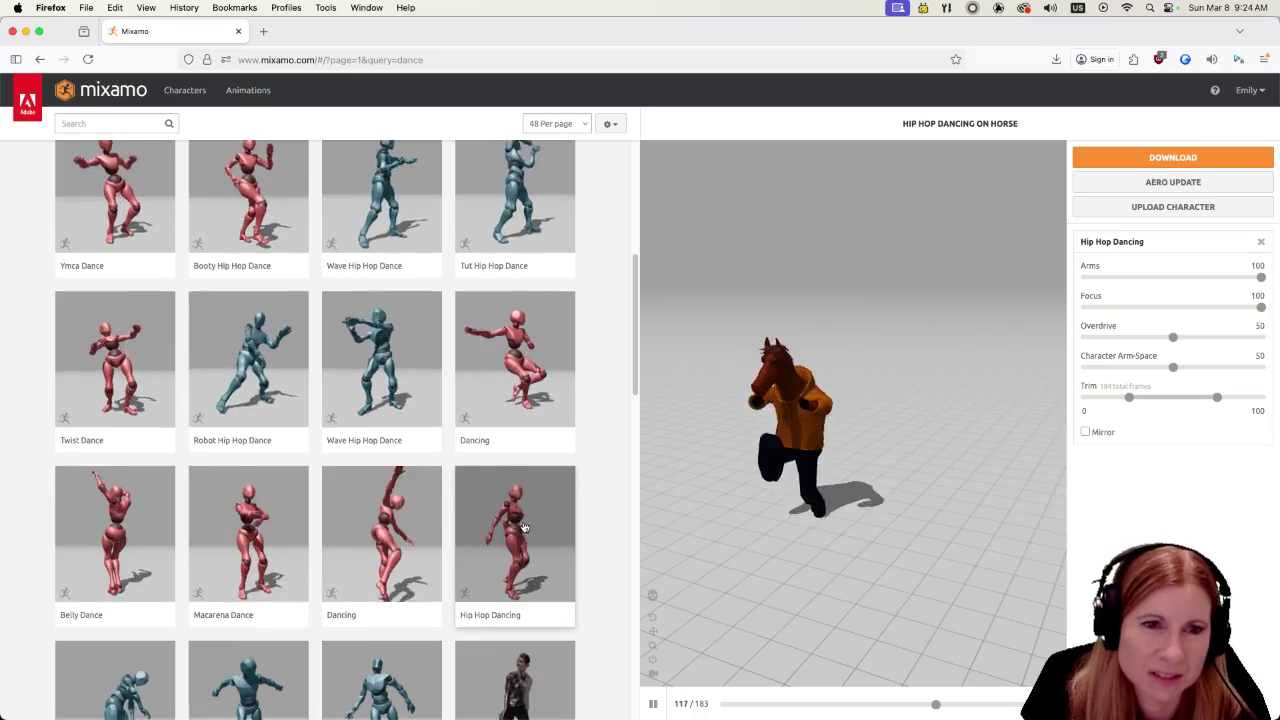
{"action": "scroll", "coordinate": [530, 527], "scroll_direction": "down", "scroll_amount": 2}
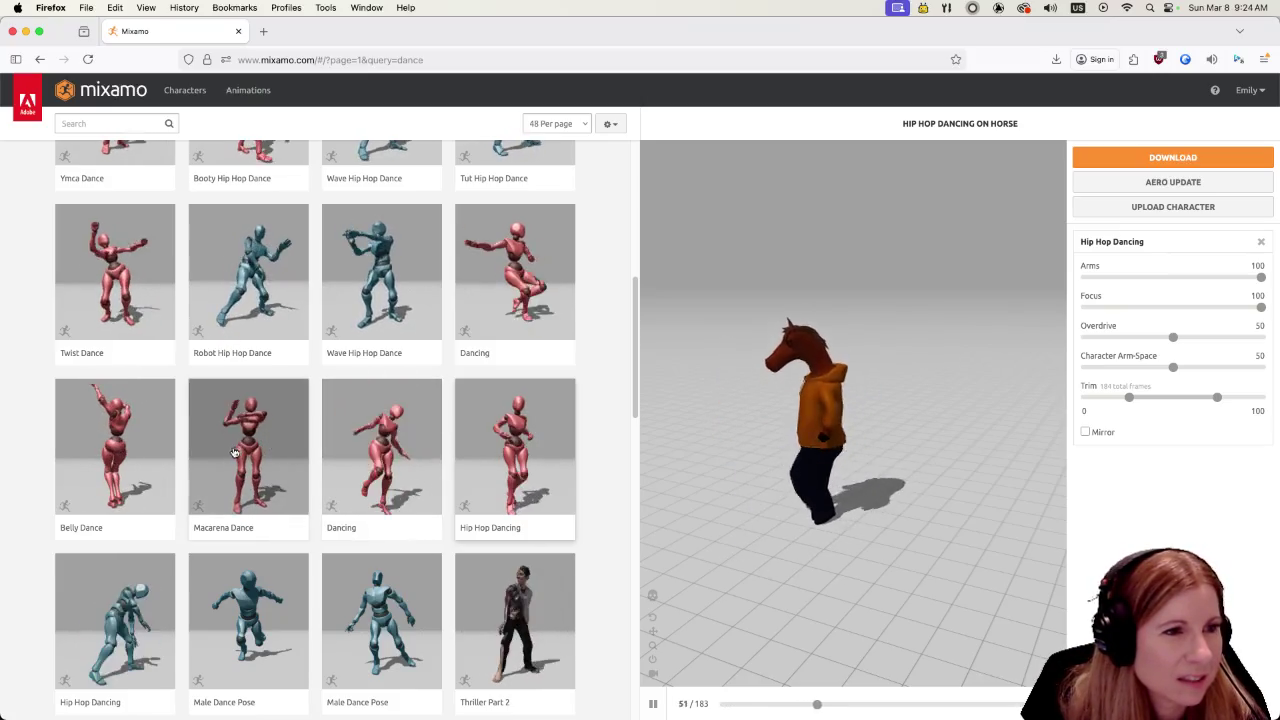
{"action": "left_click", "coordinate": [111, 433]}
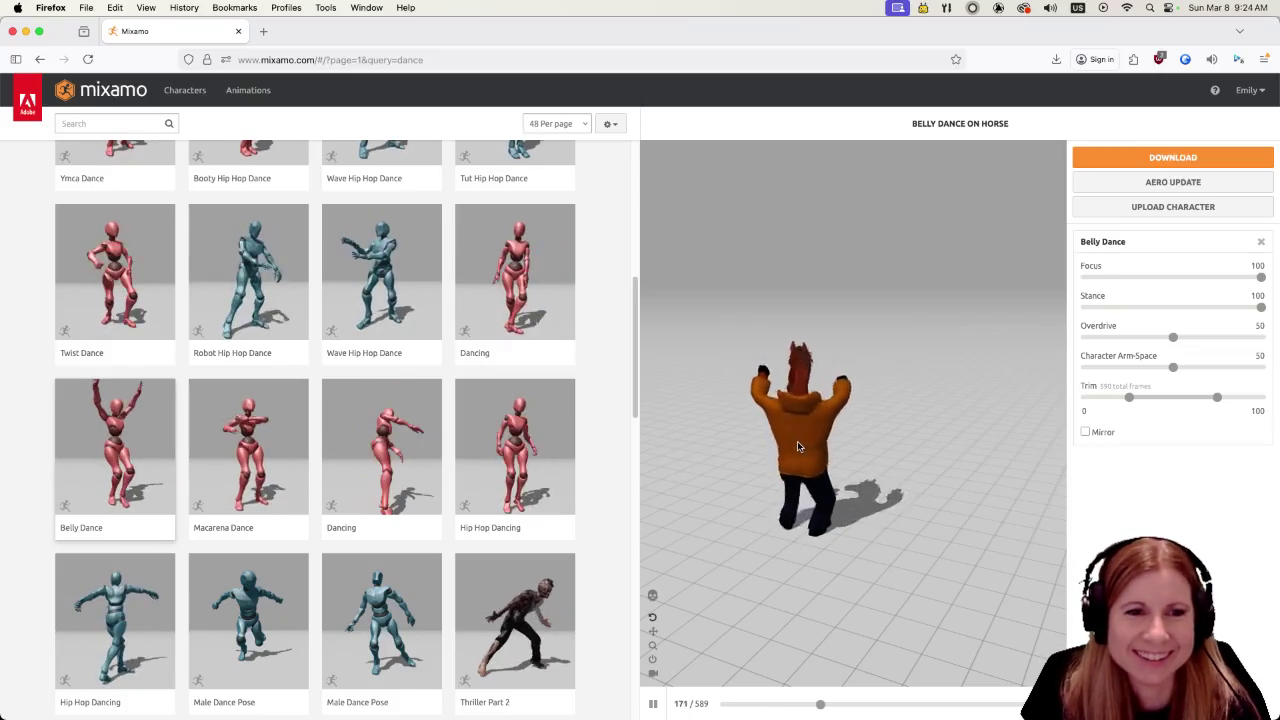
{"action": "left_click", "coordinate": [1105, 158]}
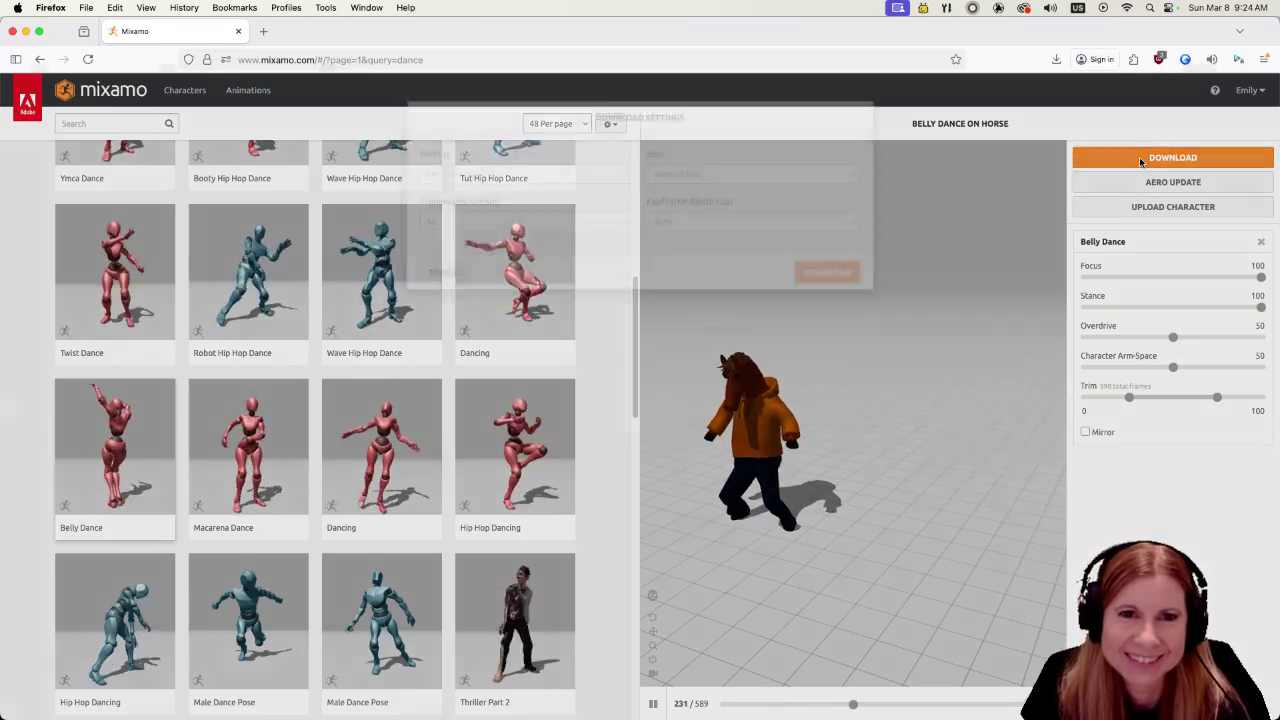
Download Belly Dance, then preview House Dancing on the horse
{"action": "left_click", "coordinate": [846, 312]}
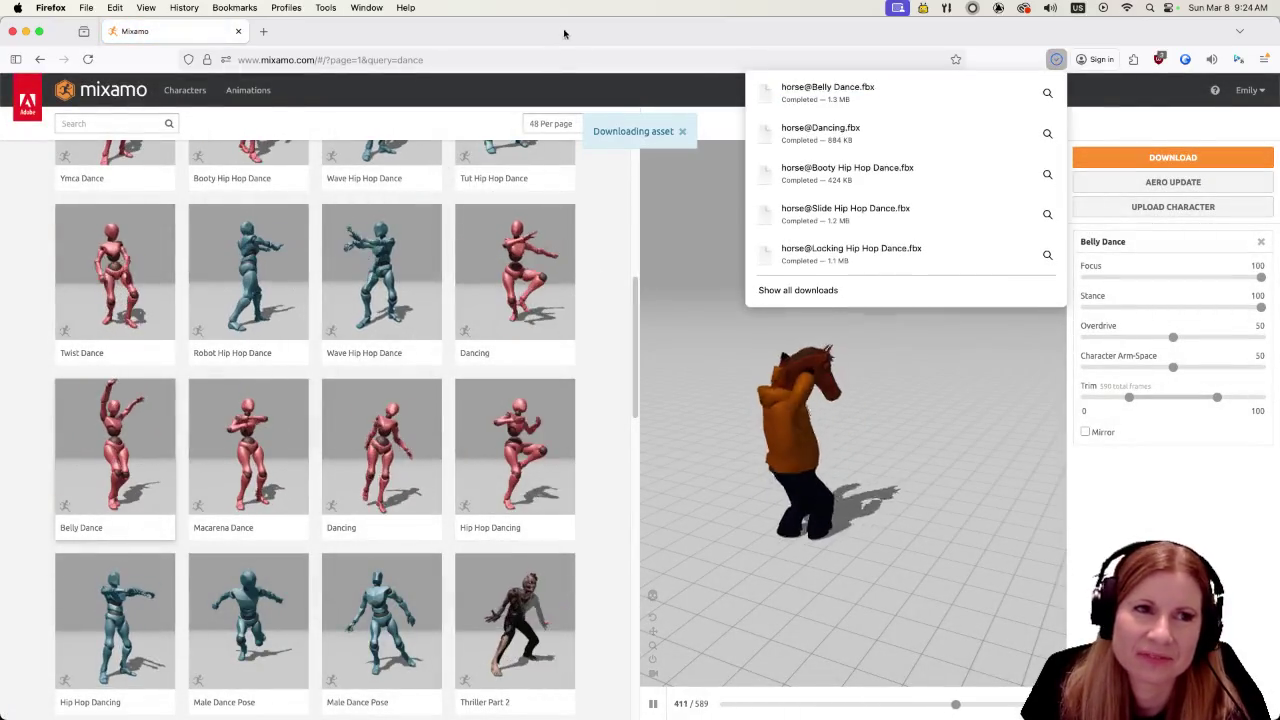
{"action": "left_click", "coordinate": [558, 400]}
{"action": "scroll", "coordinate": [426, 499], "scroll_direction": "down", "scroll_amount": 3}
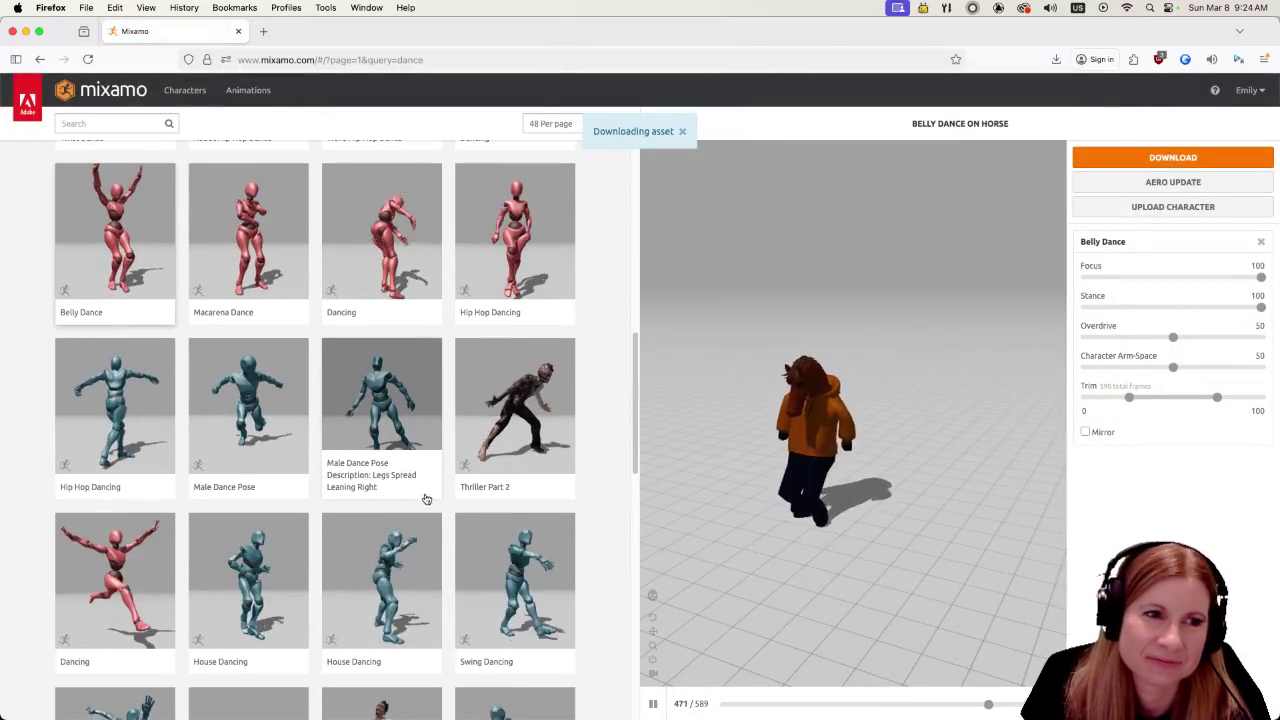
{"action": "scroll", "coordinate": [398, 387], "scroll_direction": "down", "scroll_amount": 1}
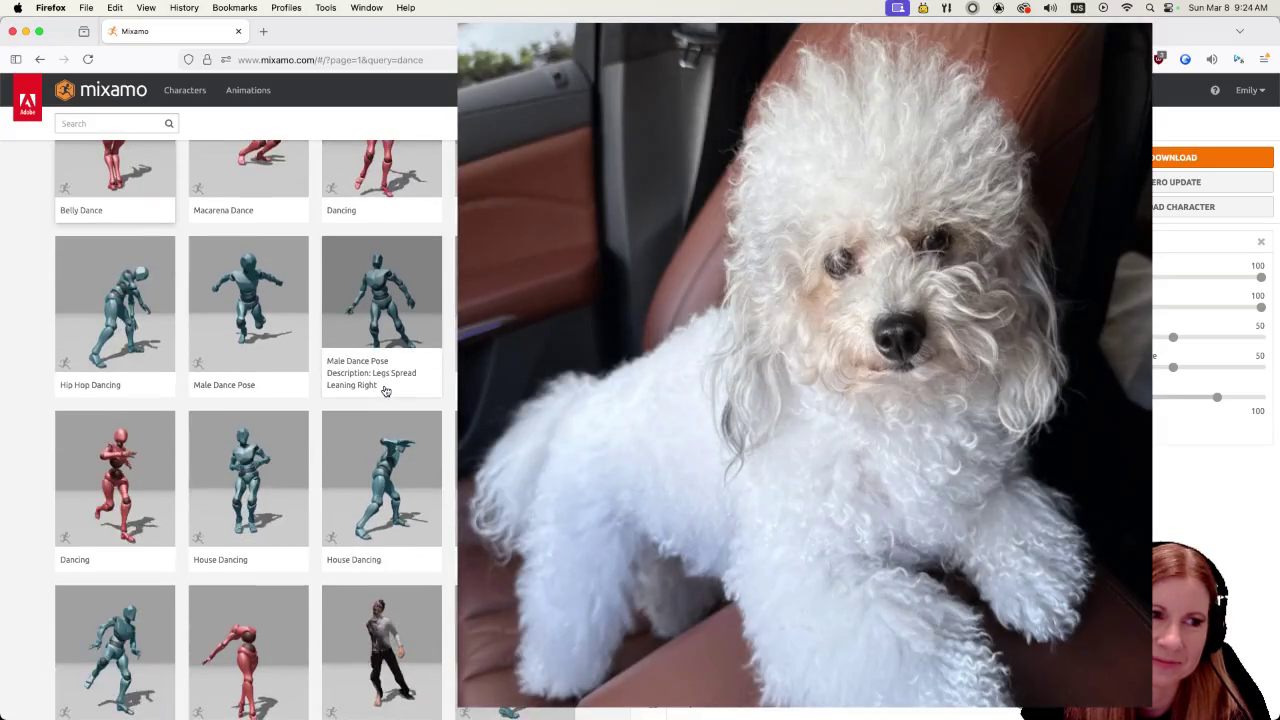
{"action": "left_click", "coordinate": [251, 490]}
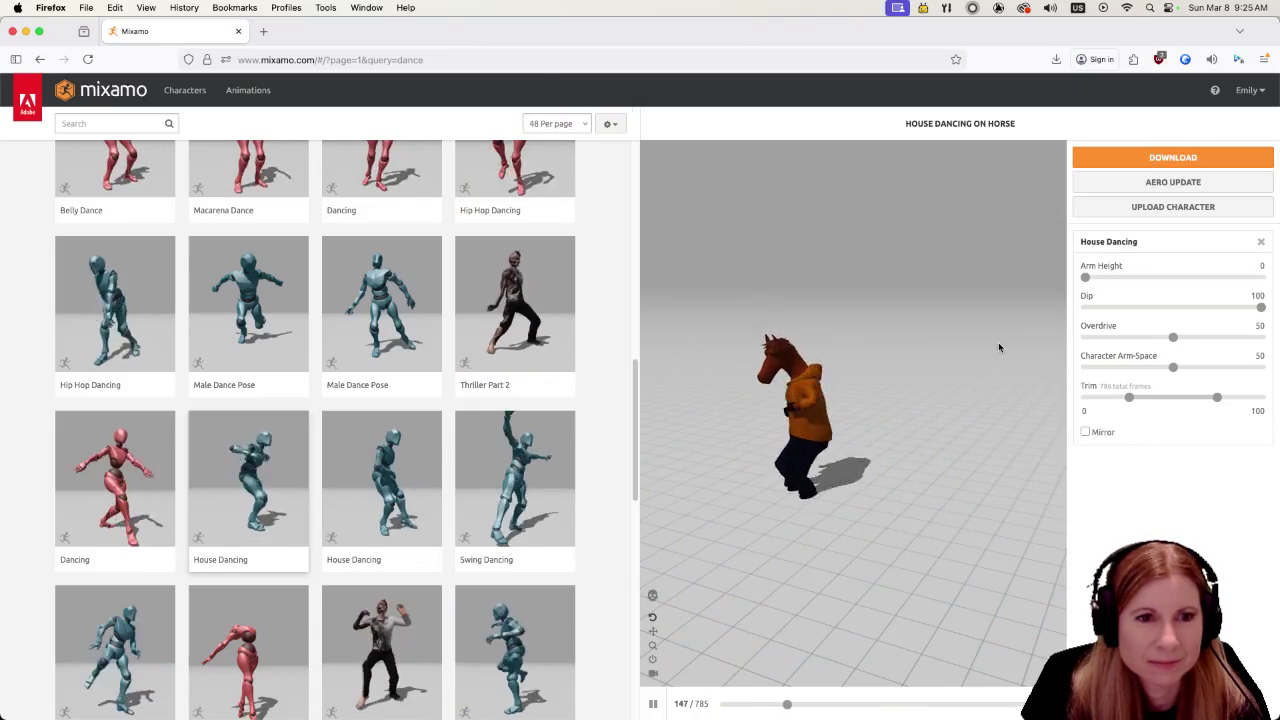
Download House Dancing and scroll further through the dance results
{"action": "left_click", "coordinate": [1170, 158]}
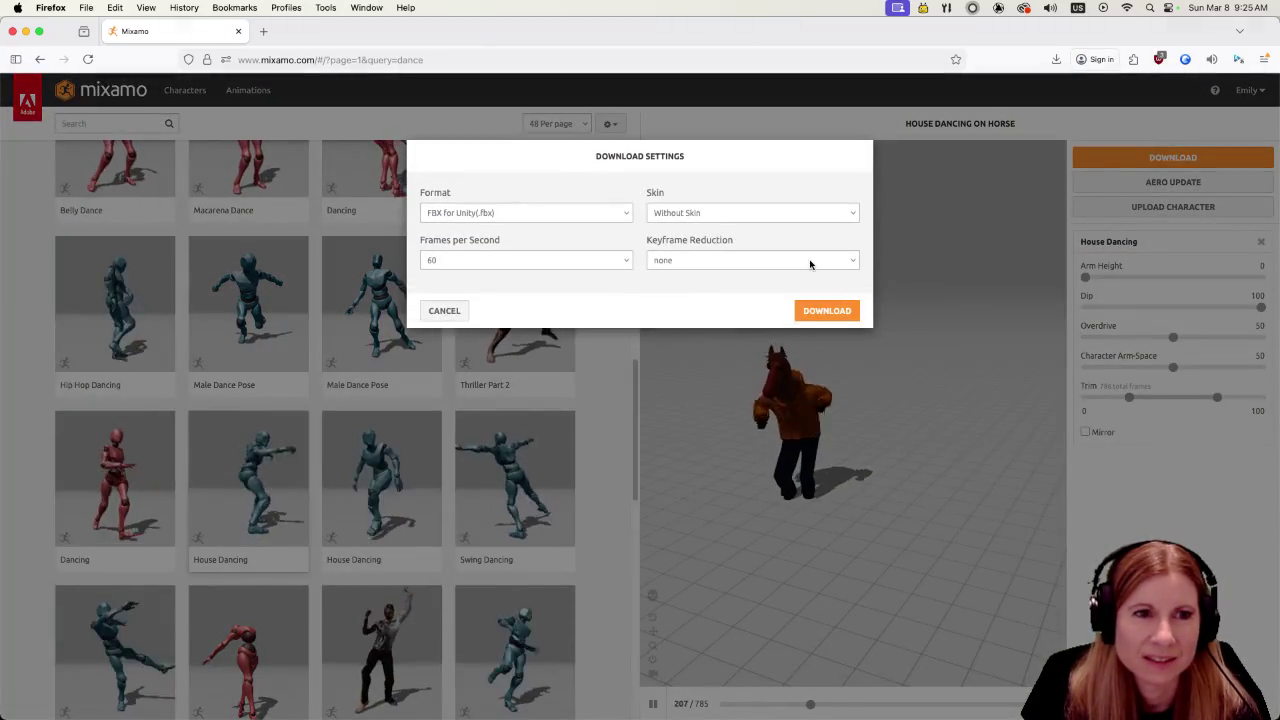
{"action": "left_click", "coordinate": [817, 312]}
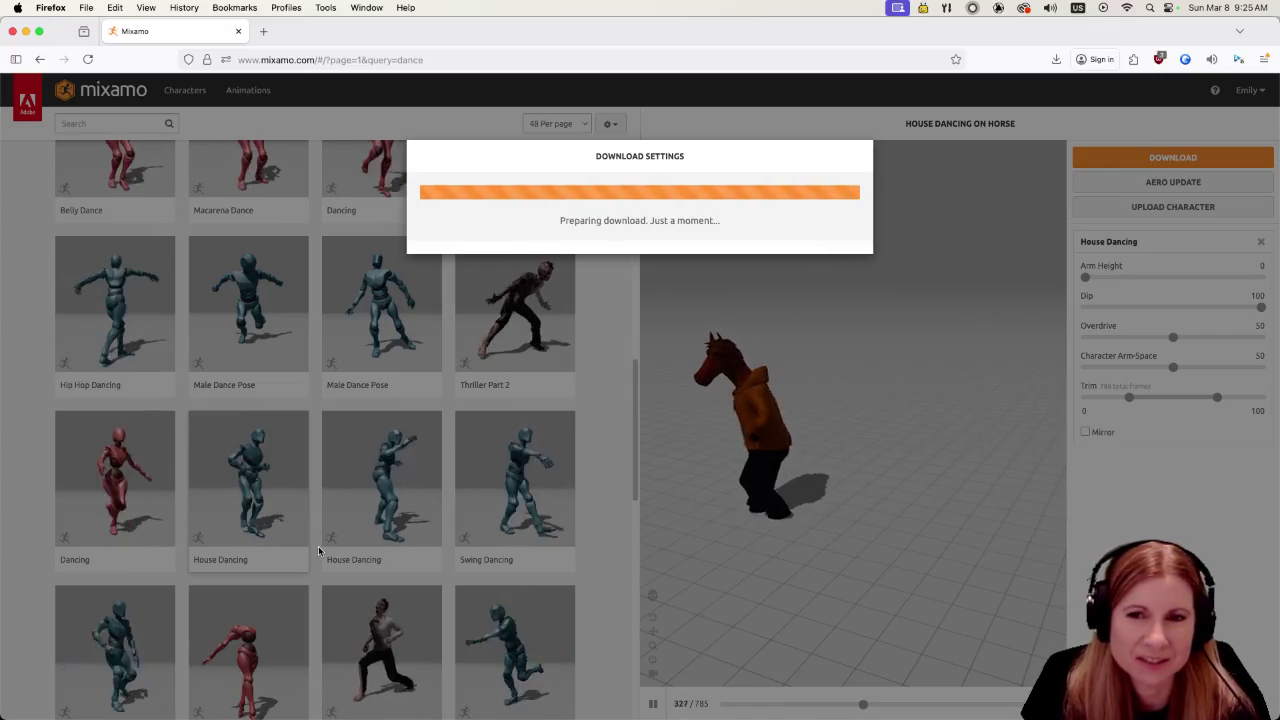
{"action": "scroll", "coordinate": [302, 557], "scroll_direction": "down", "scroll_amount": 3}
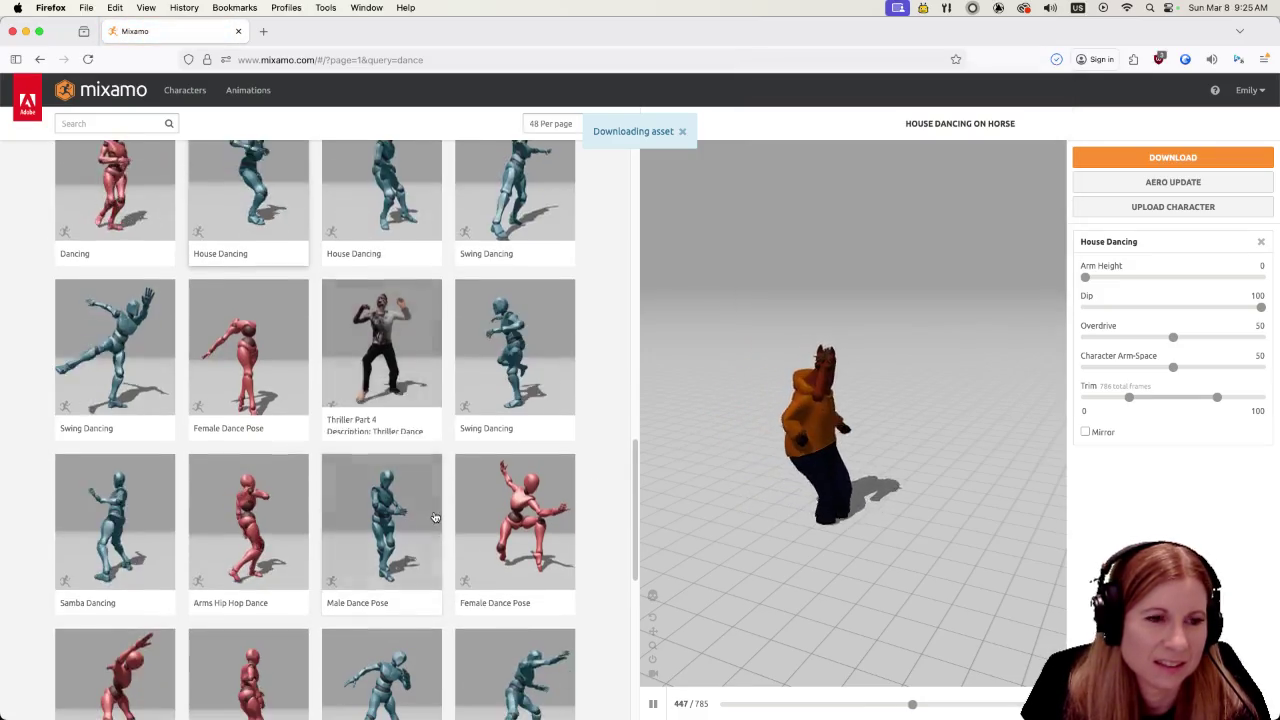
{"action": "scroll", "coordinate": [437, 515], "scroll_direction": "down", "scroll_amount": 3}
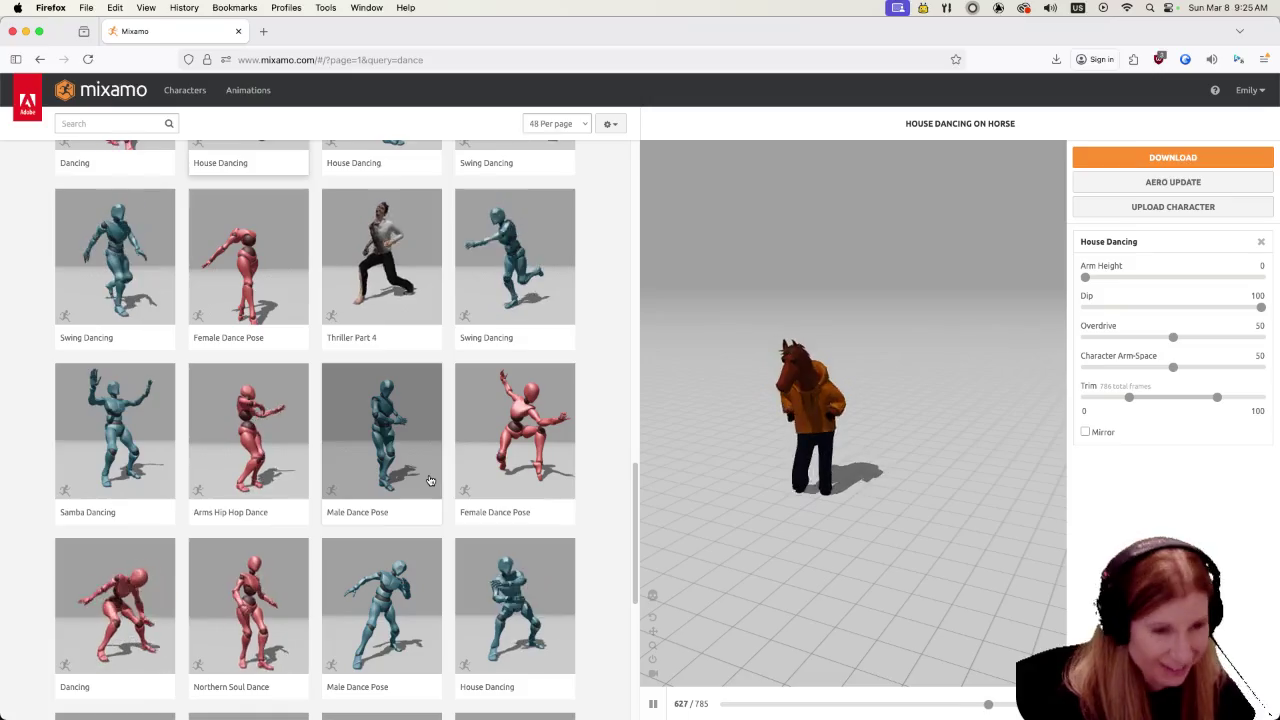
{"action": "scroll", "coordinate": [441, 455], "scroll_direction": "down", "scroll_amount": 3}
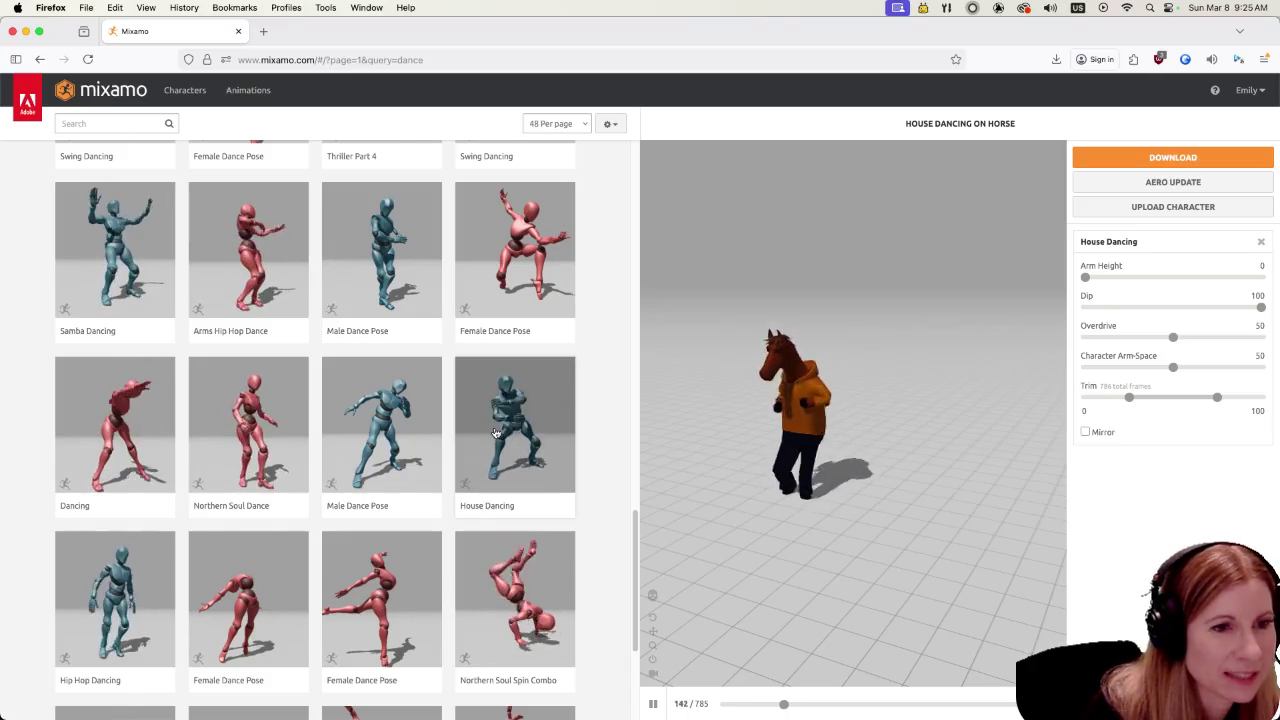
Preview another House Dancing variant on the horse
{"action": "left_click", "coordinate": [495, 433]}
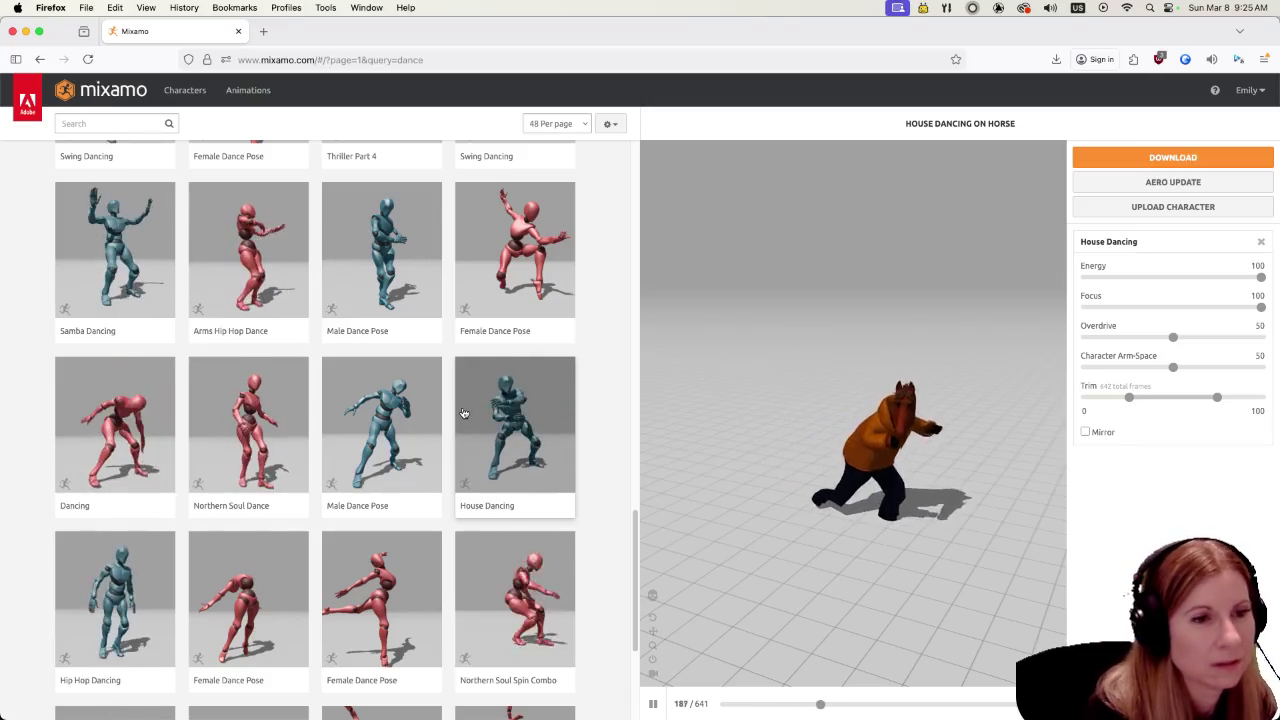
{"action": "scroll", "coordinate": [440, 405], "scroll_direction": "down", "scroll_amount": 3}
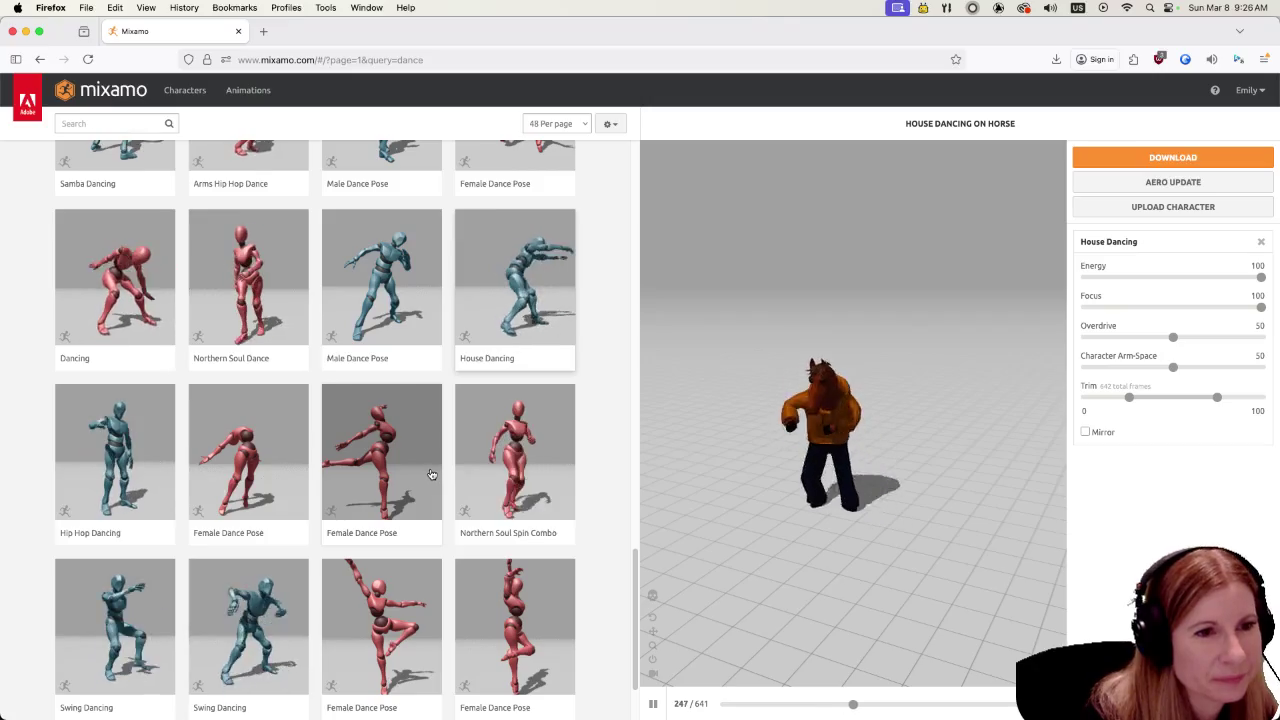
{"action": "scroll", "coordinate": [365, 455], "scroll_direction": "down", "scroll_amount": 2}
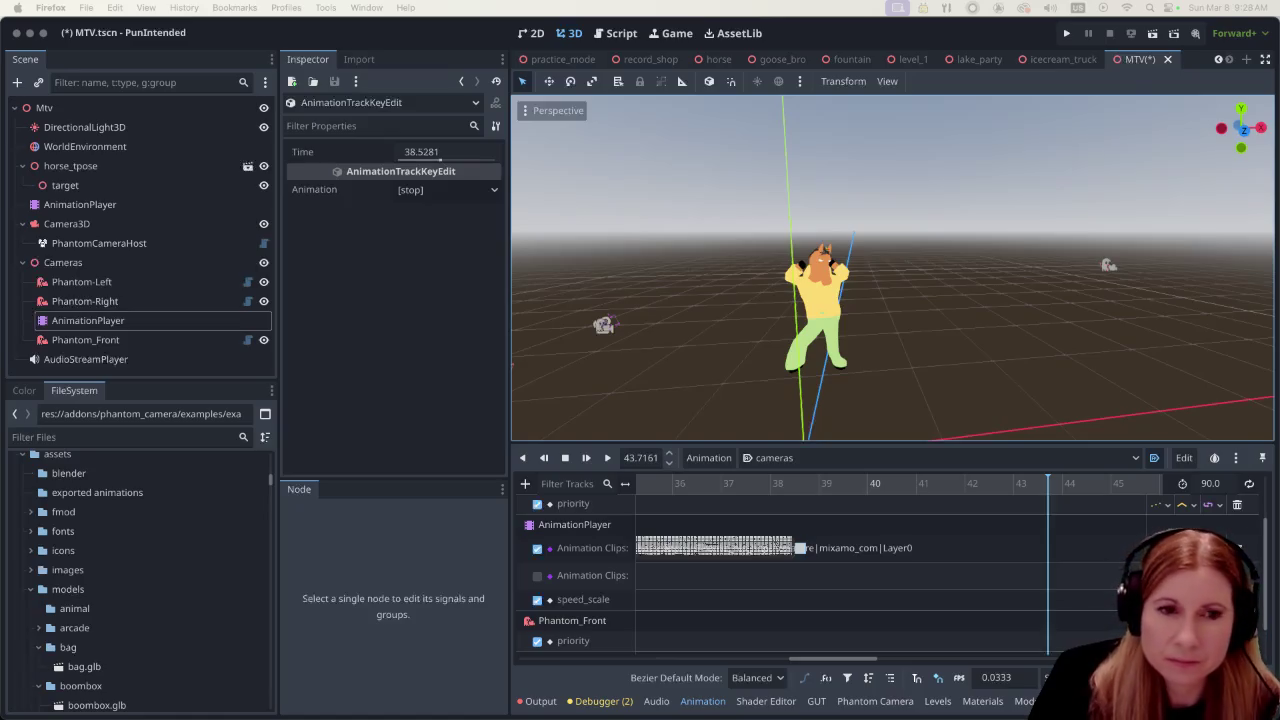
Select the horse's AnimationPlayer in the Godot Scene tree
{"action": "left_click", "coordinate": [80, 204]}
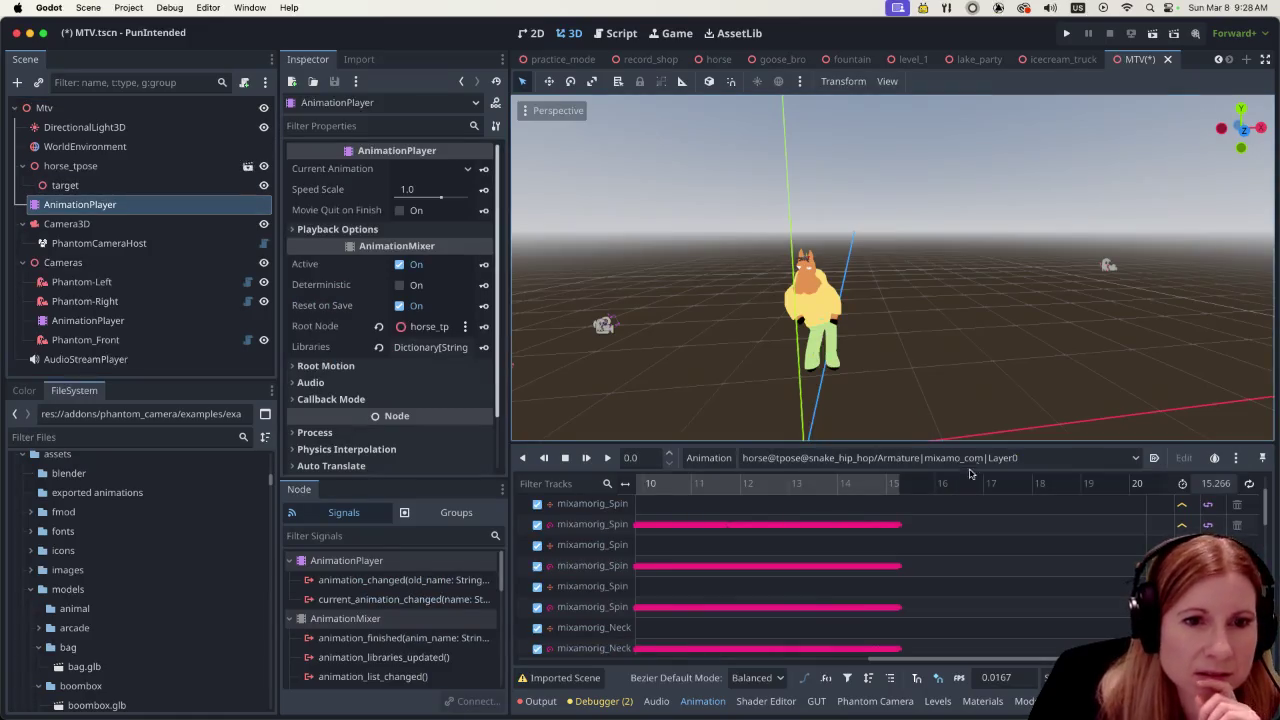
In Manage Animations, make guitar_playing, snake_hip_hop and silly_dancing libraries built-in
{"action": "left_click", "coordinate": [709, 458]}
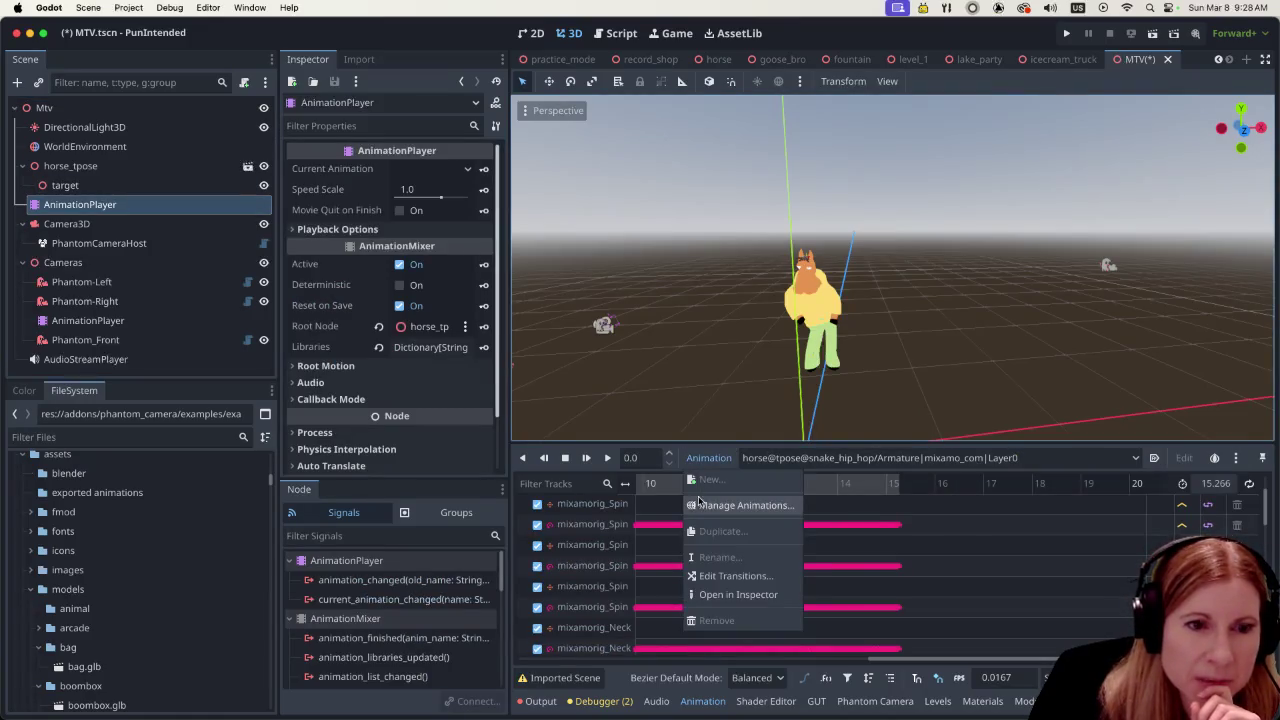
{"action": "left_click", "coordinate": [740, 505]}
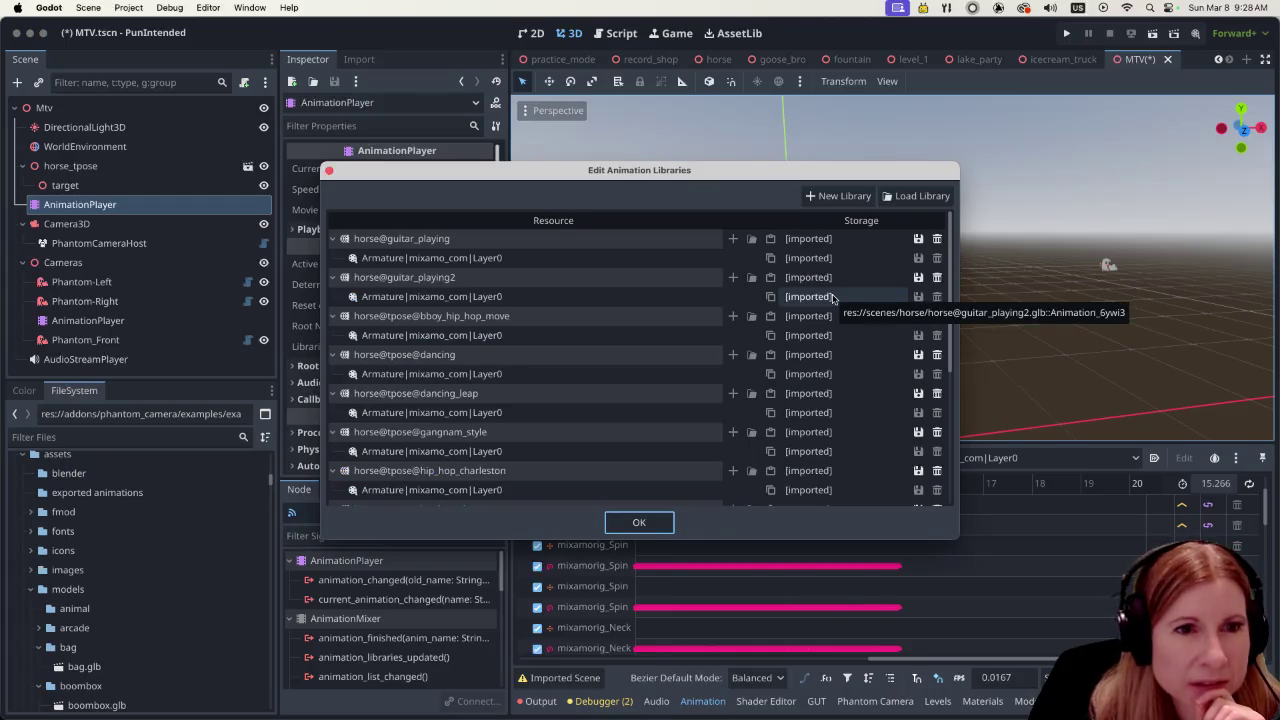
{"action": "left_click", "coordinate": [918, 239]}
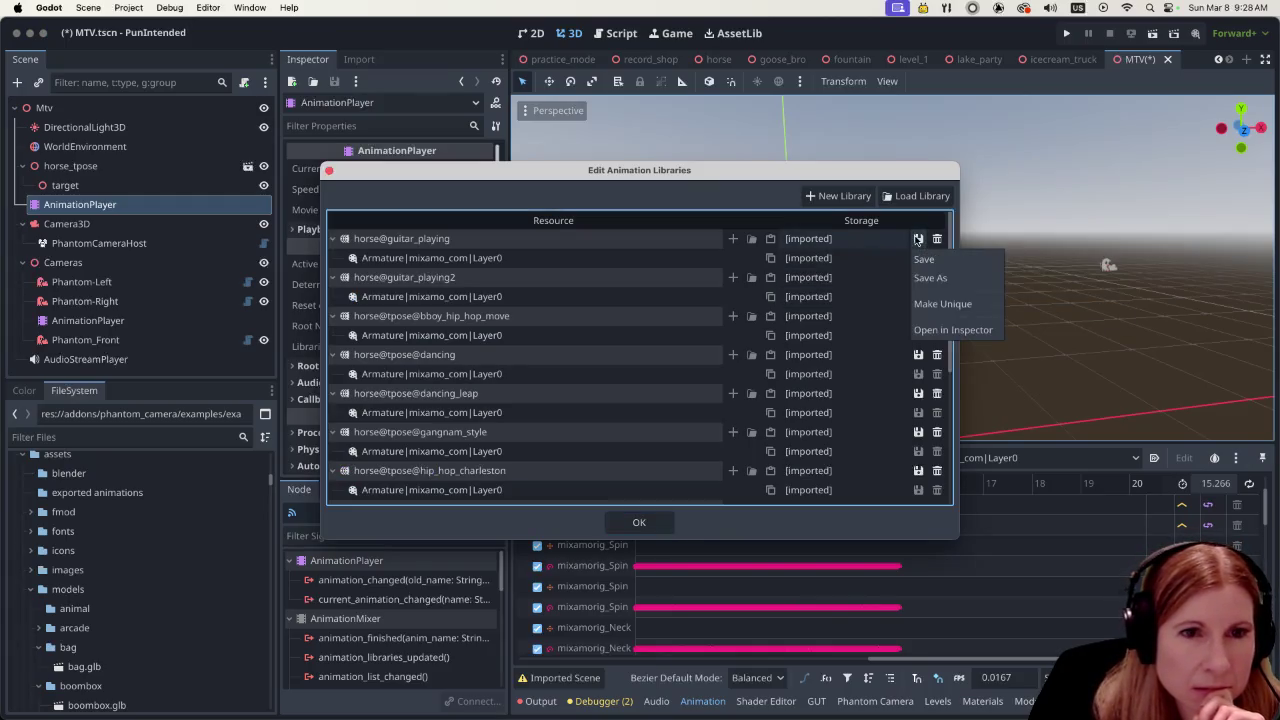
{"action": "left_click", "coordinate": [942, 303]}
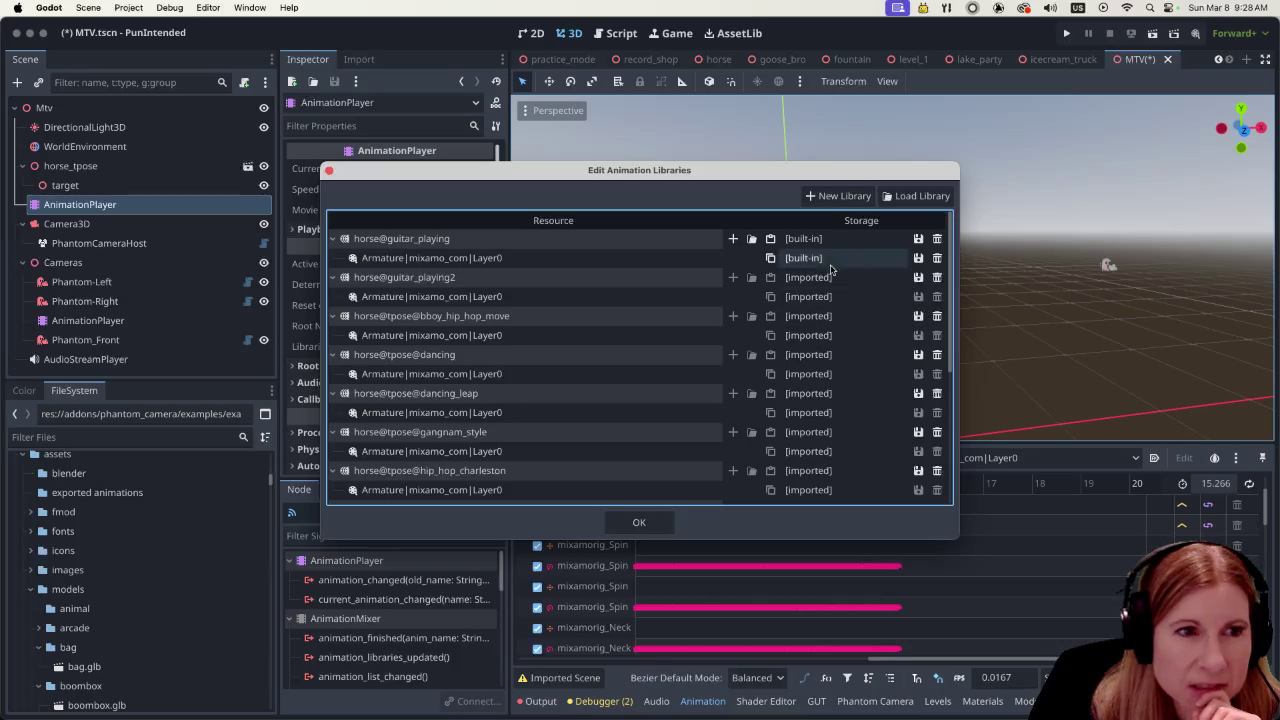
{"action": "scroll", "coordinate": [698, 383], "scroll_direction": "down", "scroll_amount": 5}
{"action": "scroll", "coordinate": [698, 383], "scroll_direction": "down", "scroll_amount": 3}
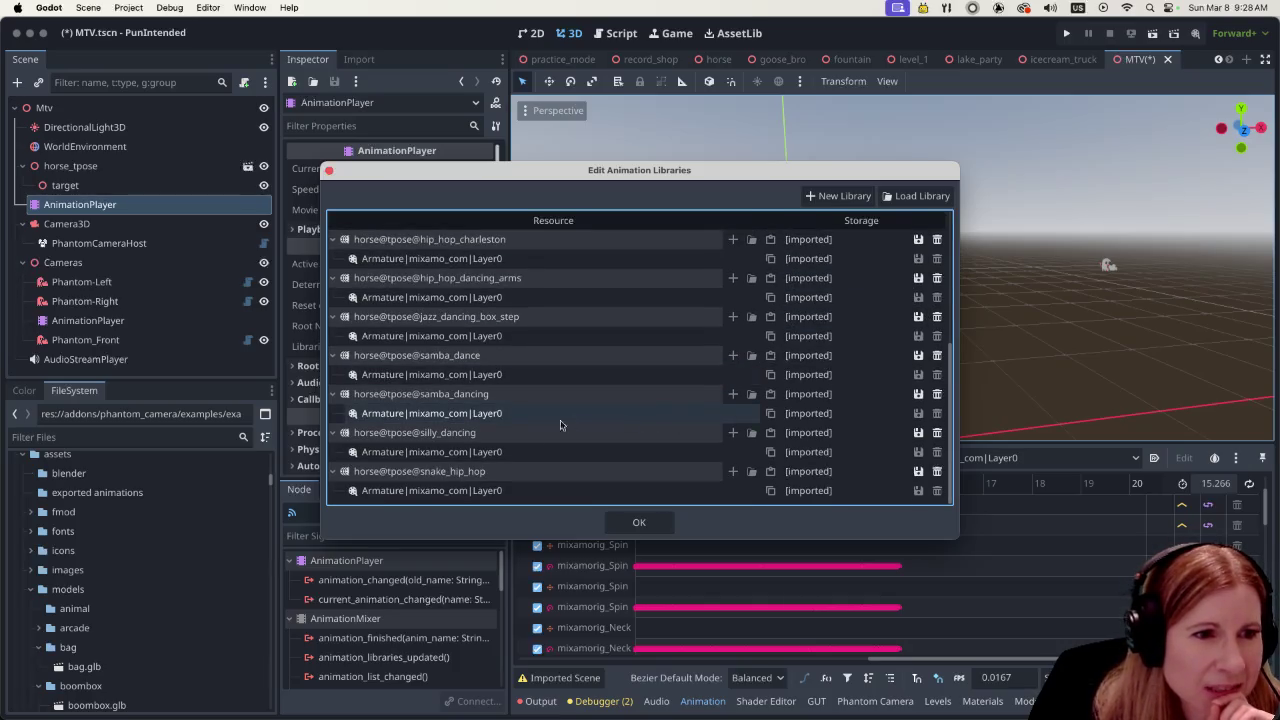
{"action": "left_click", "coordinate": [918, 472]}
{"action": "left_click", "coordinate": [942, 536]}
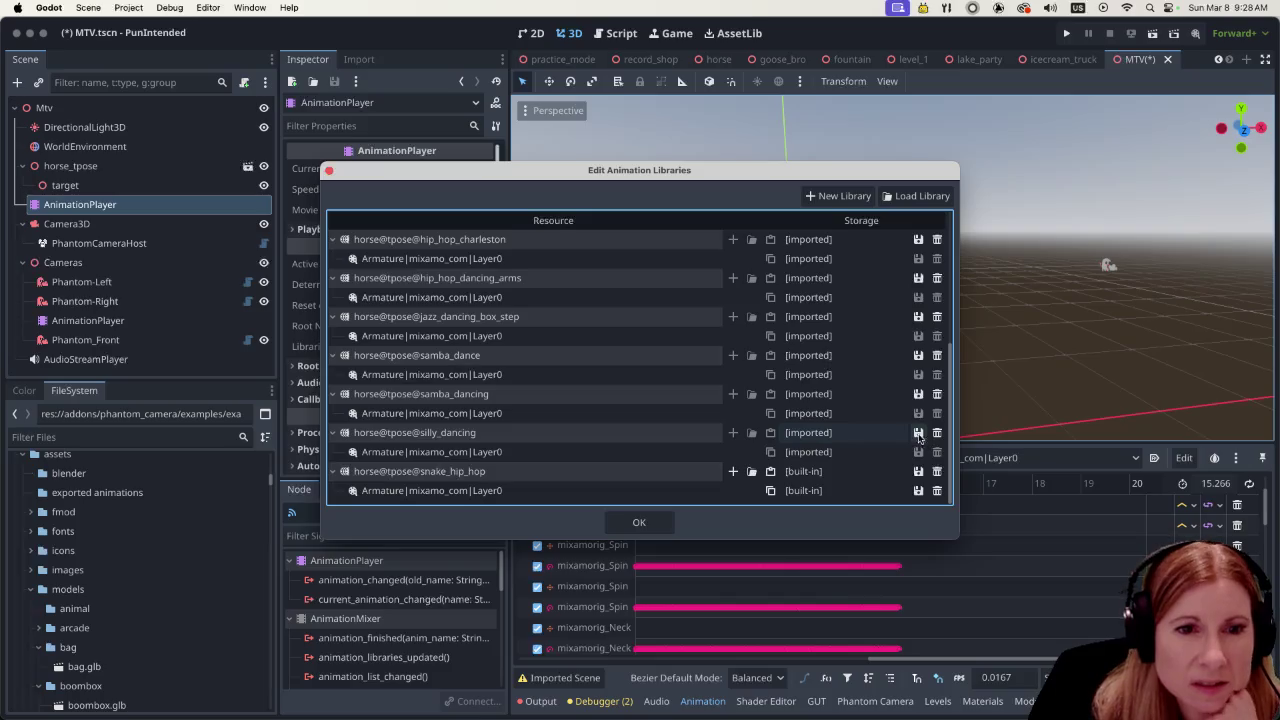
{"action": "left_click", "coordinate": [919, 436]}
{"action": "left_click", "coordinate": [927, 497]}
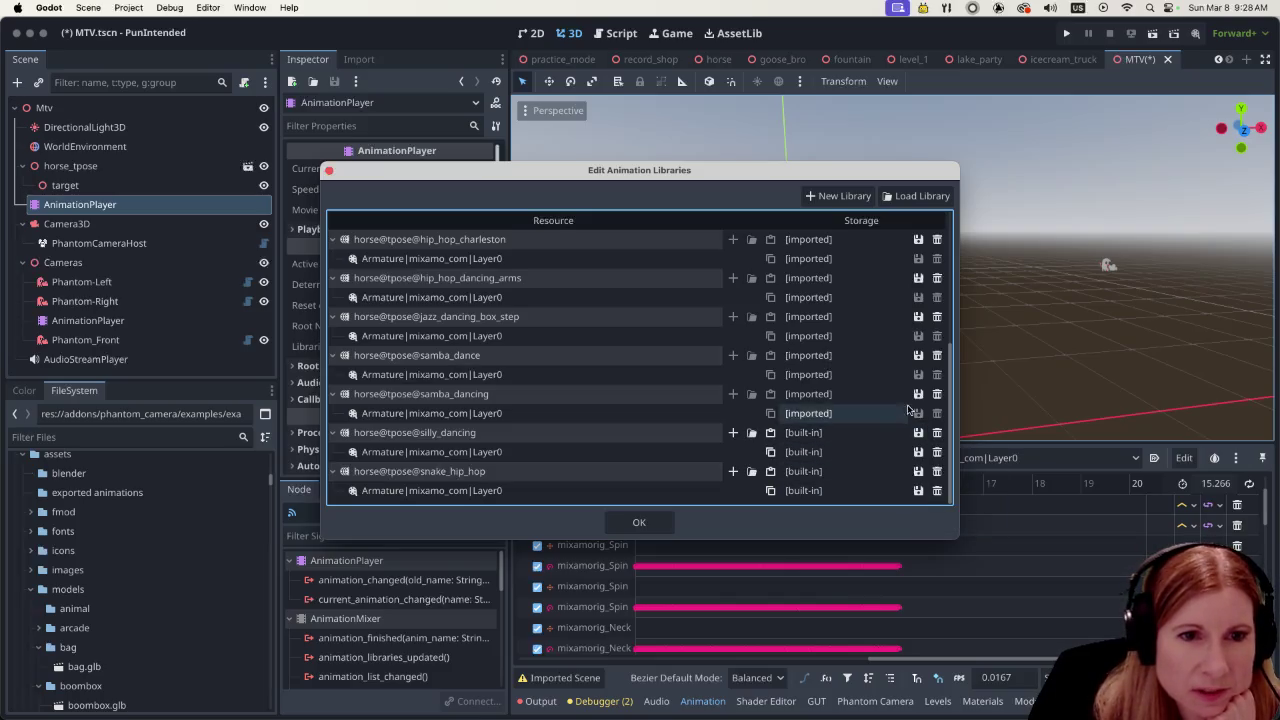
Make samba_dancing, samba_dance, jazz_dancing_box_step, hip_hop_dancing_arms, hip_hop_charleston and gangnam_style built-in
{"action": "left_click", "coordinate": [918, 394]}
{"action": "left_click", "coordinate": [942, 459]}
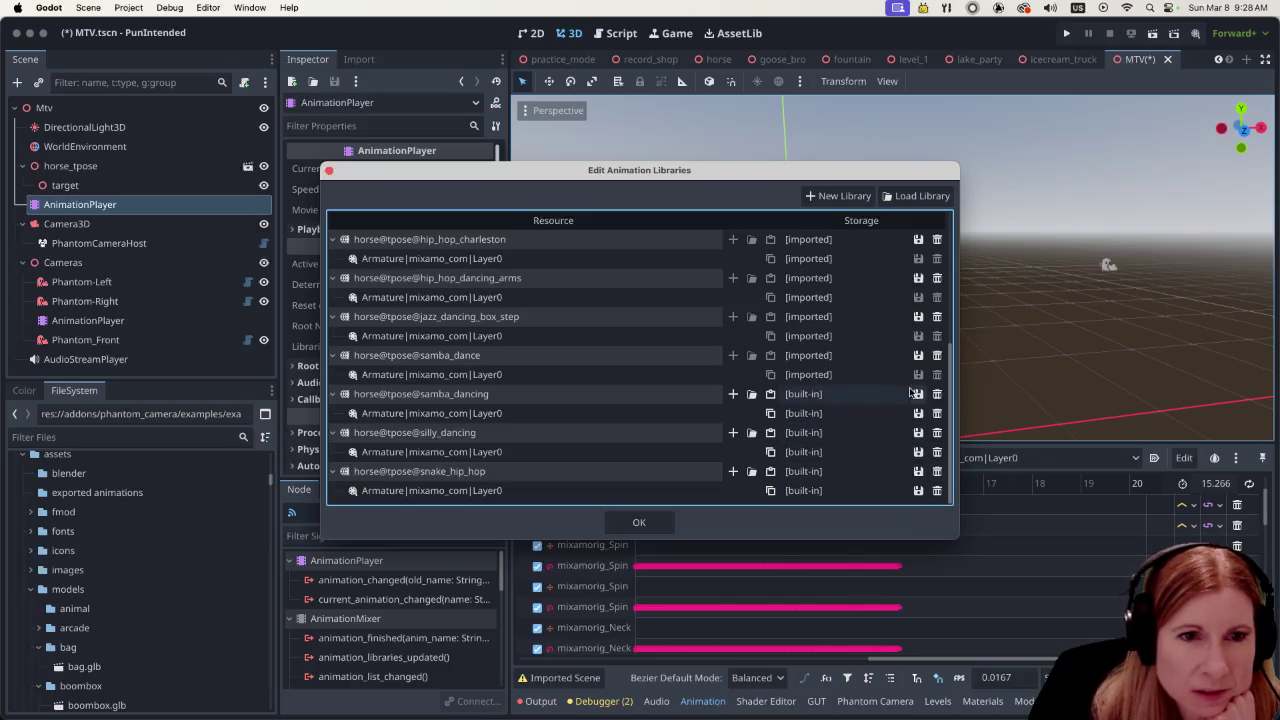
{"action": "left_click", "coordinate": [917, 356]}
{"action": "left_click", "coordinate": [942, 419]}
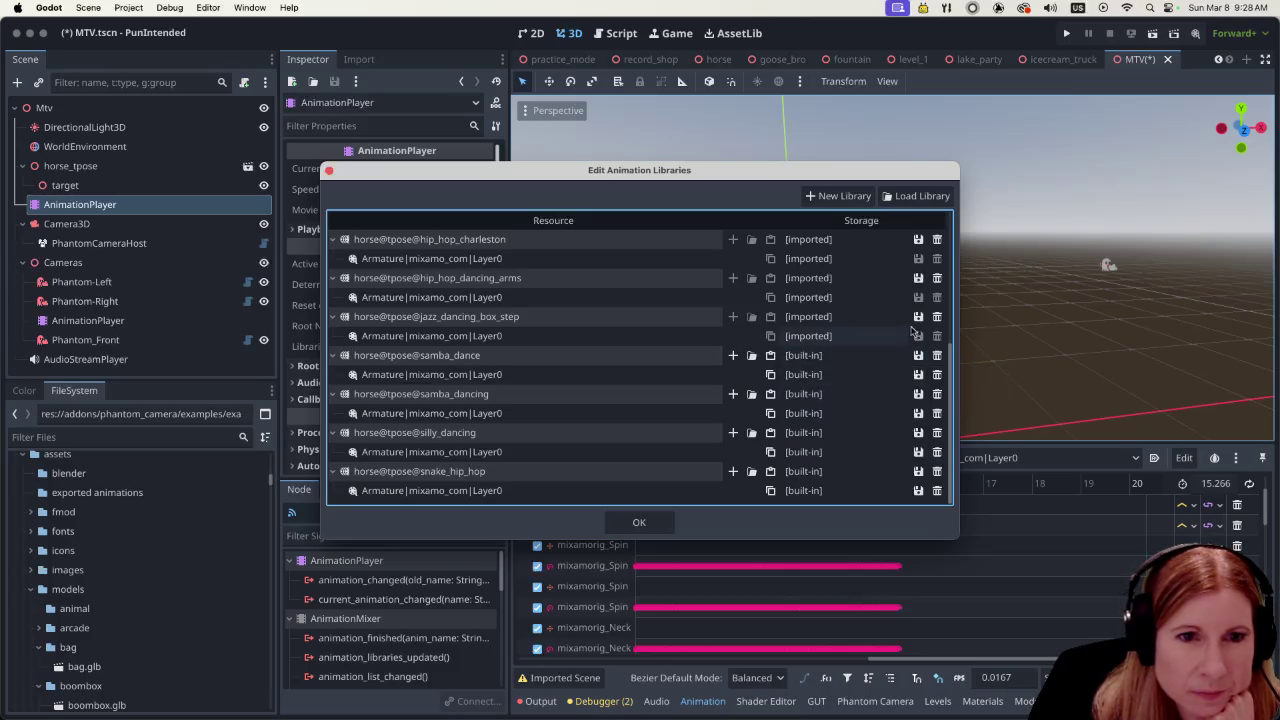
{"action": "left_click", "coordinate": [918, 336]}
{"action": "left_click", "coordinate": [932, 398]}
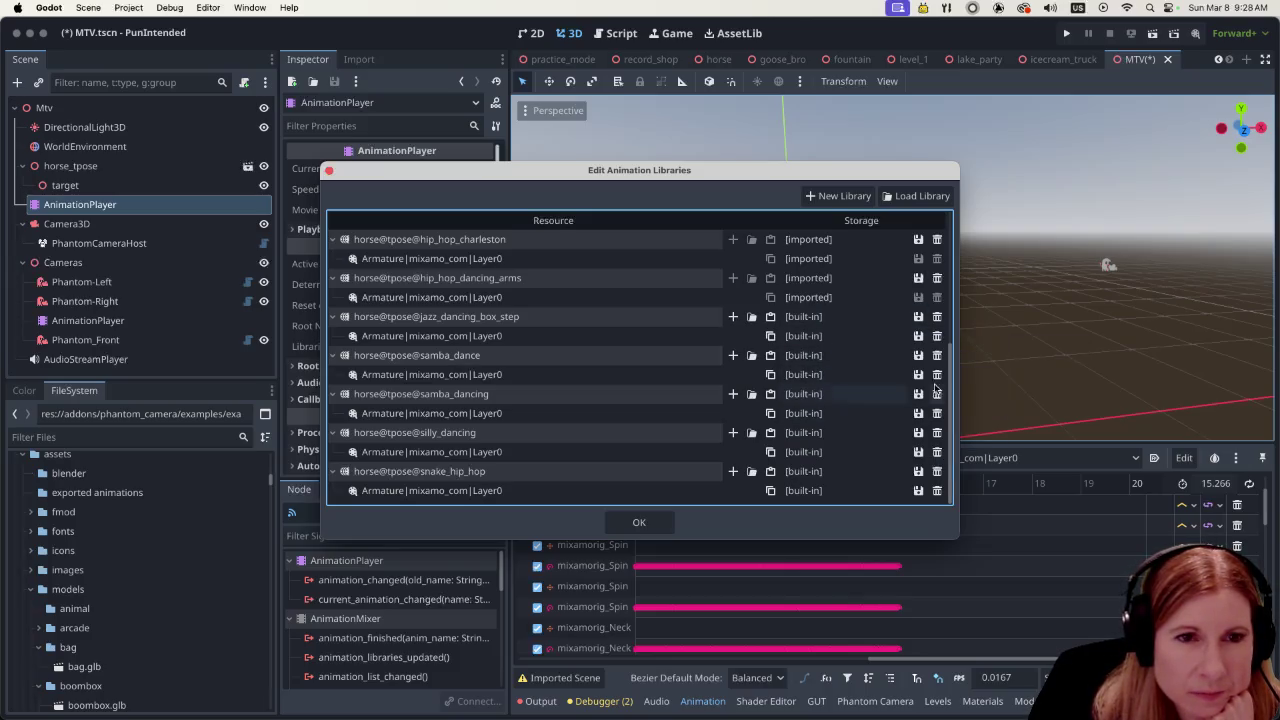
{"action": "scroll", "coordinate": [894, 355], "scroll_direction": "up", "scroll_amount": 1}
{"action": "scroll", "coordinate": [894, 355], "scroll_direction": "up", "scroll_amount": 2}
{"action": "left_click", "coordinate": [918, 352]}
{"action": "left_click", "coordinate": [916, 416]}
{"action": "left_click", "coordinate": [918, 314]}
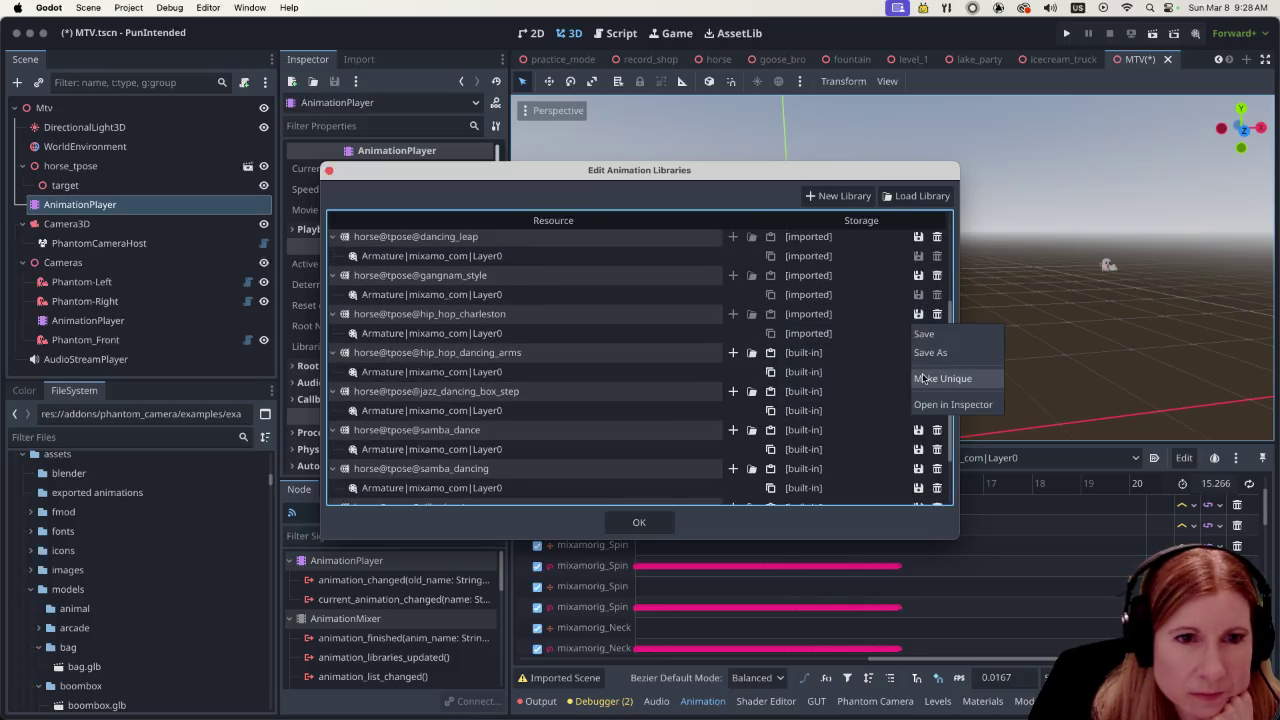
{"action": "left_click", "coordinate": [935, 374]}
{"action": "left_click", "coordinate": [918, 275]}
{"action": "left_click", "coordinate": [935, 335]}
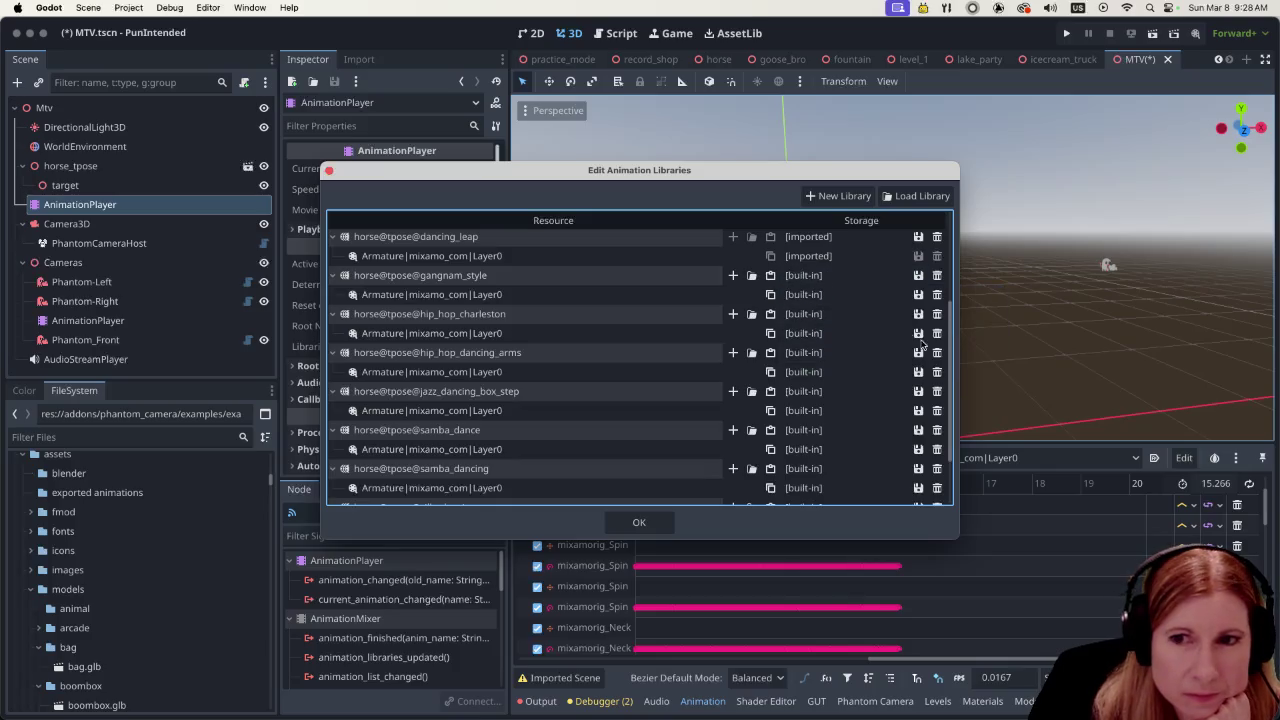
Make dancing_leap, dancing, bboy_hip_hop_move and guitar_playing2 built-in, then confirm
{"action": "scroll", "coordinate": [836, 344], "scroll_direction": "up", "scroll_amount": 2}
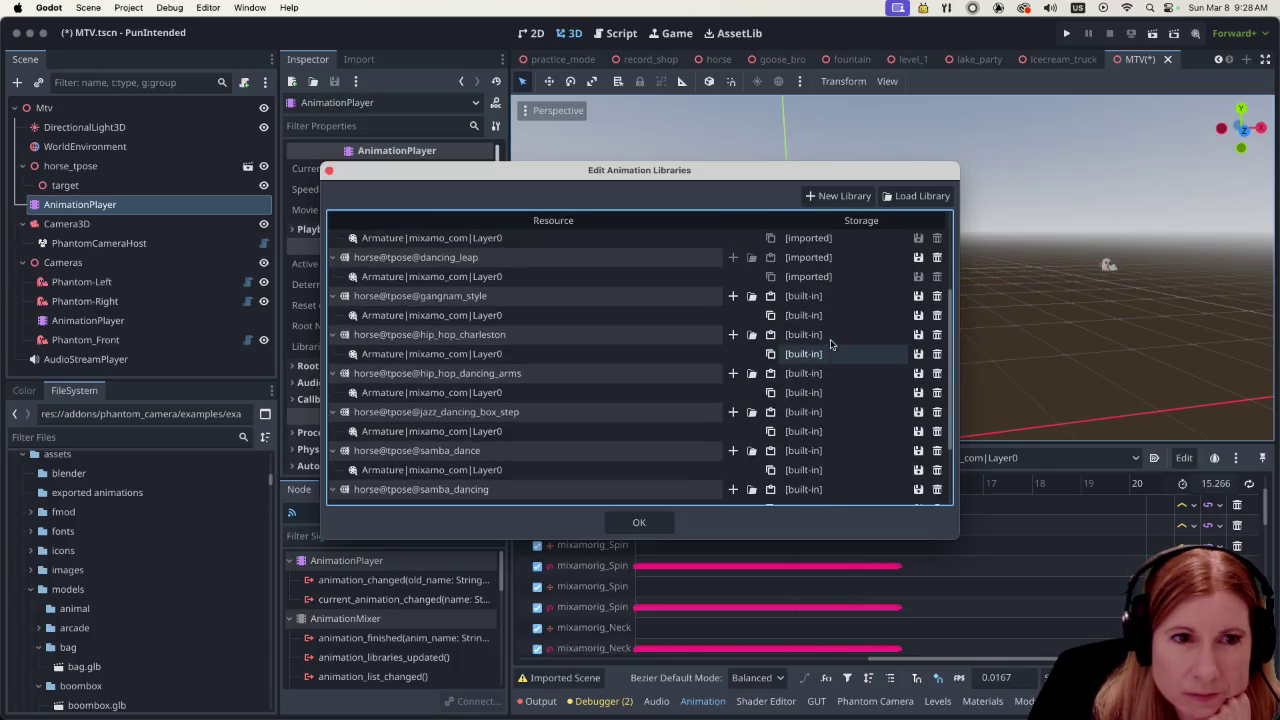
{"action": "left_click", "coordinate": [918, 270]}
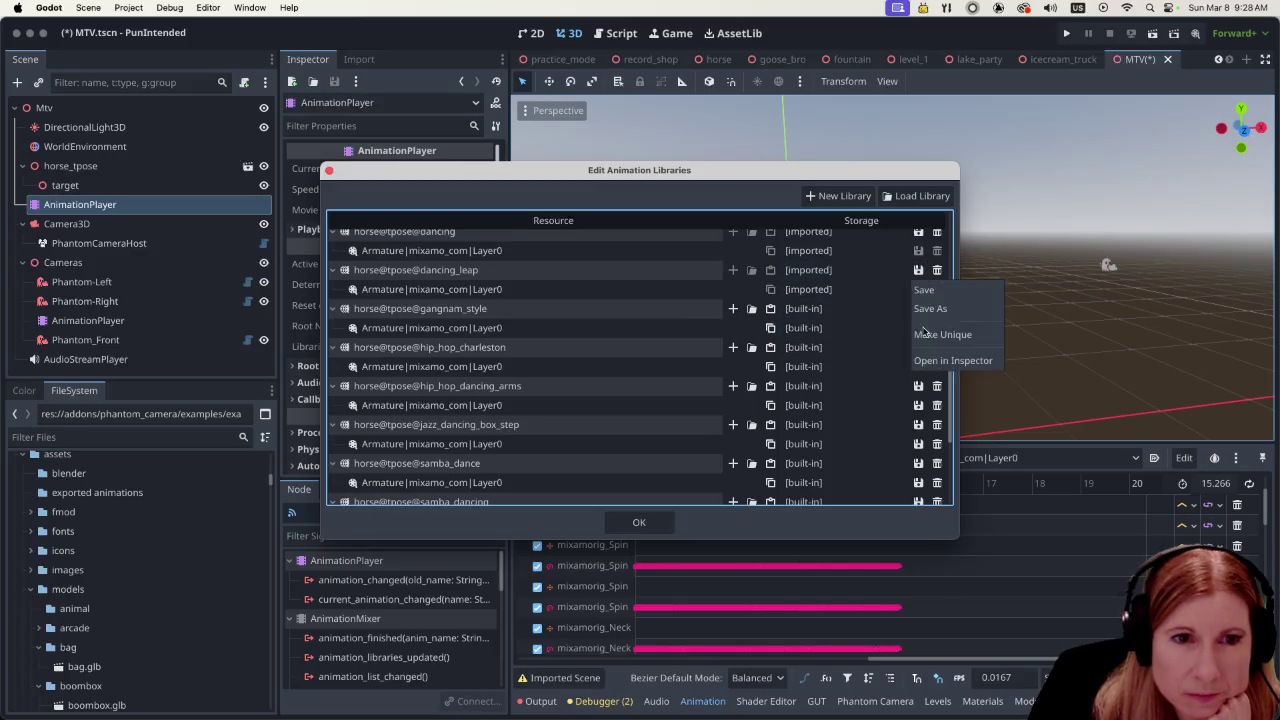
{"action": "left_click", "coordinate": [938, 336]}
{"action": "scroll", "coordinate": [938, 310], "scroll_direction": "up", "scroll_amount": 5}
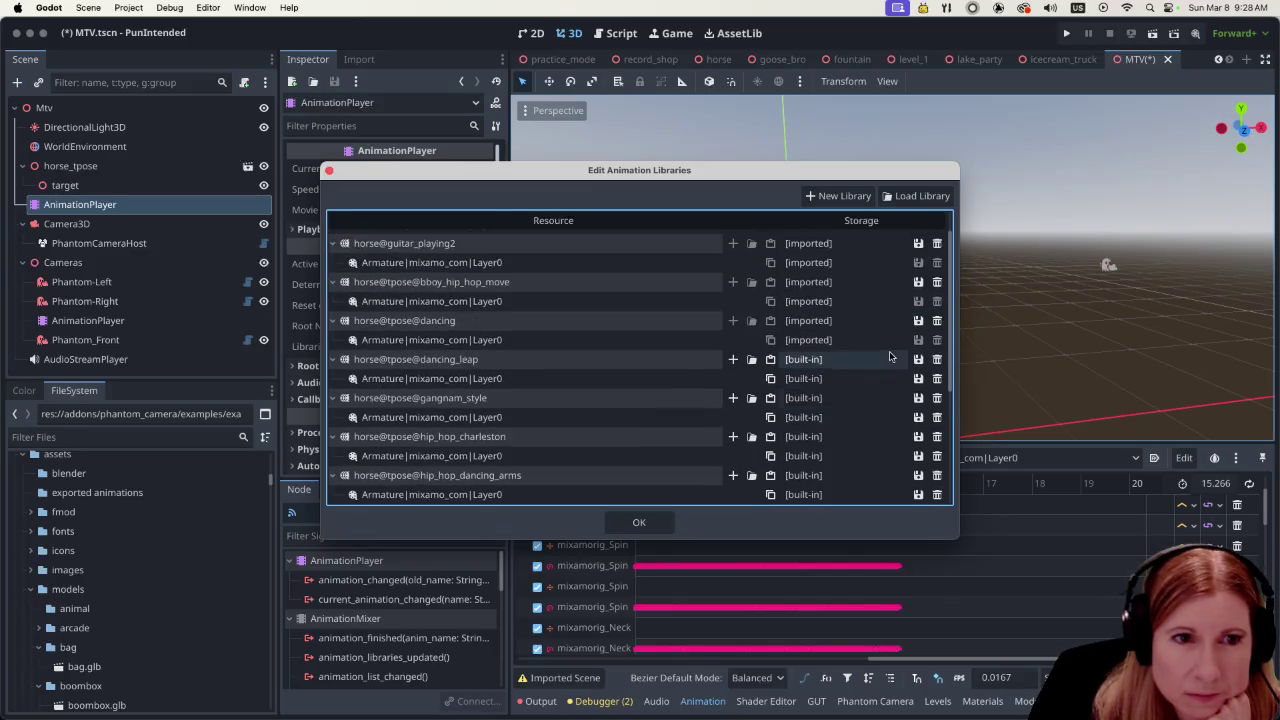
{"action": "left_click", "coordinate": [918, 320]}
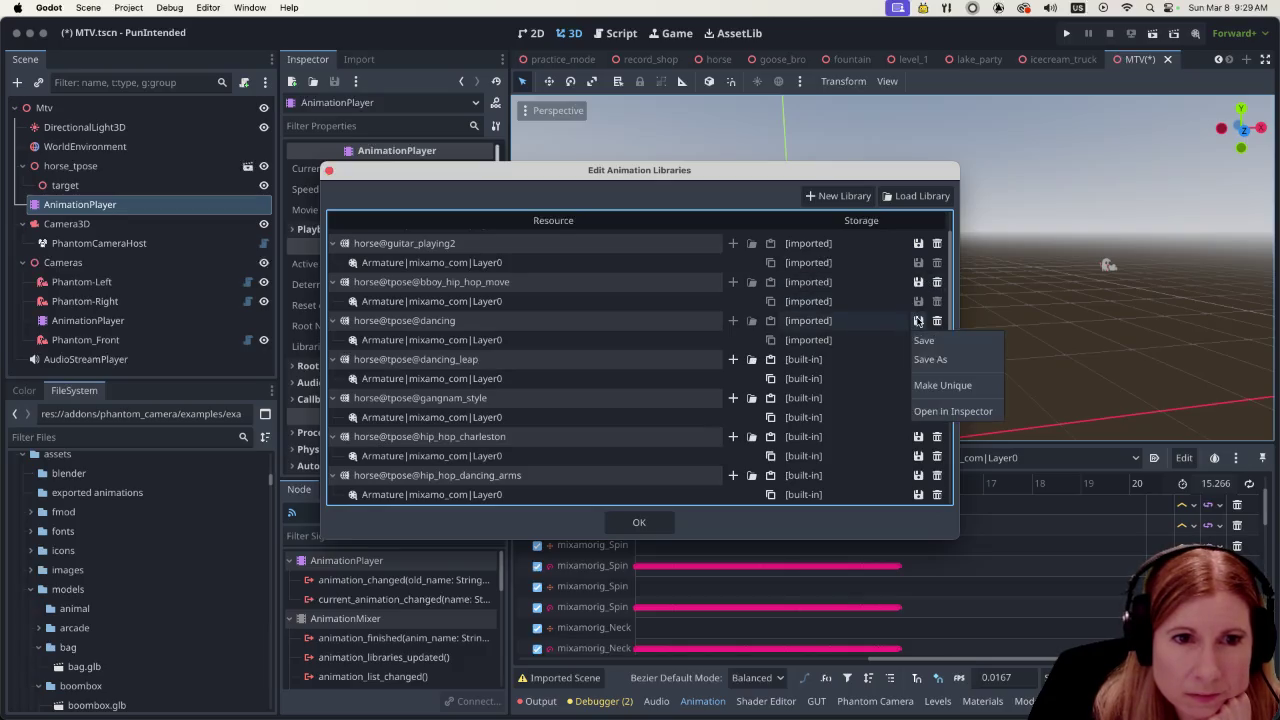
{"action": "left_click", "coordinate": [920, 386]}
{"action": "left_click", "coordinate": [918, 282]}
{"action": "left_click", "coordinate": [920, 348]}
{"action": "left_click", "coordinate": [918, 243]}
{"action": "left_click", "coordinate": [935, 308]}
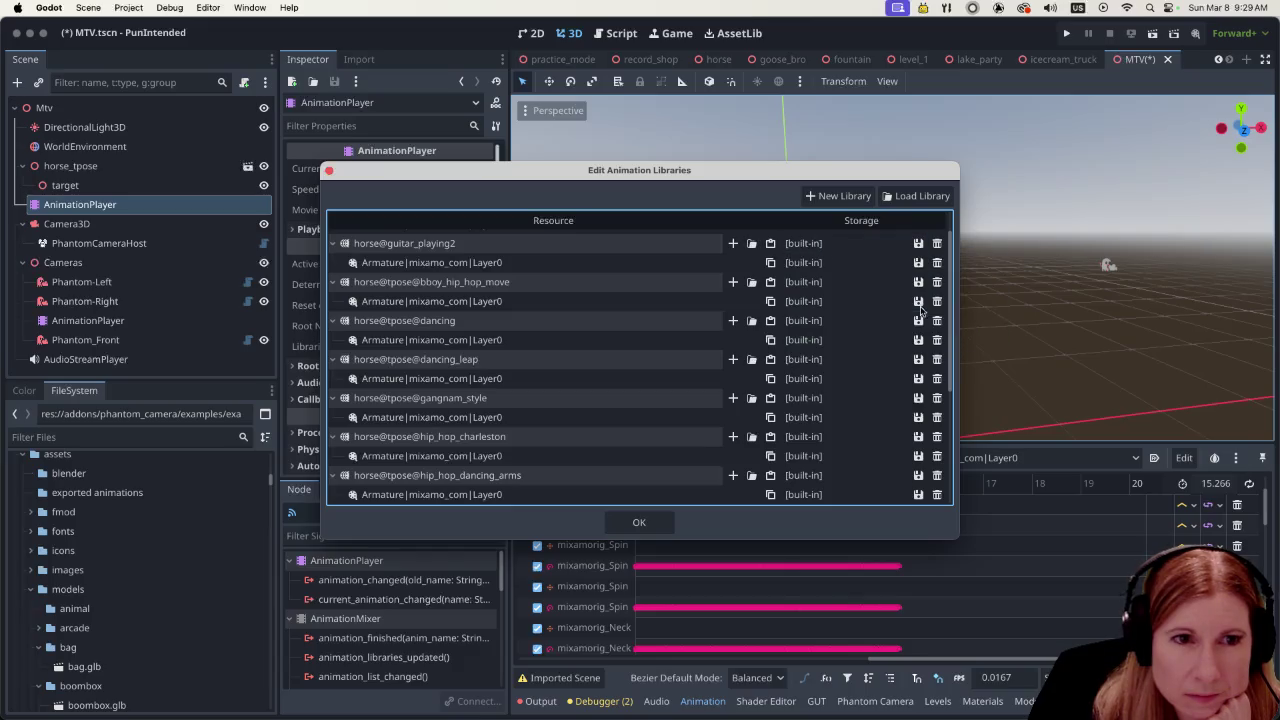
{"action": "scroll", "coordinate": [912, 315], "scroll_direction": "up", "scroll_amount": 2}
{"action": "scroll", "coordinate": [860, 391], "scroll_direction": "down", "scroll_amount": 5}
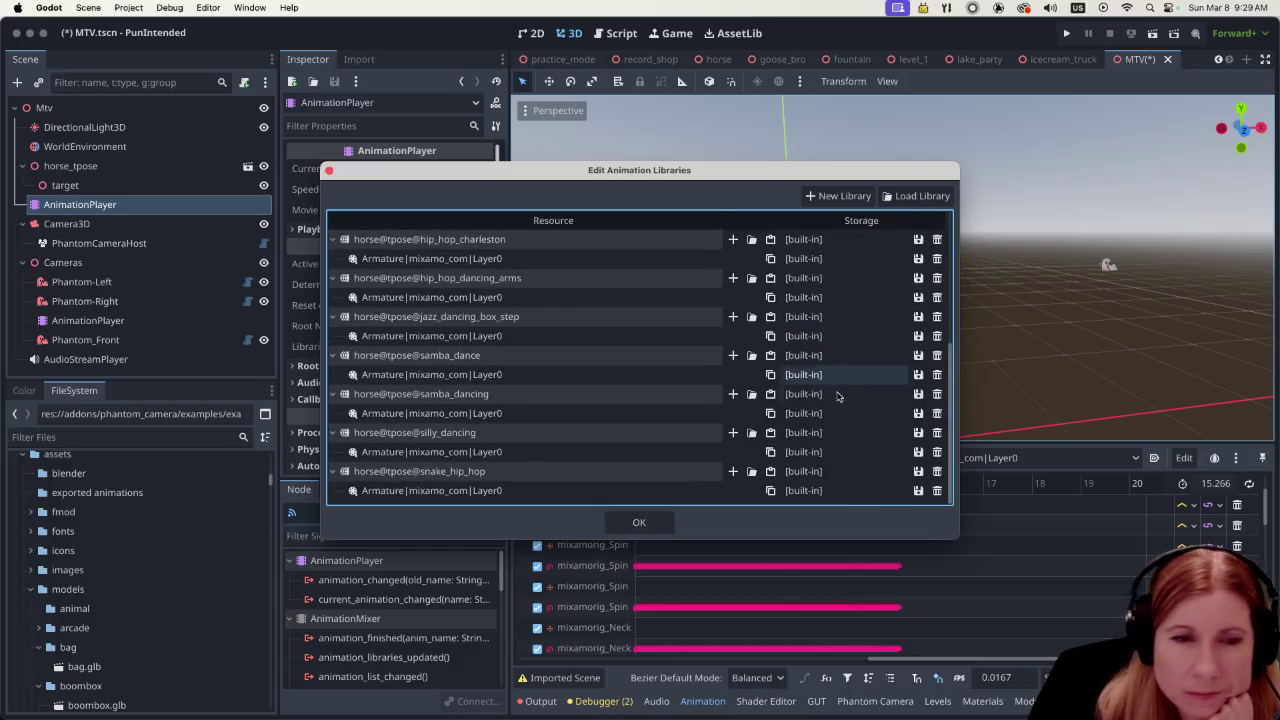
{"action": "left_click", "coordinate": [656, 527]}
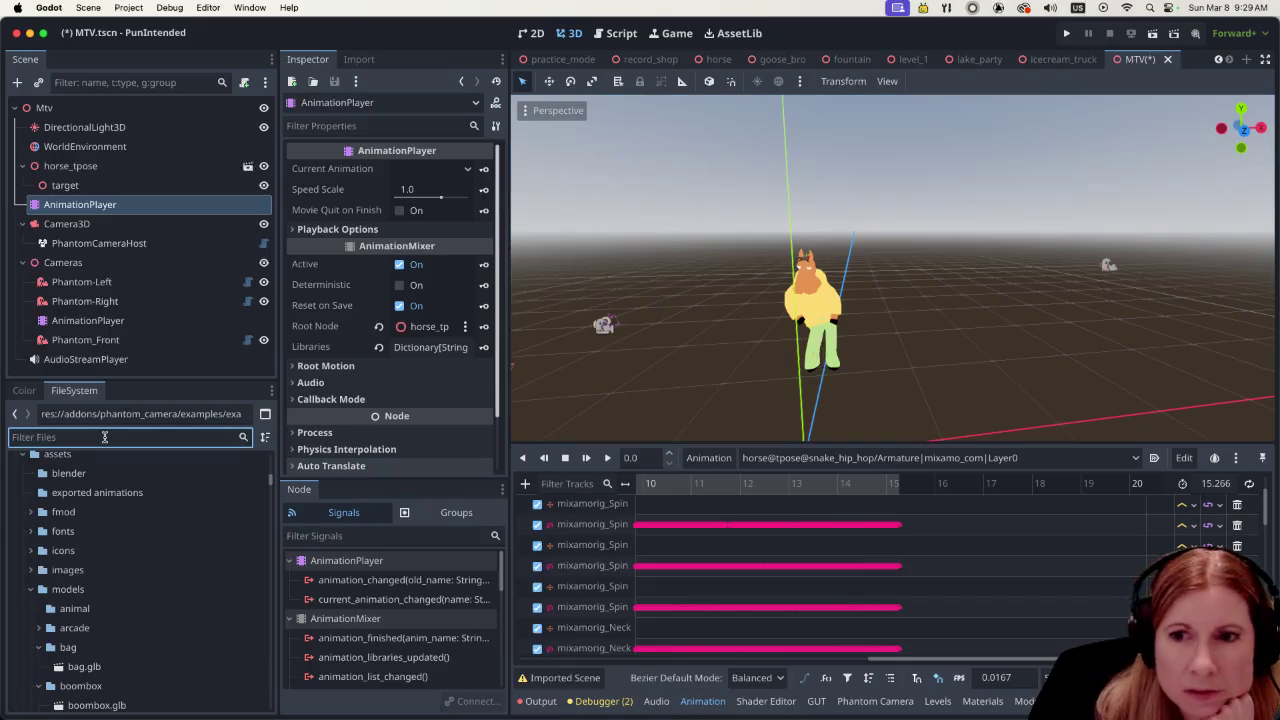
Filter the FileSystem dock by 'horse' and scroll to the new dance files
{"action": "type", "text": "horse"}
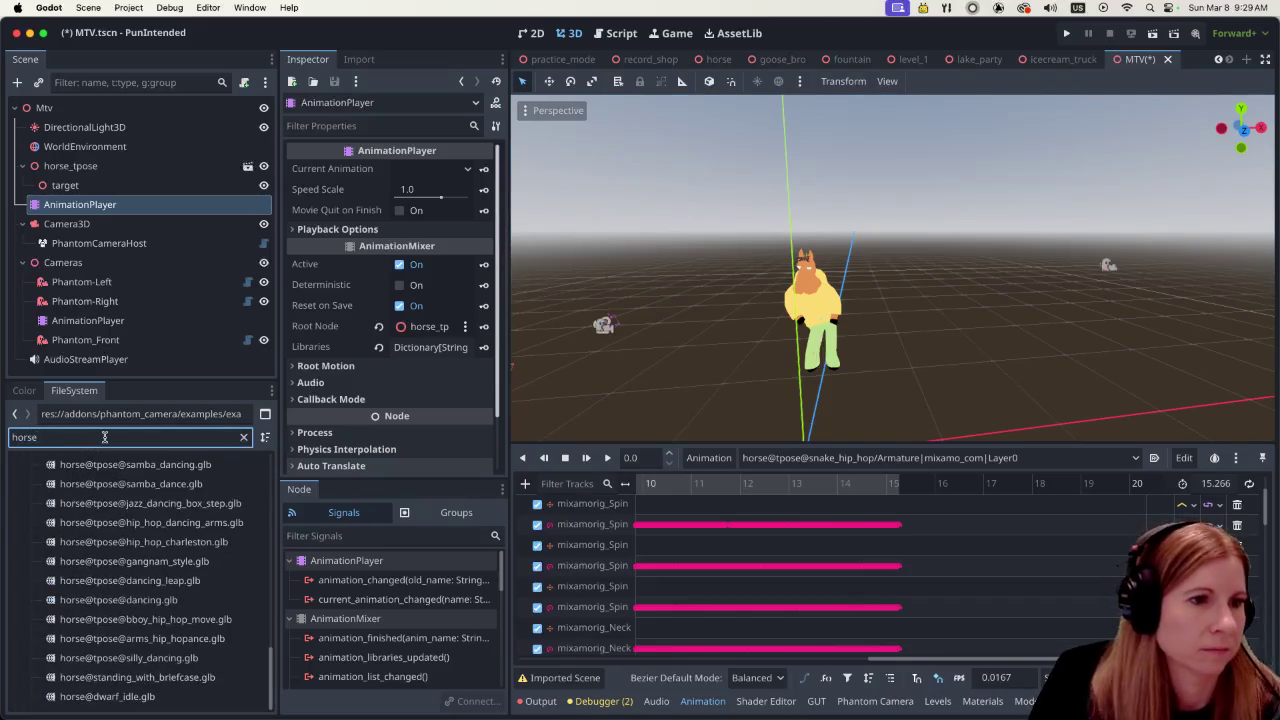
{"action": "scroll", "coordinate": [168, 581], "scroll_direction": "up", "scroll_amount": 10}
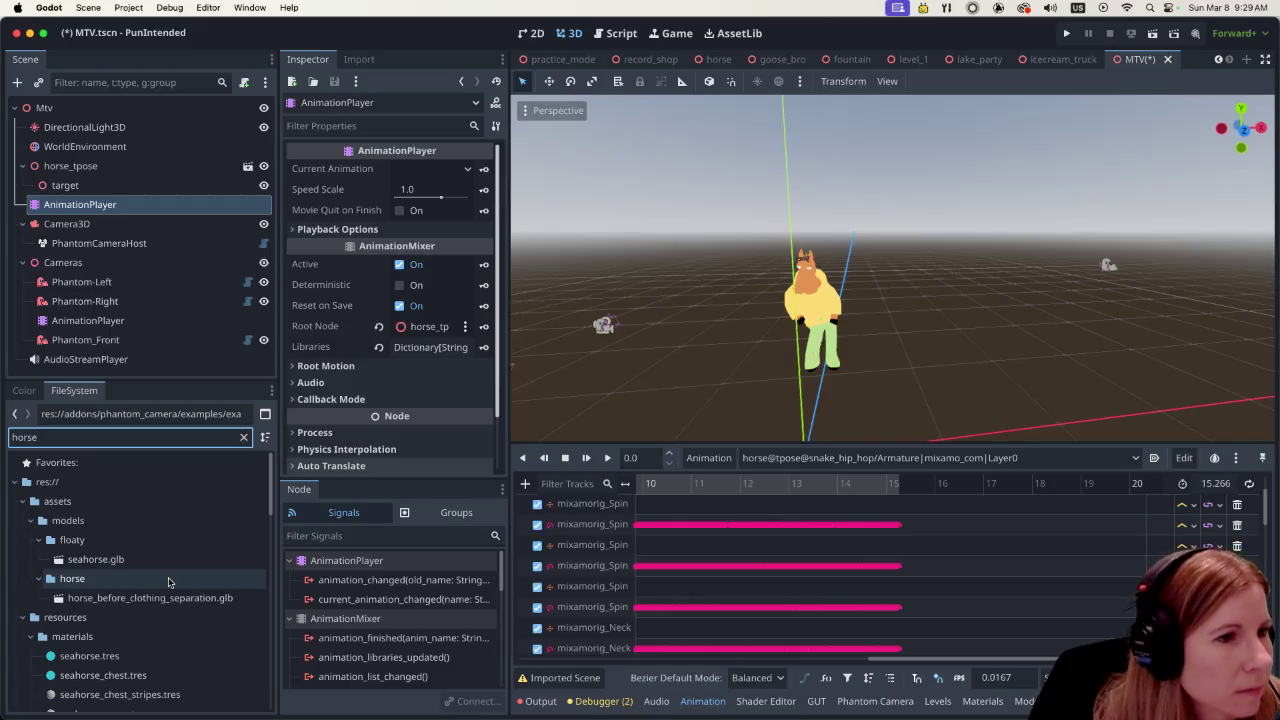
{"action": "left_click", "coordinate": [265, 437]}
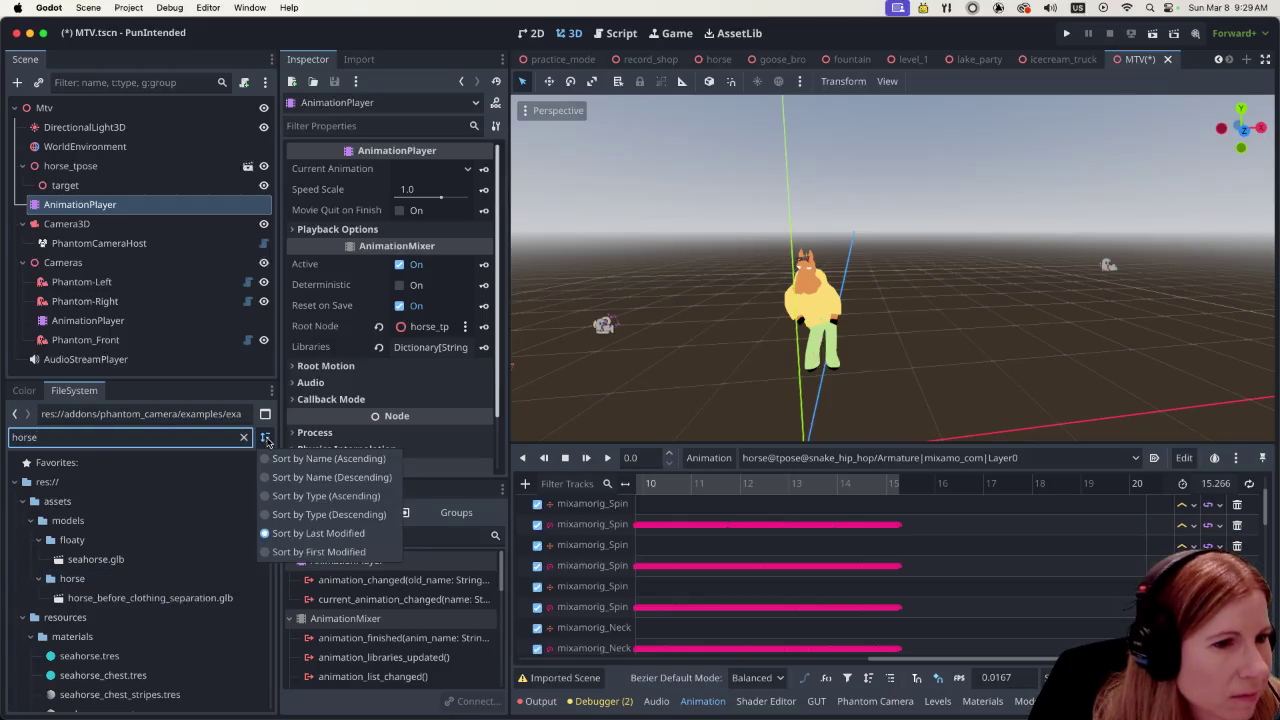
{"action": "left_click", "coordinate": [207, 580]}
{"action": "scroll", "coordinate": [207, 580], "scroll_direction": "down", "scroll_amount": 5}
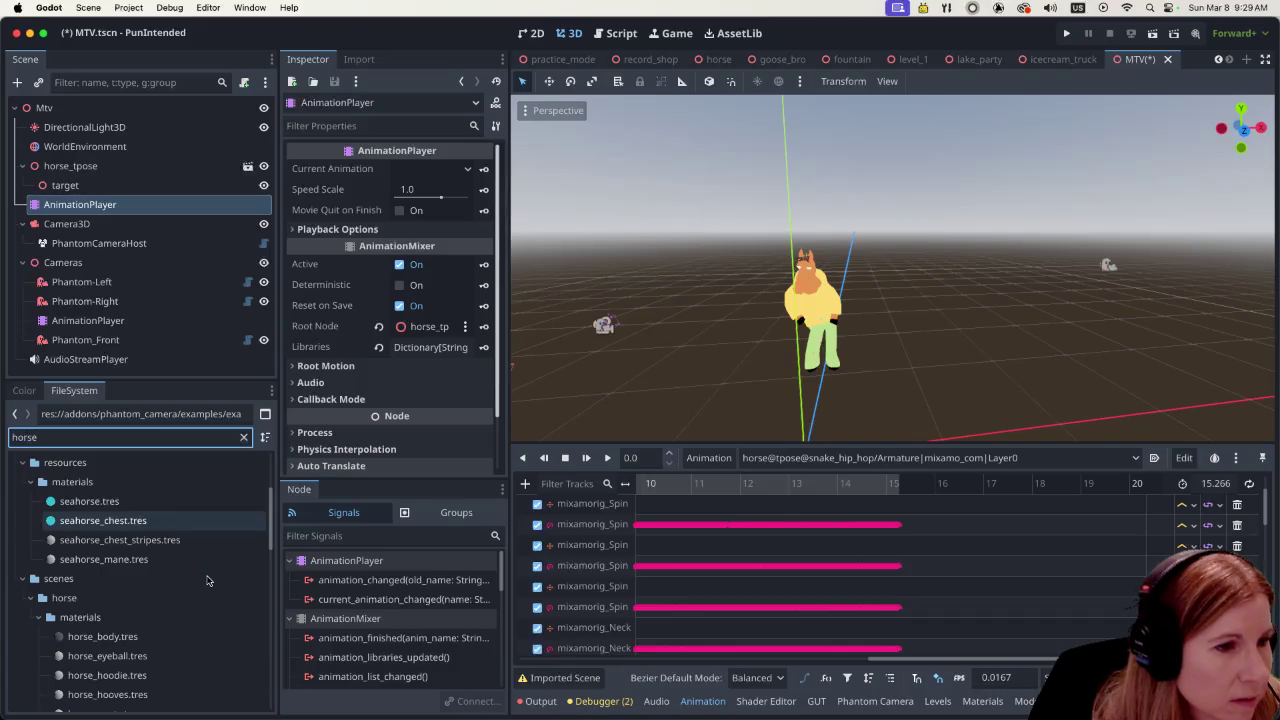
{"action": "scroll", "coordinate": [207, 580], "scroll_direction": "down", "scroll_amount": 6}
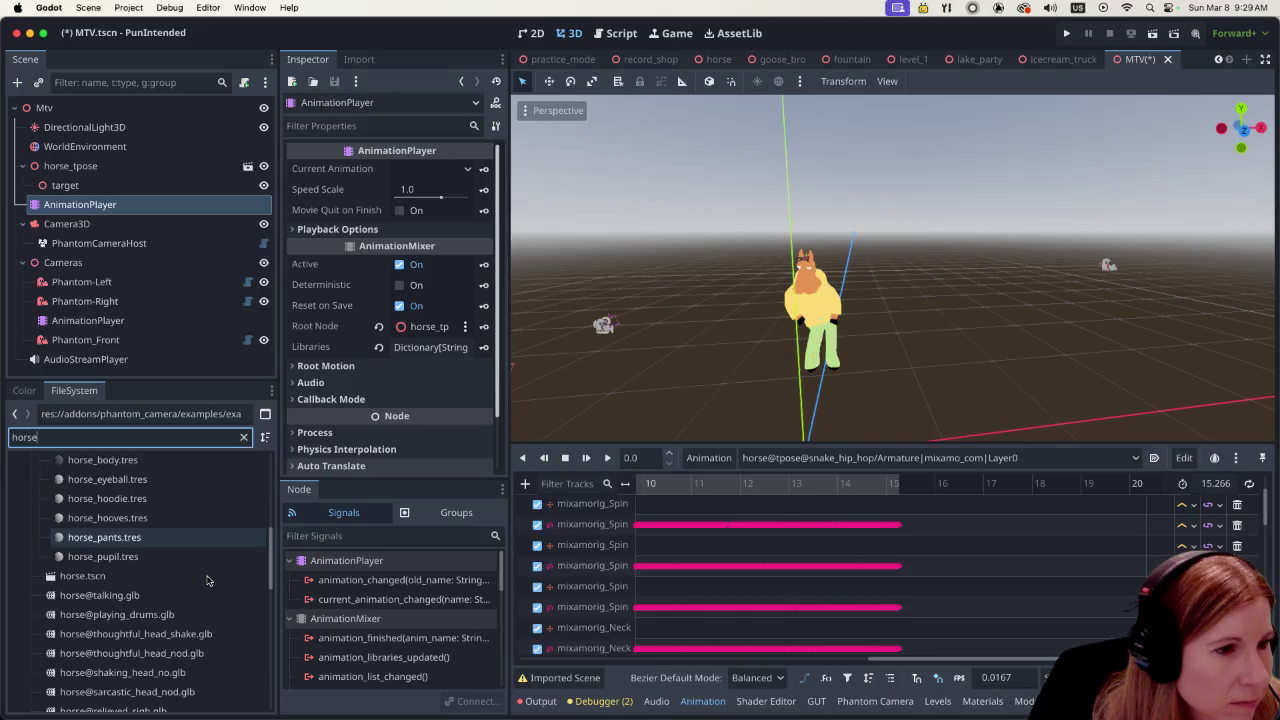
{"action": "scroll", "coordinate": [207, 580], "scroll_direction": "down", "scroll_amount": 2}
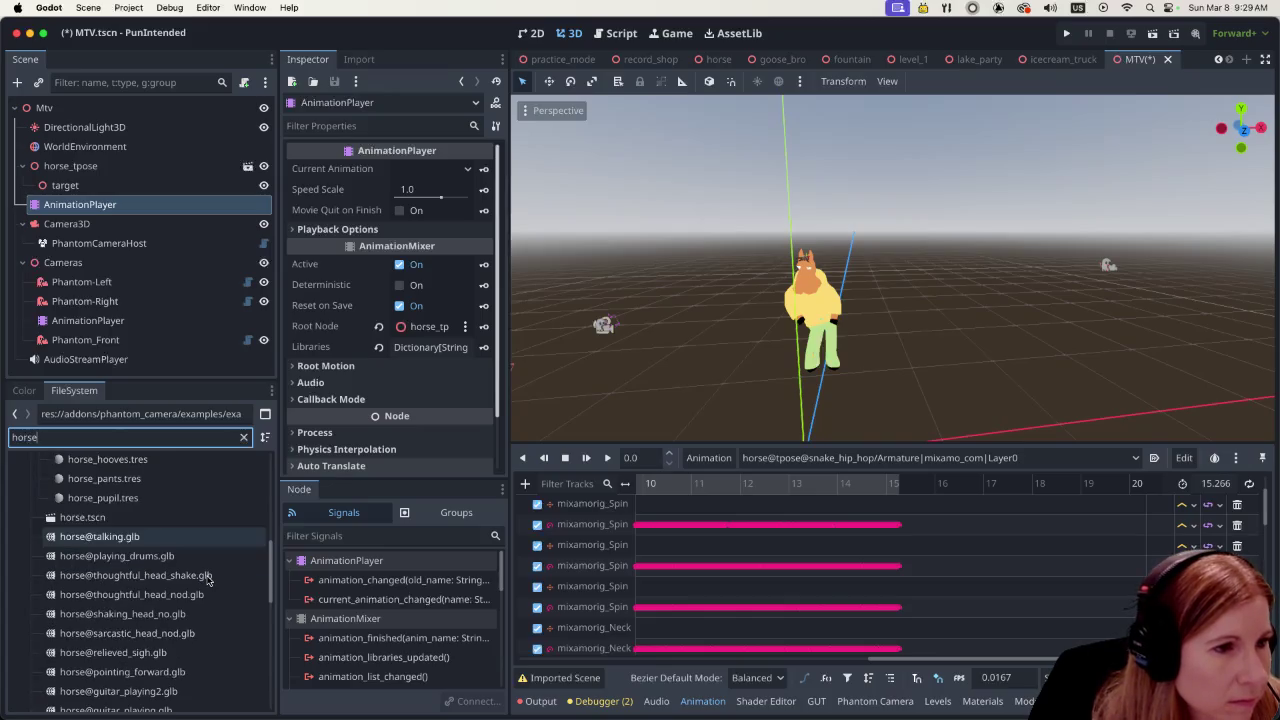
{"action": "scroll", "coordinate": [207, 580], "scroll_direction": "up", "scroll_amount": 4}
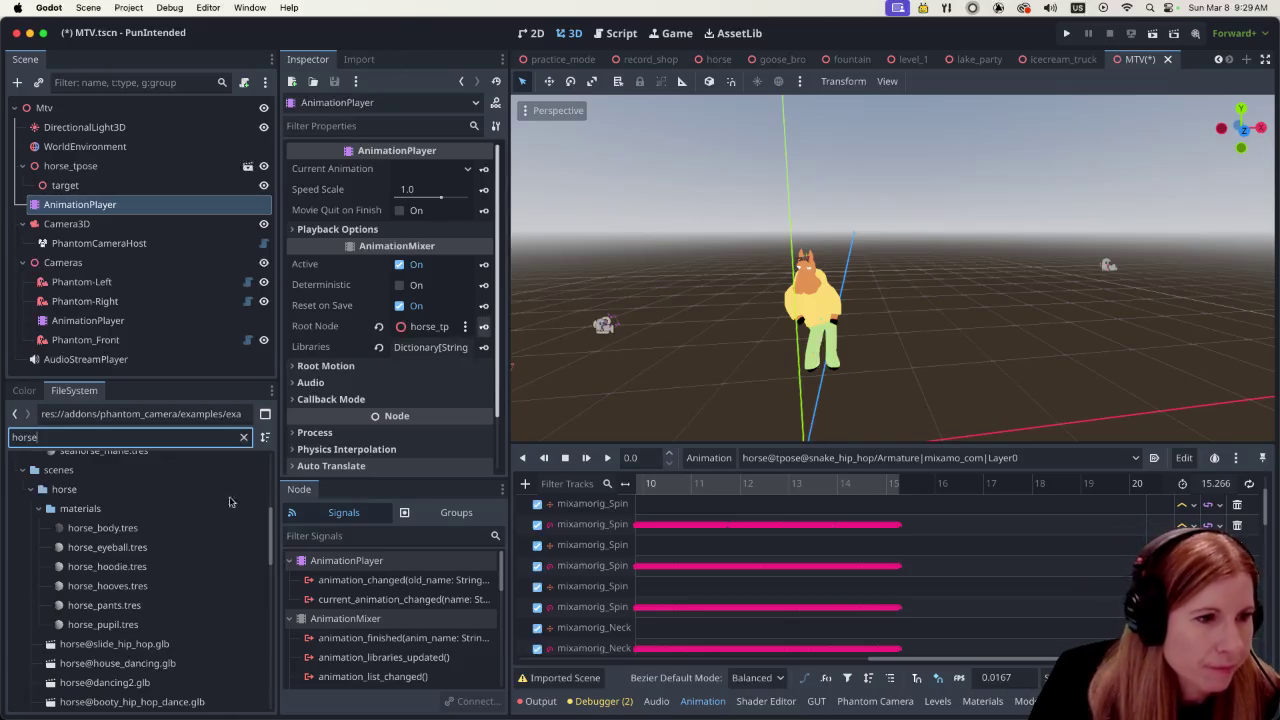
{"action": "scroll", "coordinate": [180, 570], "scroll_direction": "down", "scroll_amount": 3}
{"action": "left_click", "coordinate": [183, 587]}
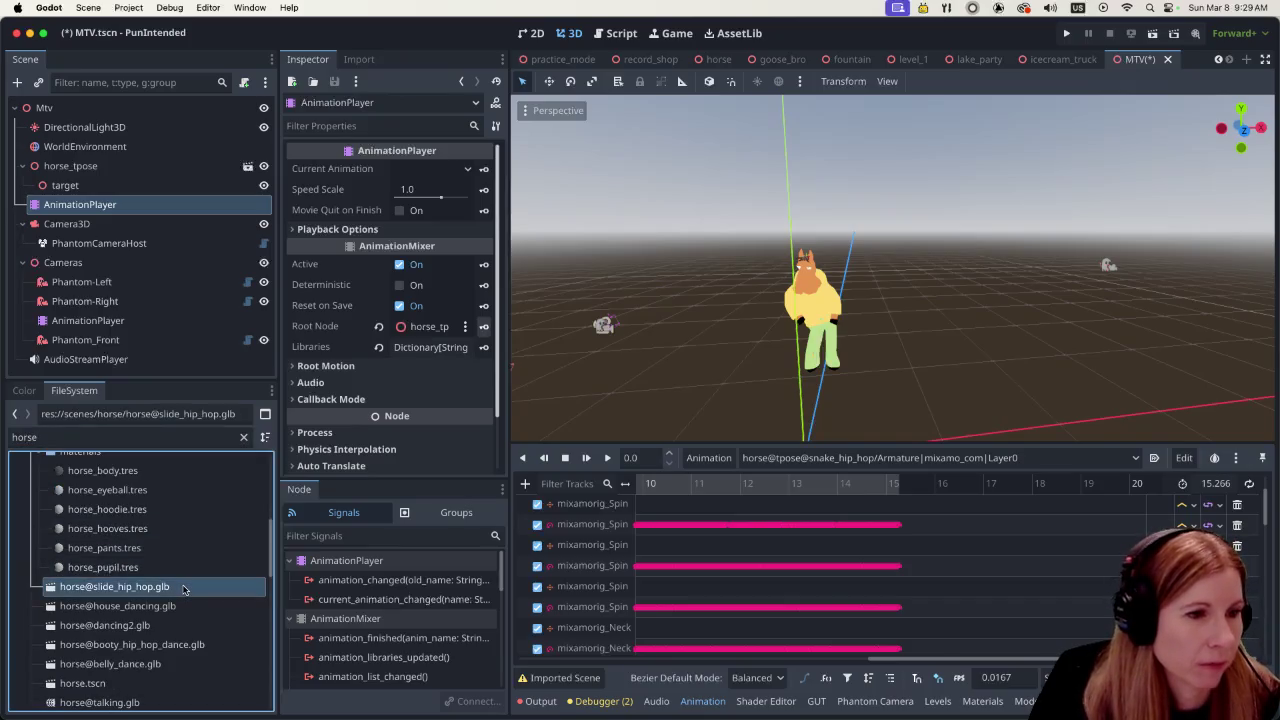
{"action": "scroll", "coordinate": [180, 600], "scroll_direction": "down", "scroll_amount": 1}
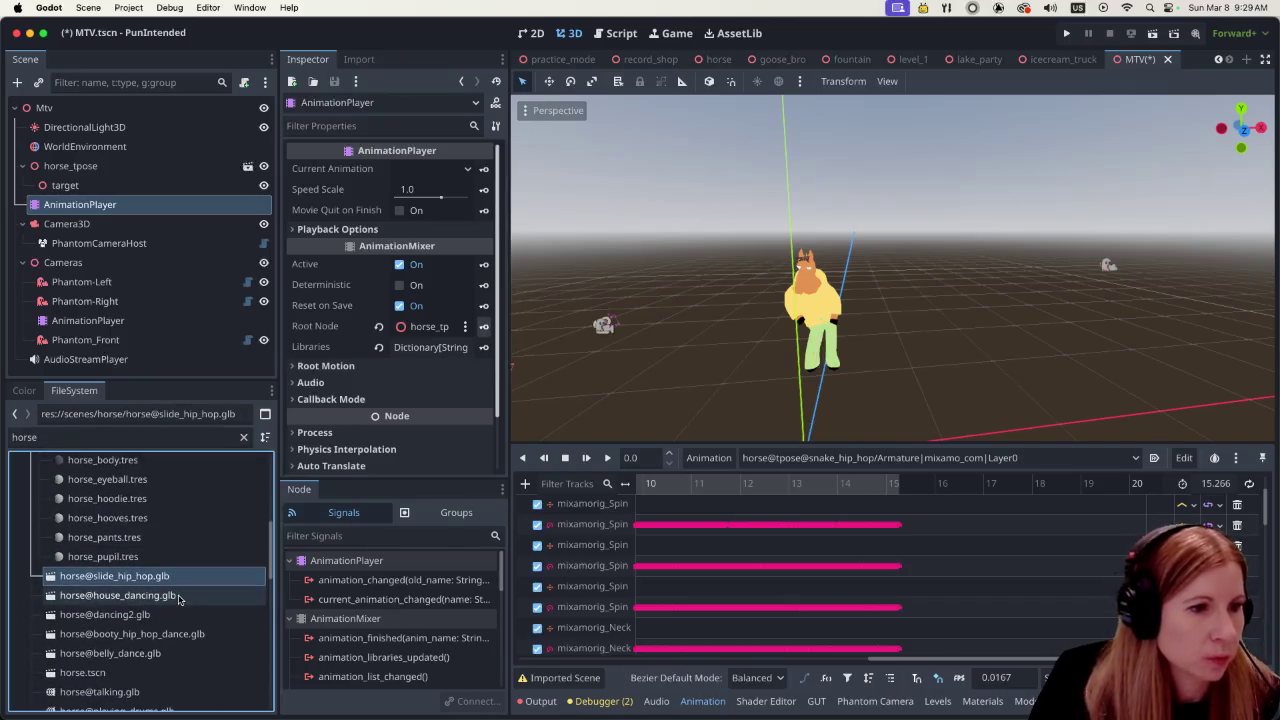
{"action": "left_click", "coordinate": [163, 653], "text": "shift"}
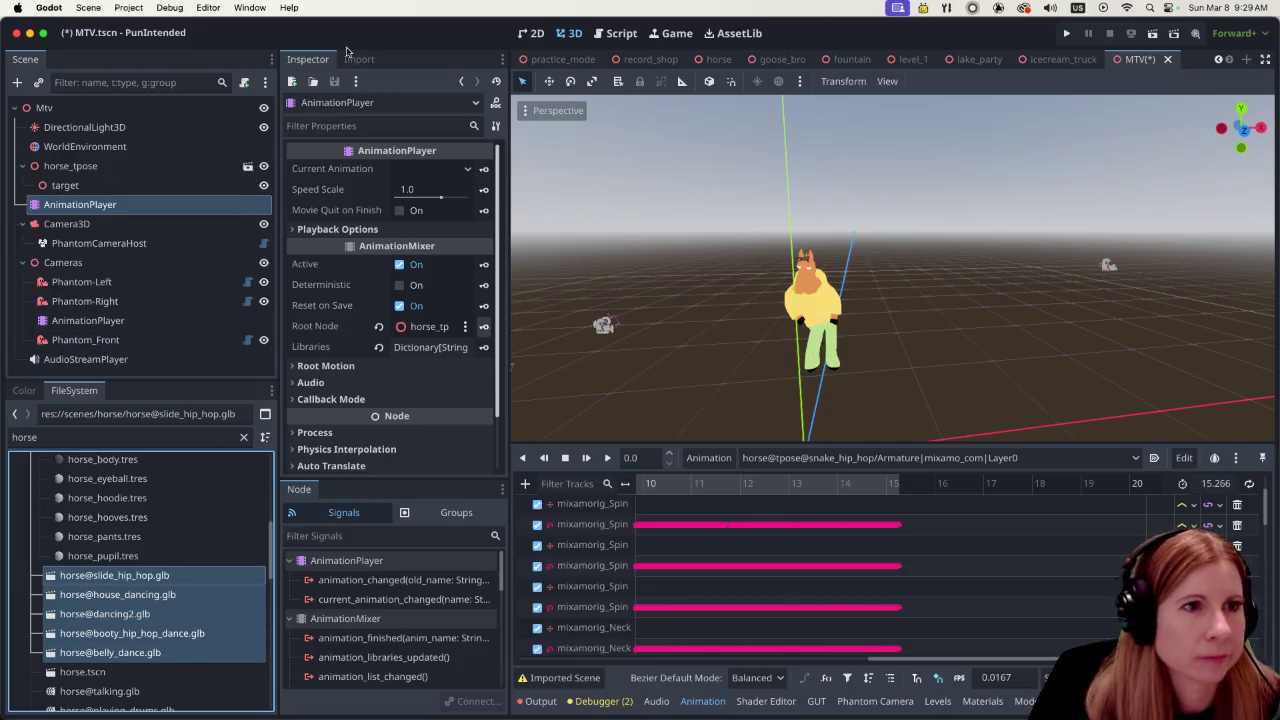
{"action": "left_click", "coordinate": [360, 60]}
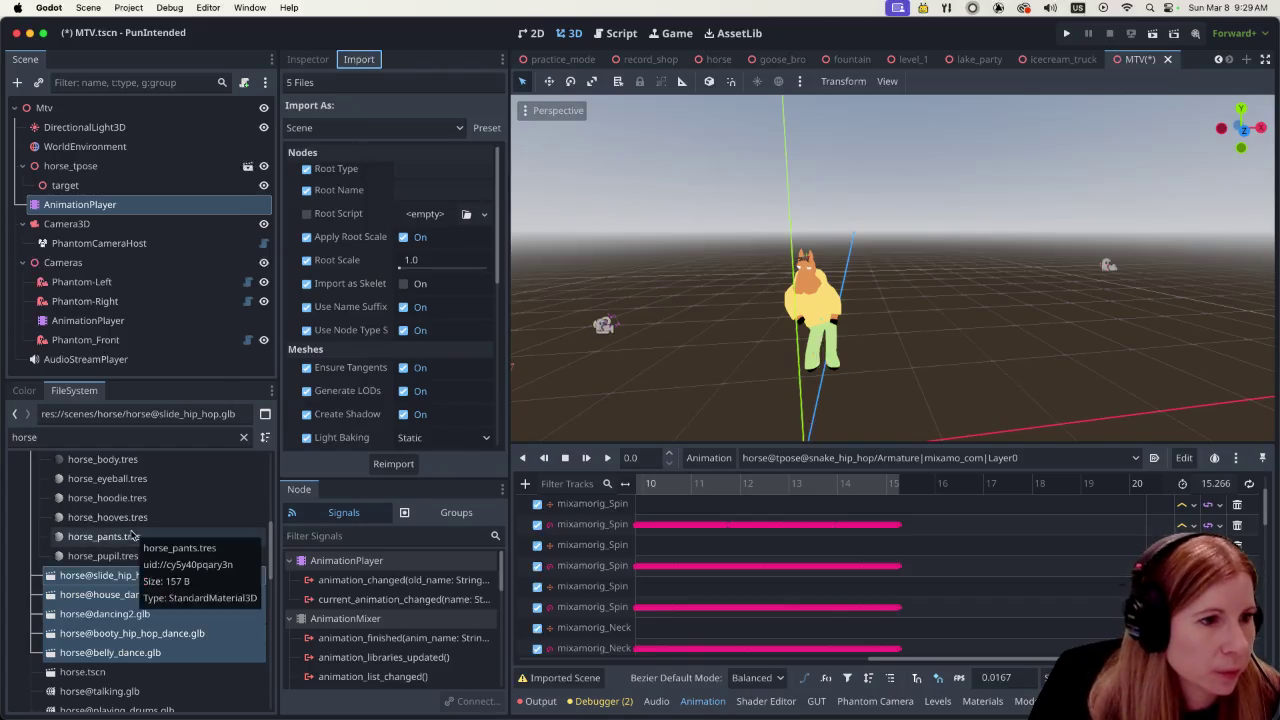
Reimport the five horse dance GLB files as an Animation Library at 60 FPS
{"action": "left_click", "coordinate": [372, 129]}
{"action": "left_click", "coordinate": [367, 149]}
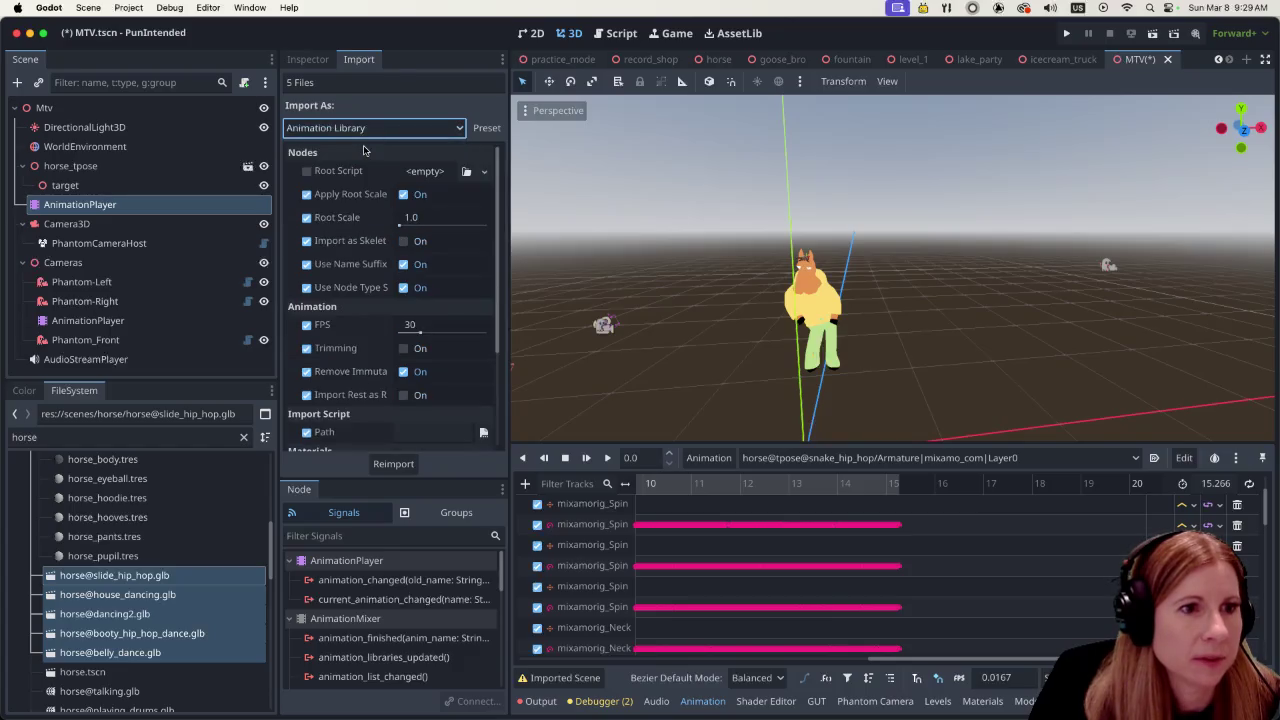
{"action": "left_click", "coordinate": [410, 326]}
{"action": "type", "text": "60"}
{"action": "key", "text": "Return"}
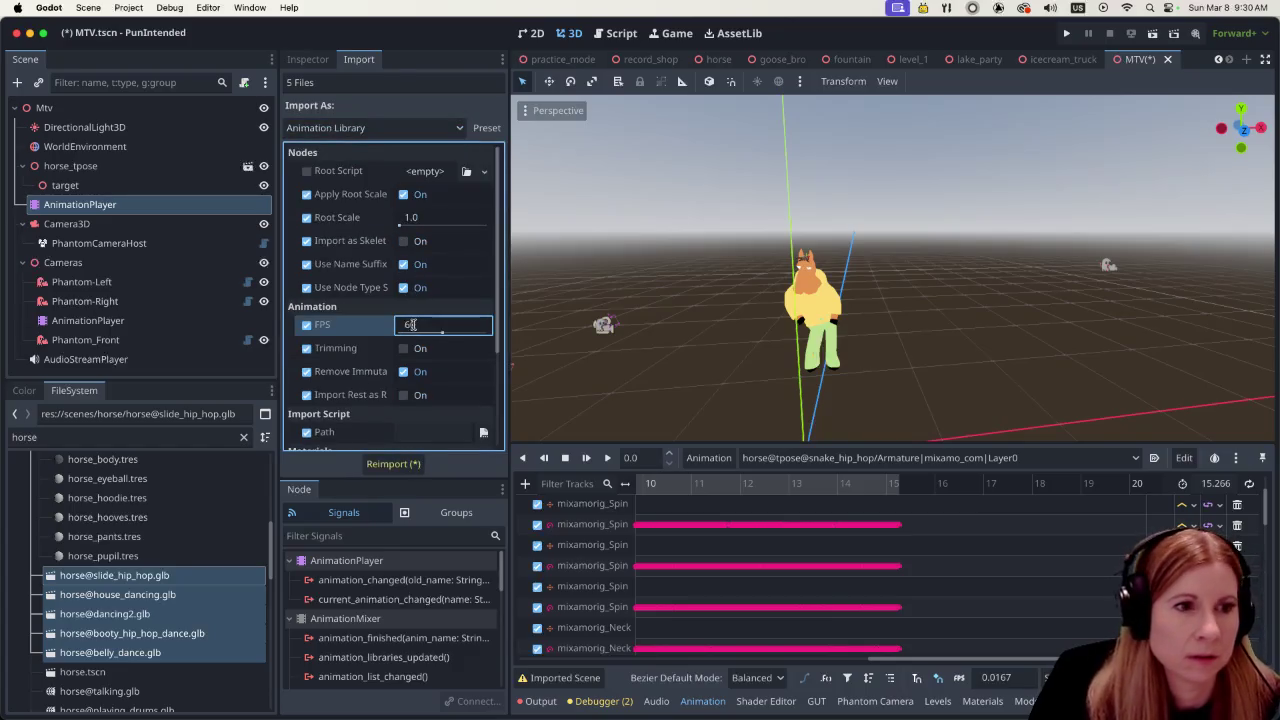
{"action": "left_click", "coordinate": [418, 467]}
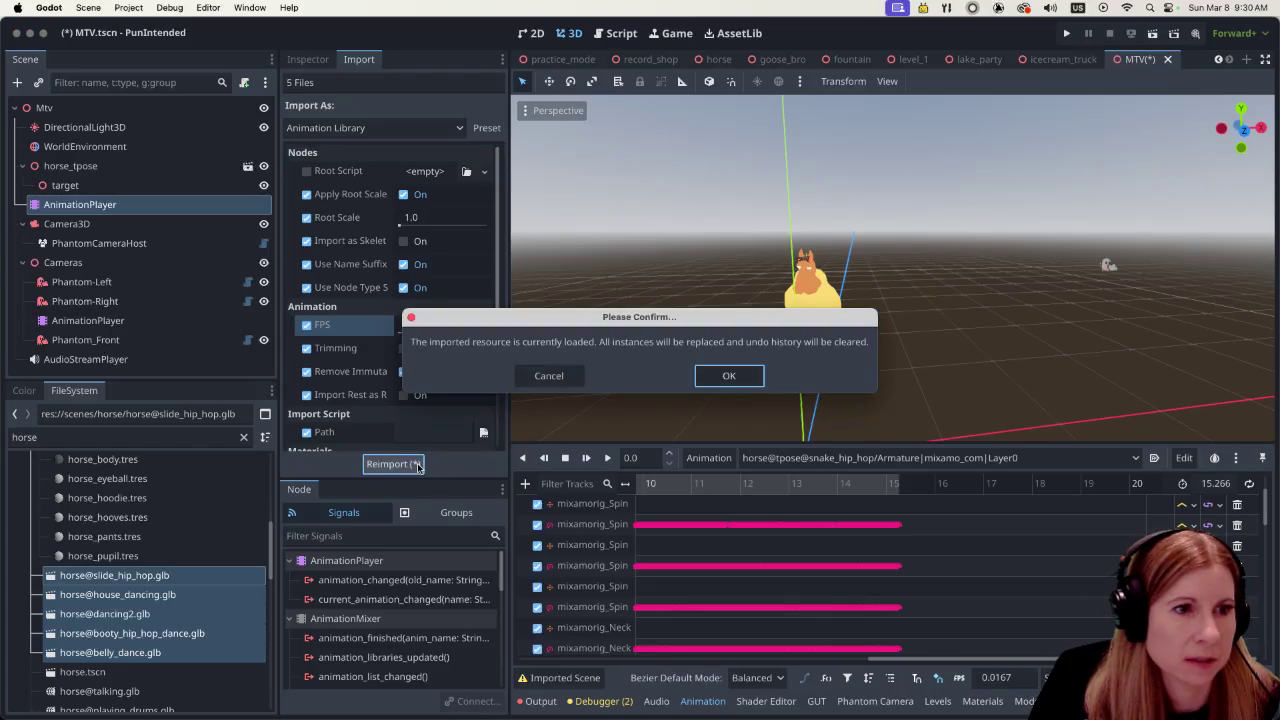
{"action": "left_click", "coordinate": [731, 376]}
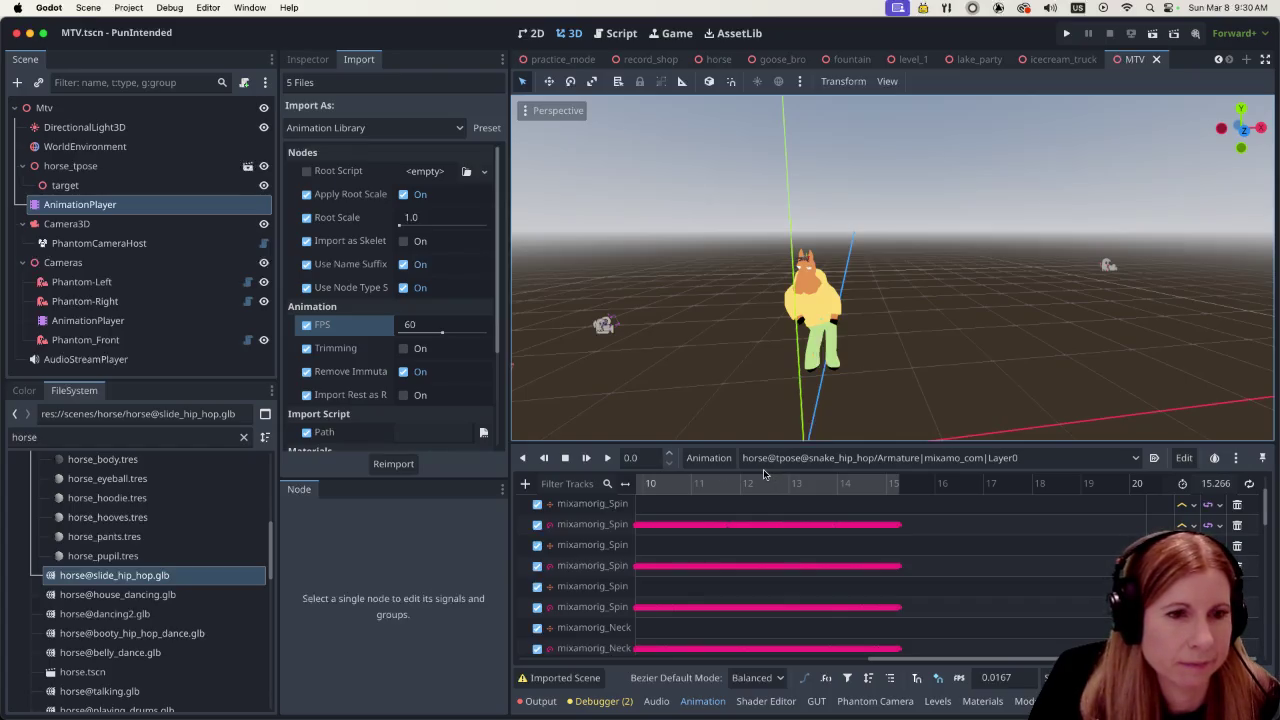
{"action": "left_click", "coordinate": [710, 458]}
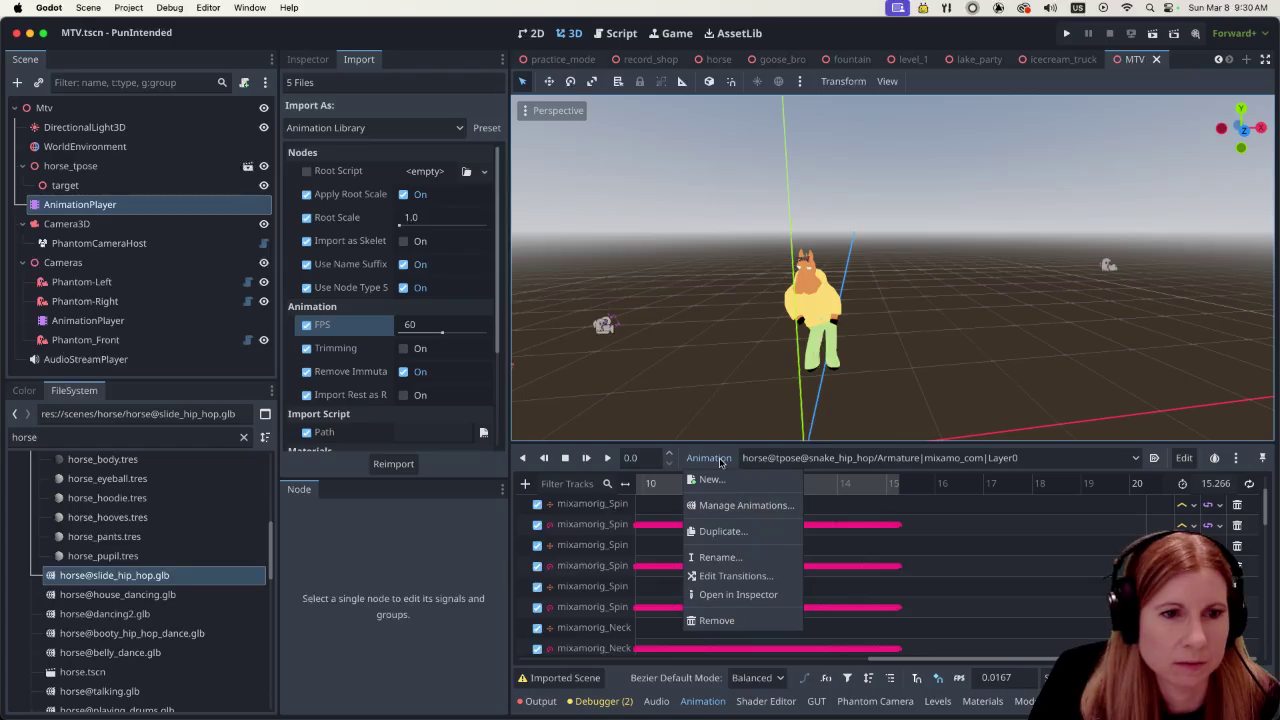
Start loading an animation library and browse to scenes/horse, shown as a list
{"action": "left_click", "coordinate": [718, 507]}
{"action": "scroll", "coordinate": [697, 372], "scroll_direction": "up", "scroll_amount": 5}
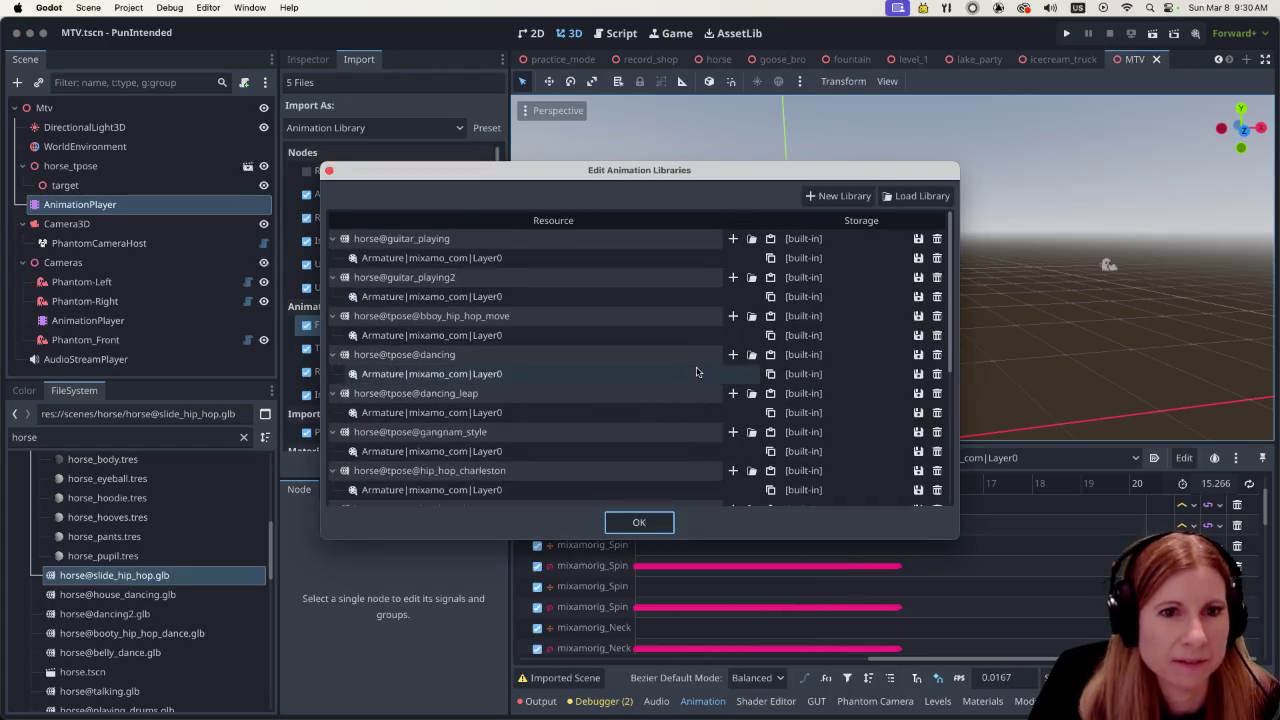
{"action": "left_click", "coordinate": [918, 196]}
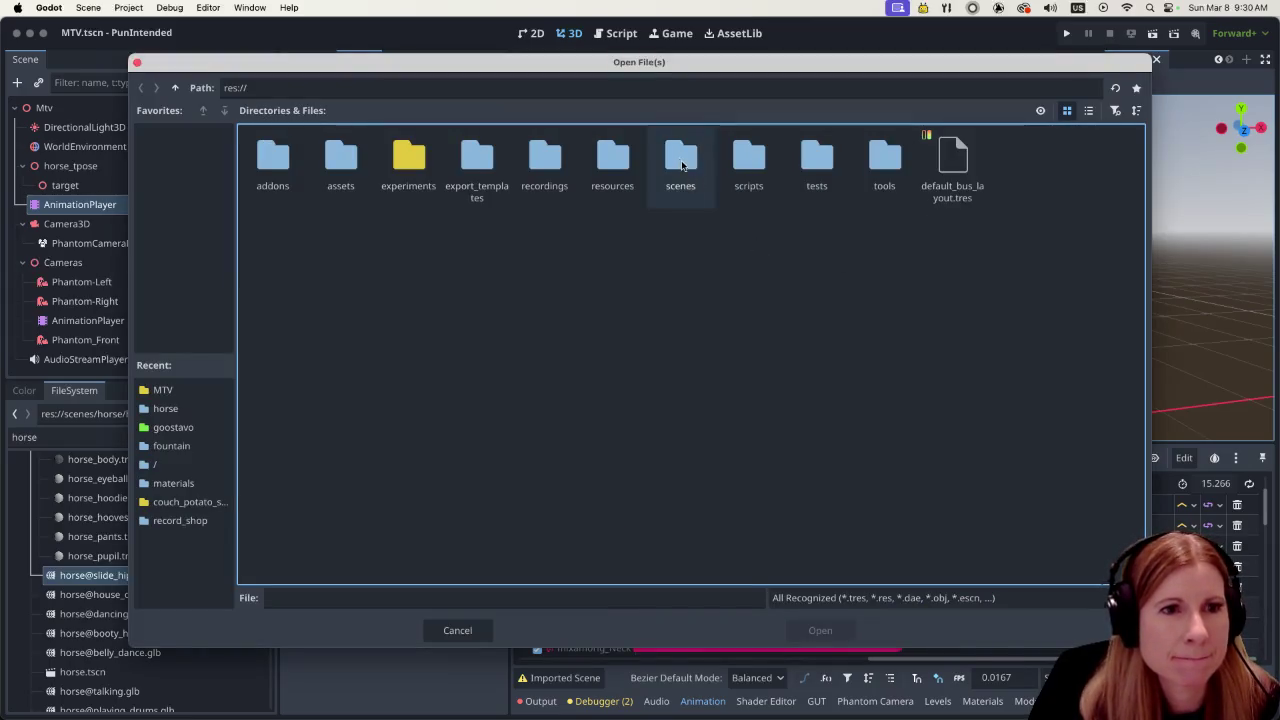
{"action": "double_click", "coordinate": [680, 158]}
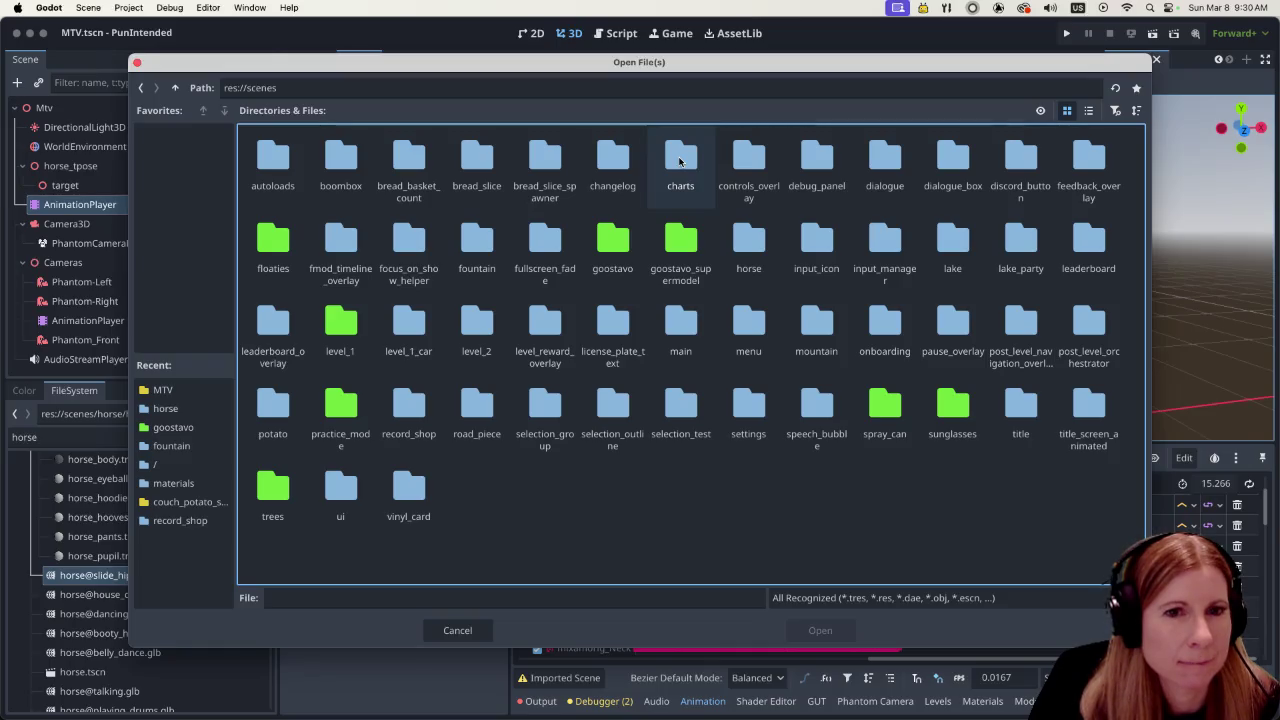
{"action": "double_click", "coordinate": [748, 240]}
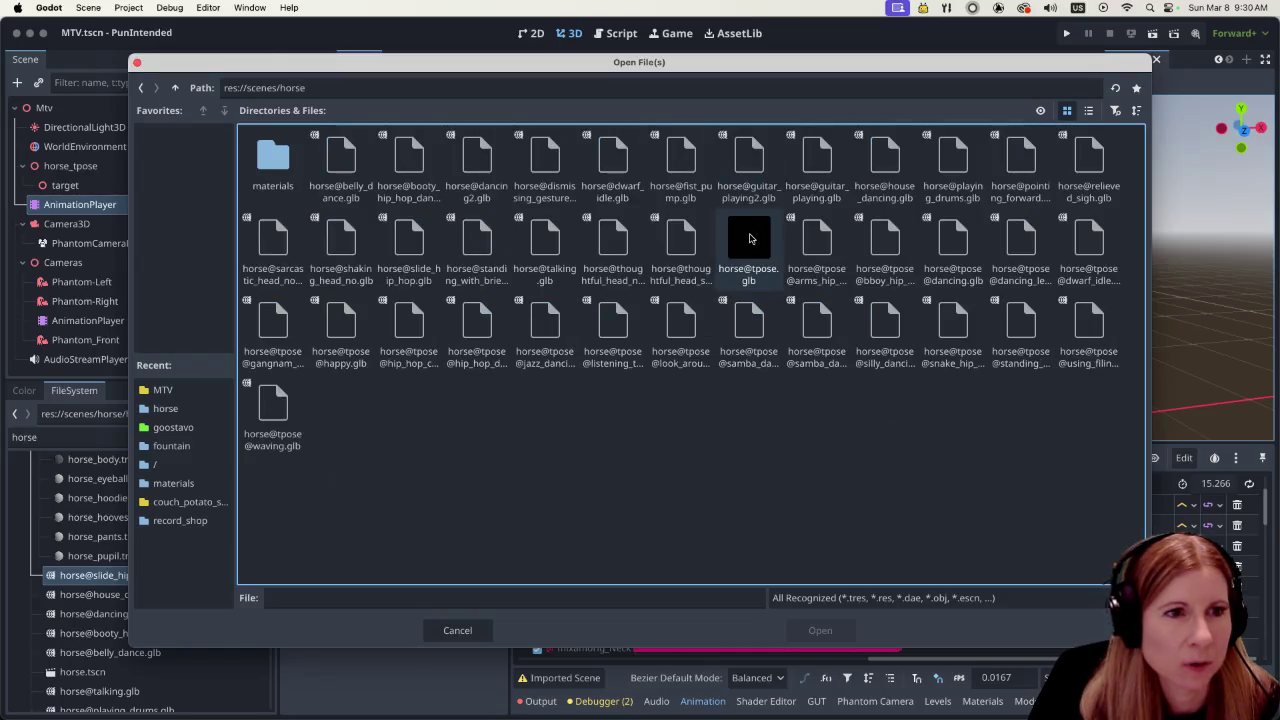
{"action": "left_click", "coordinate": [1088, 110]}
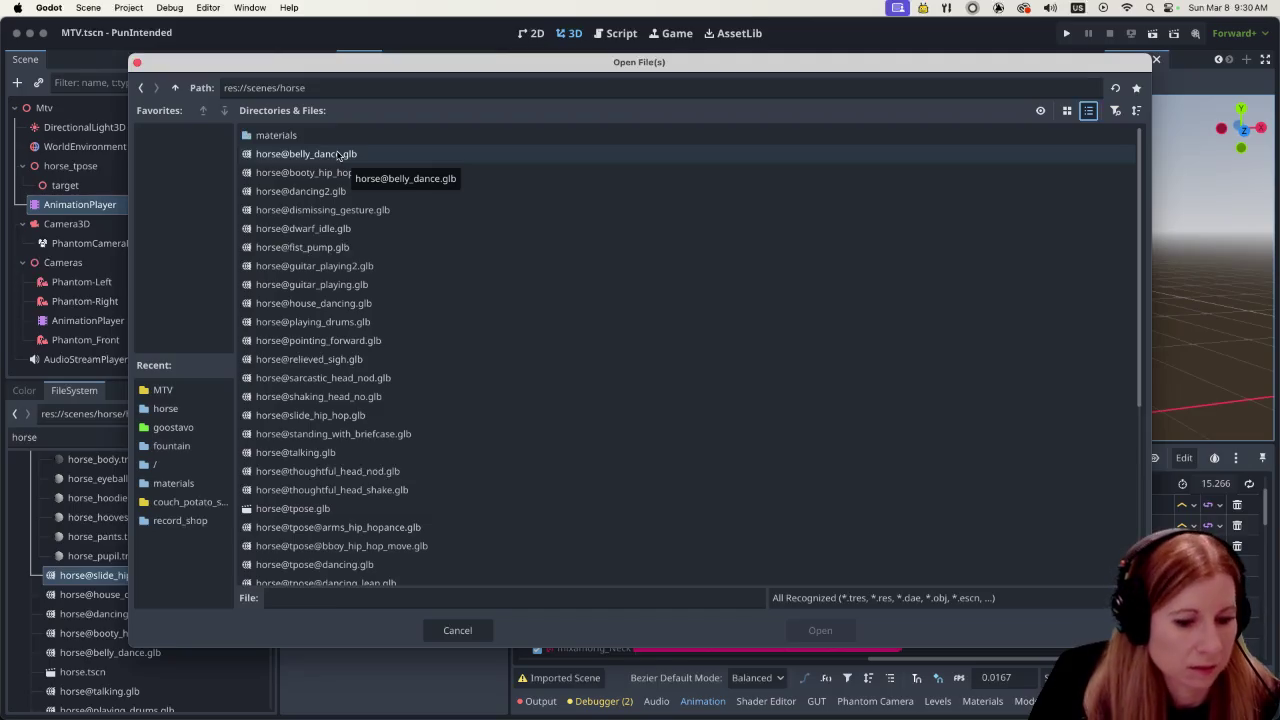
Sort by last modified and load the five dance GLBs, slide_hip_hop through belly_dance
{"action": "left_click", "coordinate": [339, 155]}
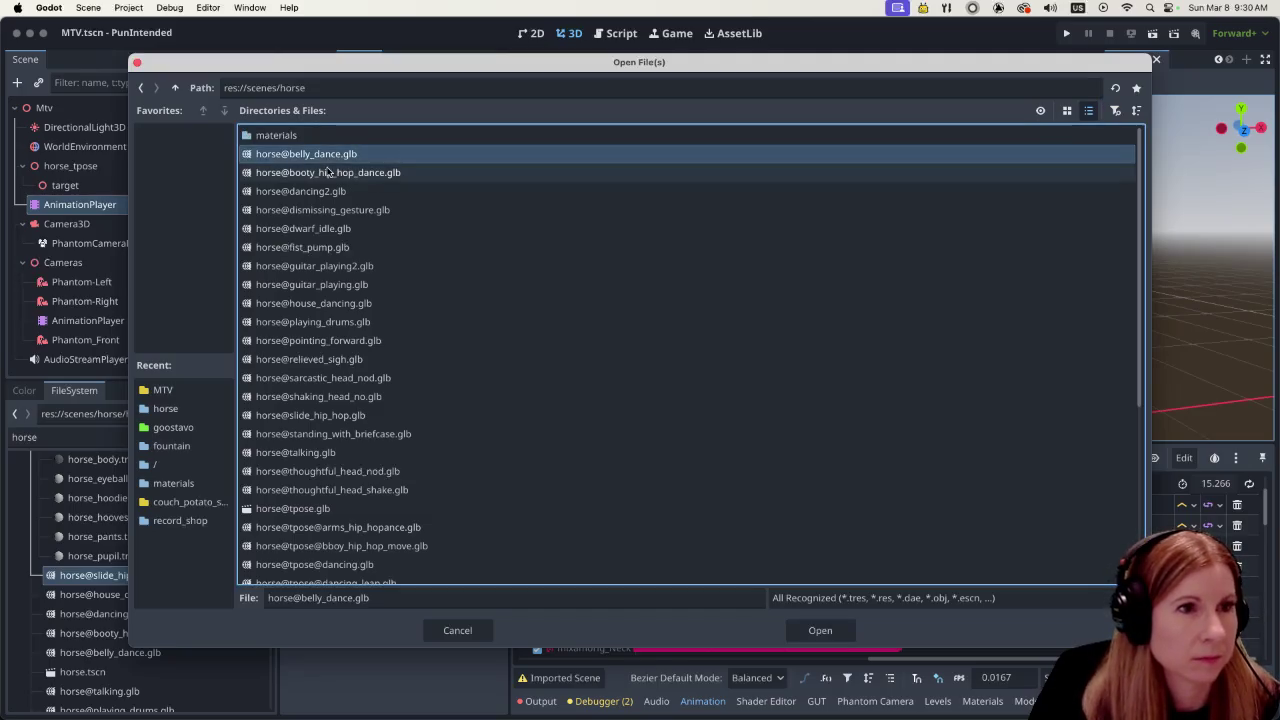
{"action": "left_click", "coordinate": [1136, 110]}
{"action": "left_click", "coordinate": [1185, 202]}
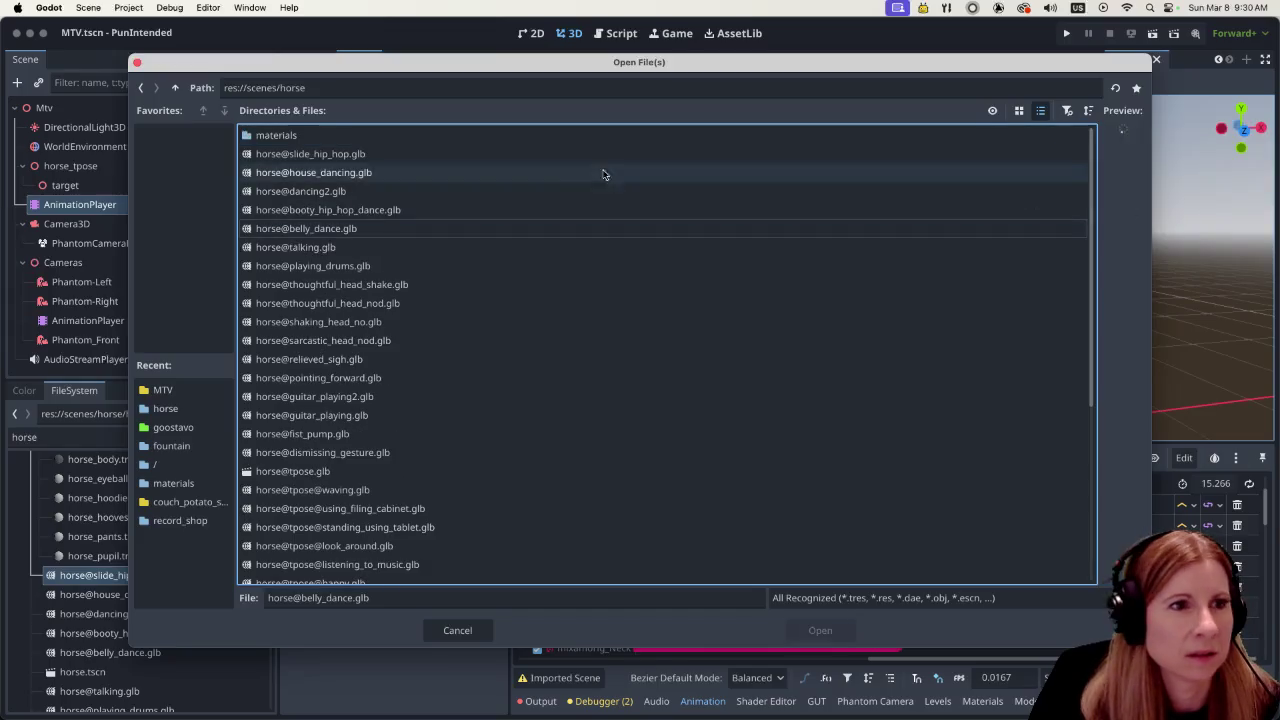
{"action": "left_click", "coordinate": [370, 155]}
{"action": "left_click", "coordinate": [314, 228], "text": "shift"}
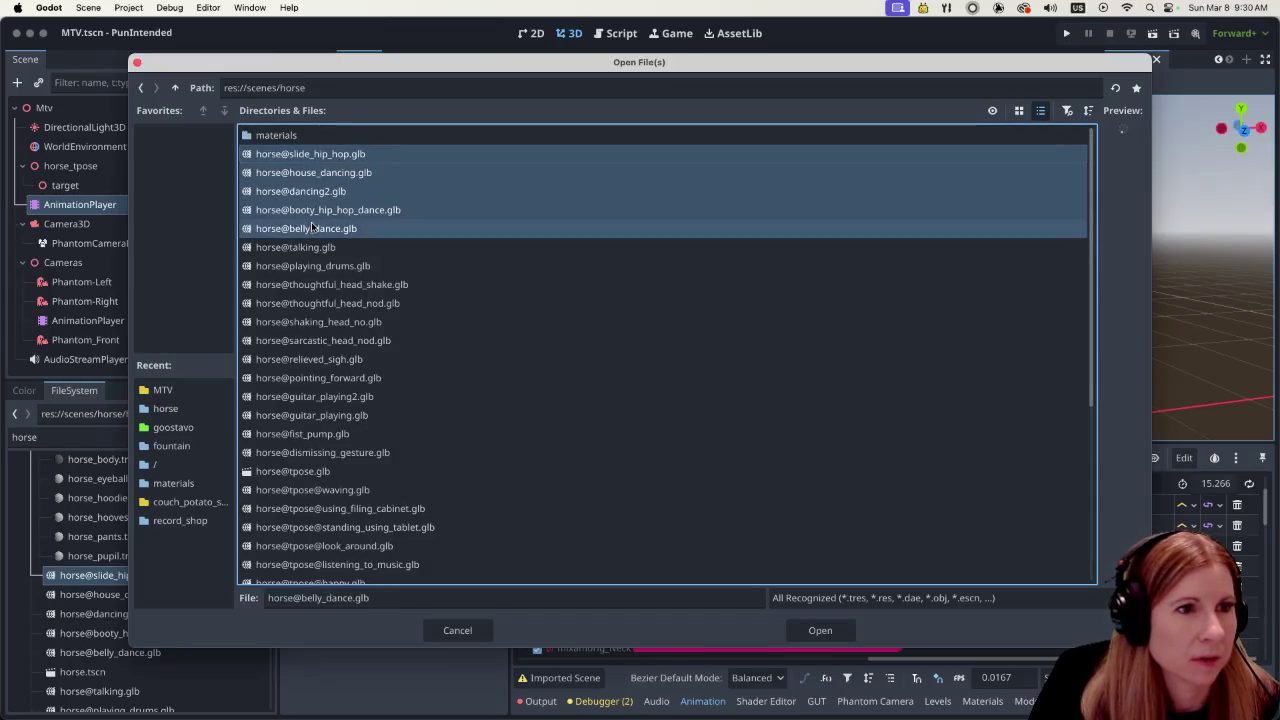
{"action": "left_click", "coordinate": [818, 630]}
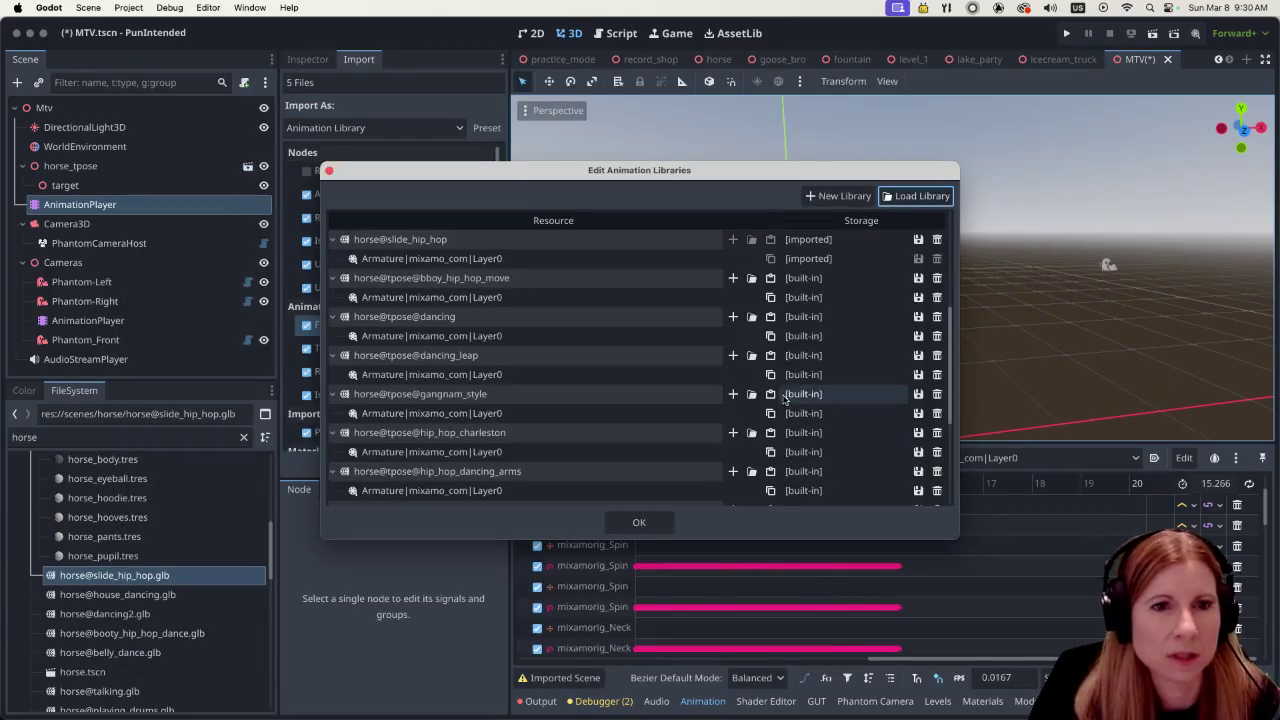
Make the belly_dance, booty_hip_hop_dance and dancing2 libraries unique (built-in)
{"action": "scroll", "coordinate": [840, 400], "scroll_direction": "up", "scroll_amount": 5}
{"action": "left_click", "coordinate": [918, 238]}
{"action": "left_click", "coordinate": [925, 304]}
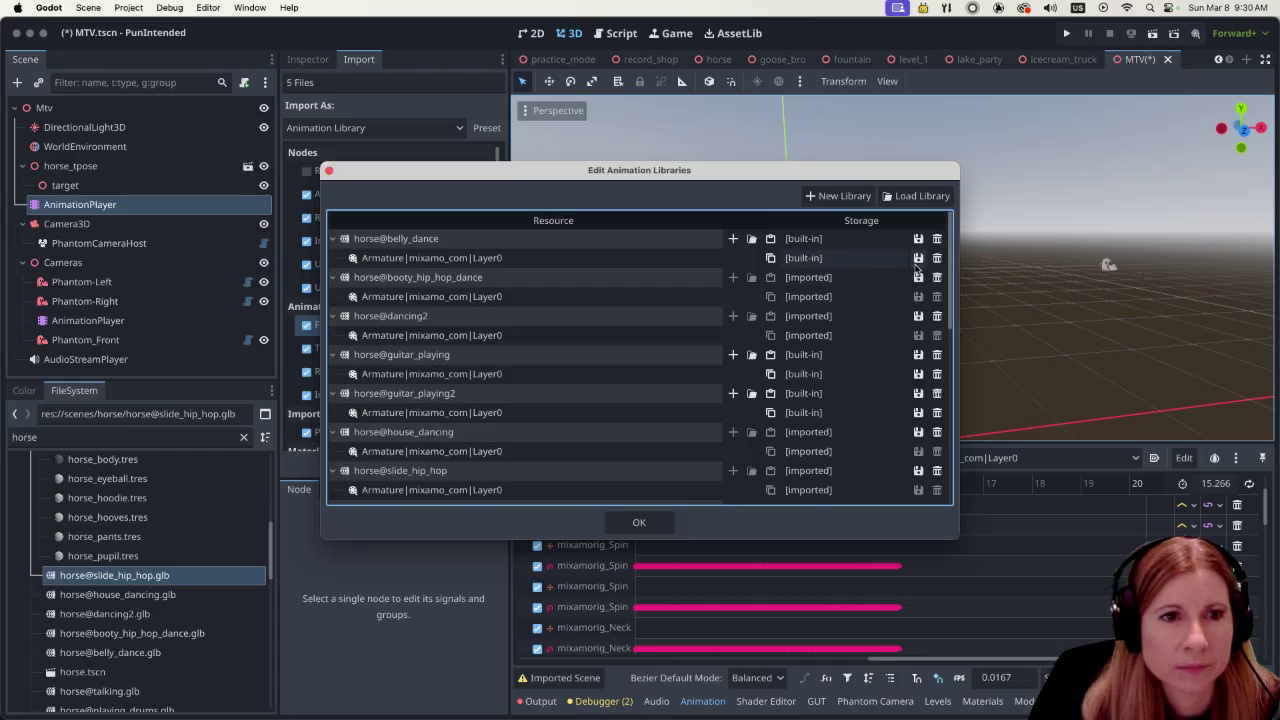
{"action": "left_click", "coordinate": [917, 277]}
{"action": "left_click", "coordinate": [927, 343]}
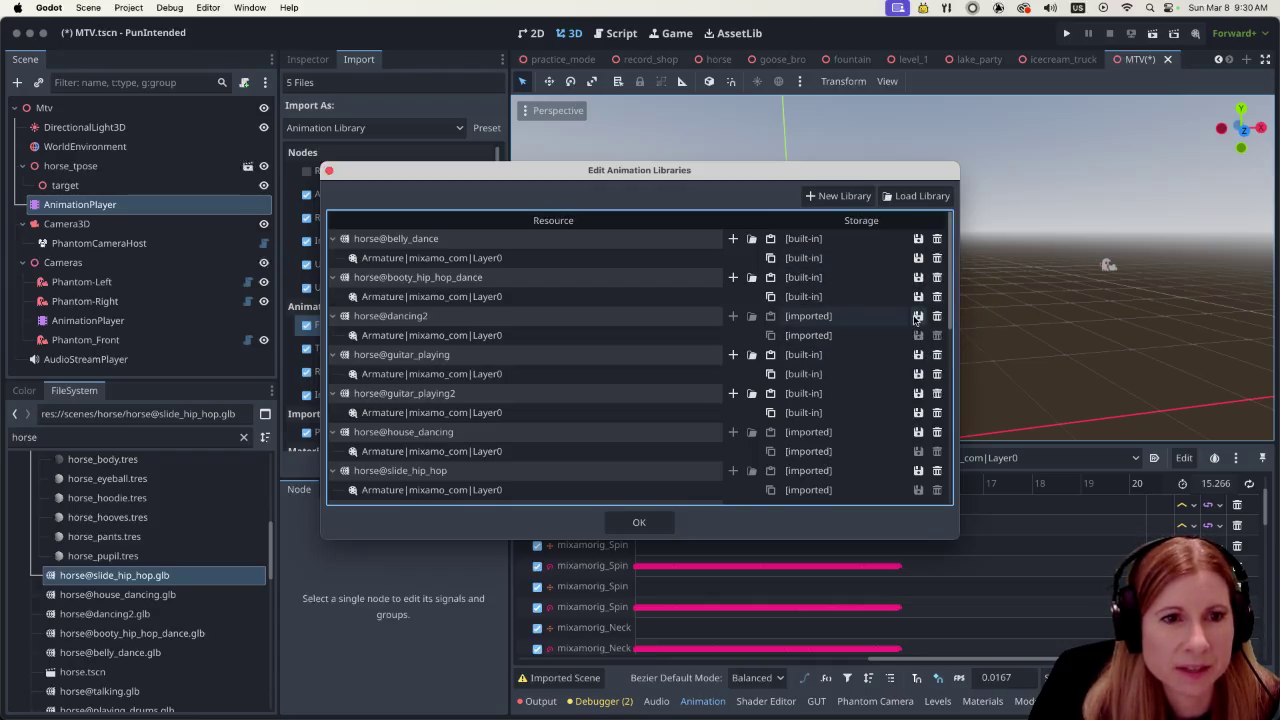
{"action": "left_click", "coordinate": [918, 315]}
{"action": "left_click", "coordinate": [926, 382]}
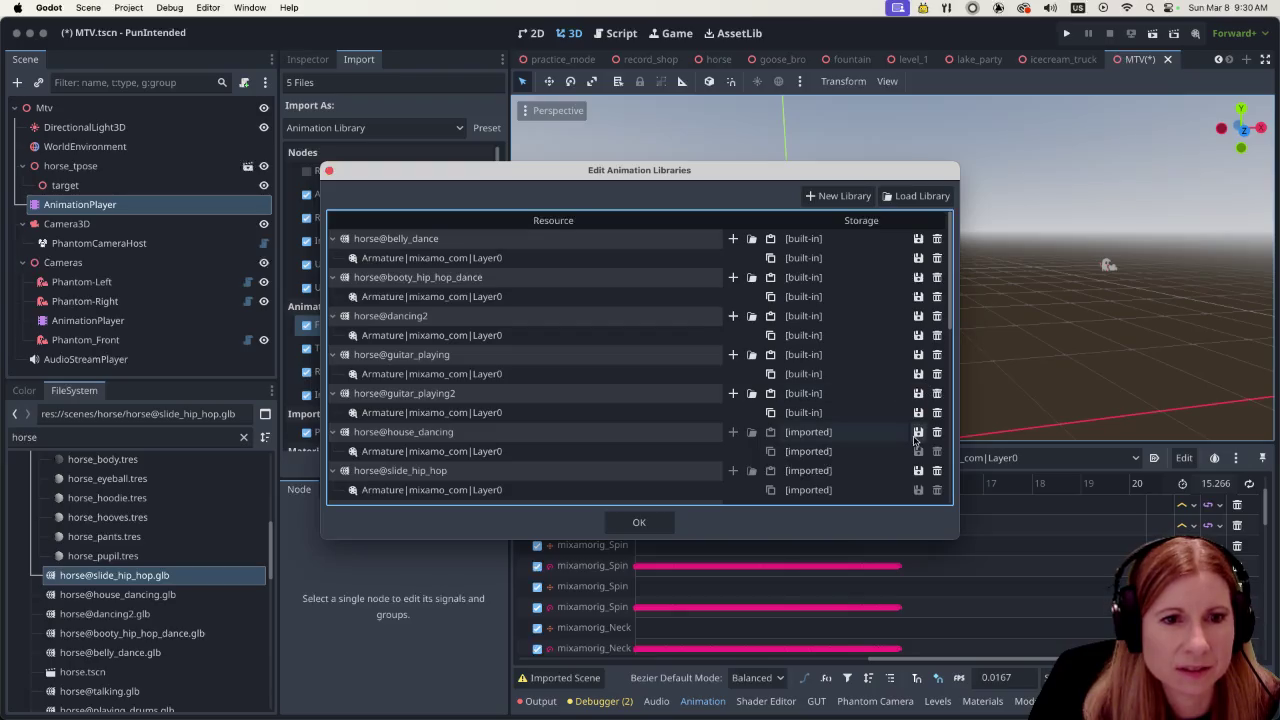
Make house_dancing and slide_hip_hop built-in as well and close the library manager
{"action": "left_click", "coordinate": [918, 431]}
{"action": "left_click", "coordinate": [927, 498]}
{"action": "scroll", "coordinate": [925, 490], "scroll_direction": "down", "scroll_amount": 1}
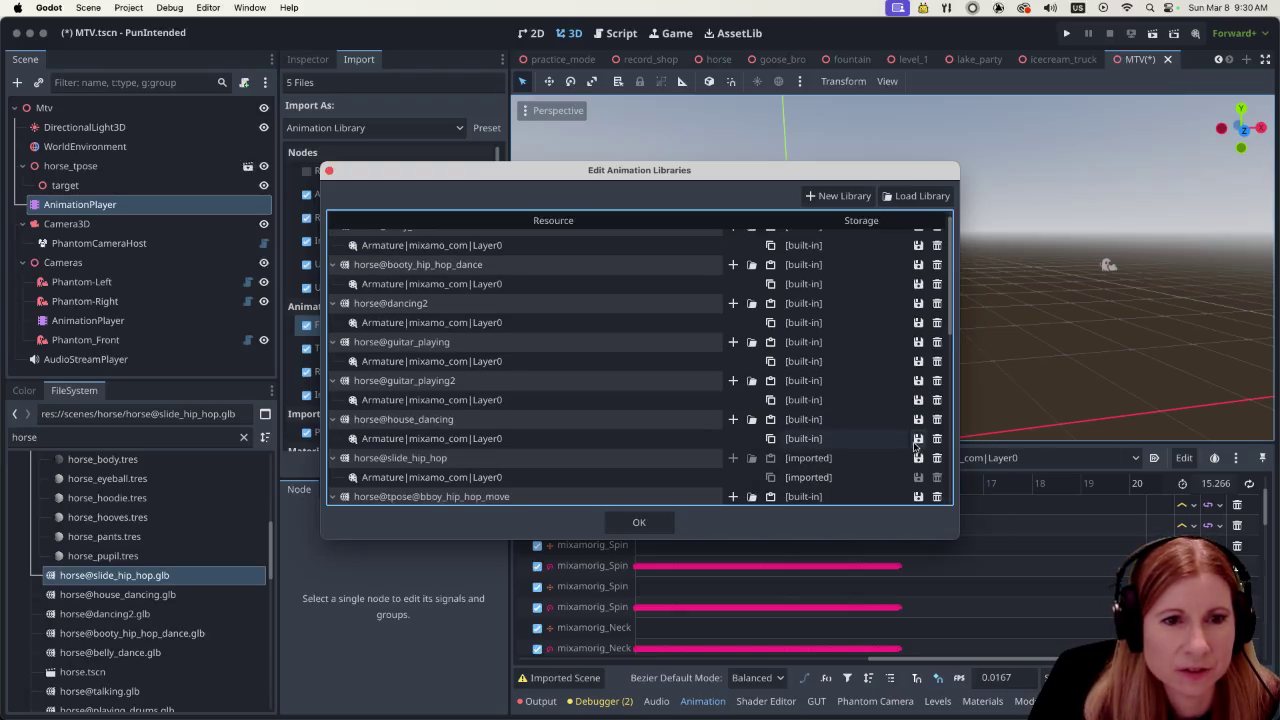
{"action": "left_click", "coordinate": [918, 458]}
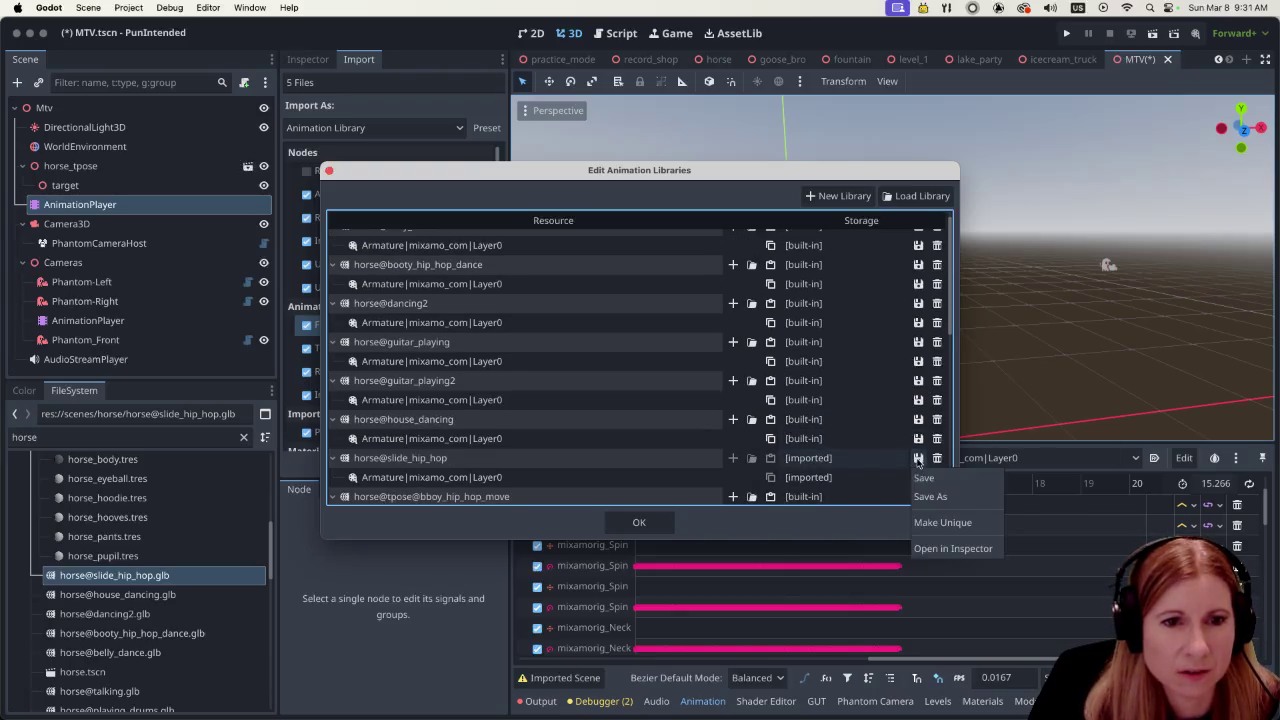
{"action": "left_click", "coordinate": [942, 522]}
{"action": "scroll", "coordinate": [852, 350], "scroll_direction": "down", "scroll_amount": 5}
{"action": "left_click", "coordinate": [642, 522]}
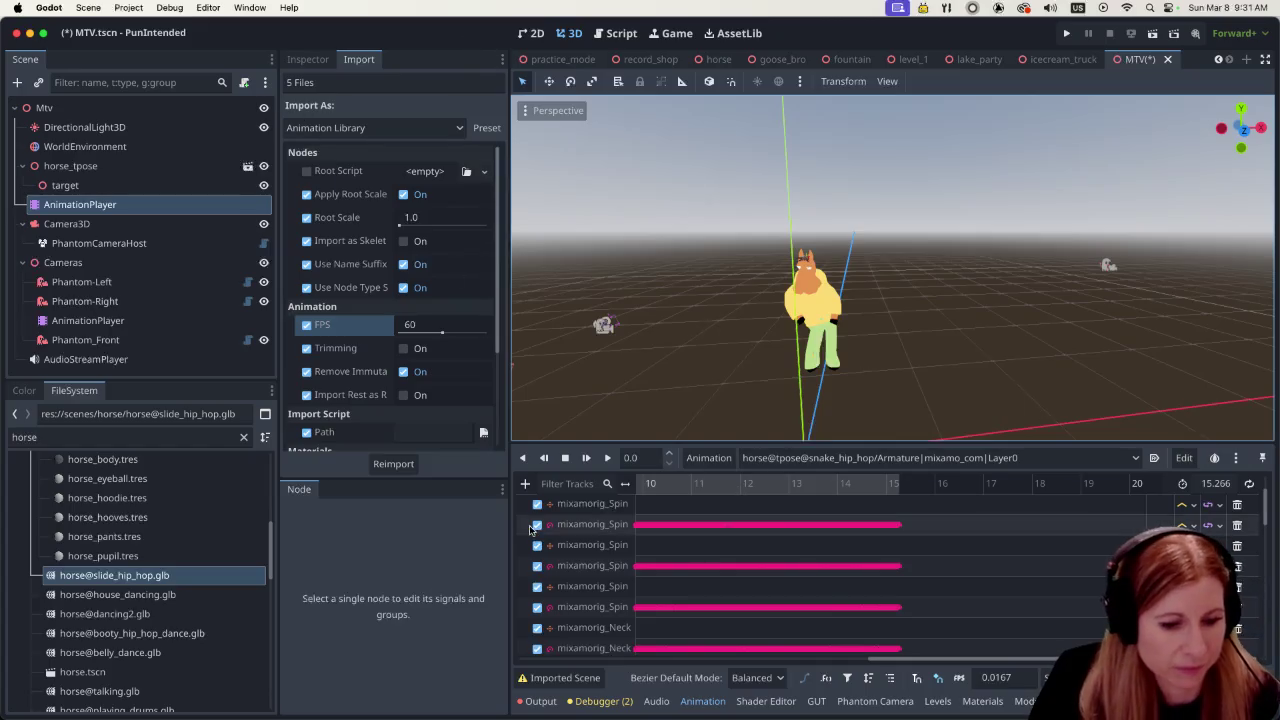
Save the scene and select the Cameras AnimationPlayer's Animation Clips track
{"action": "key", "text": "super+s"}
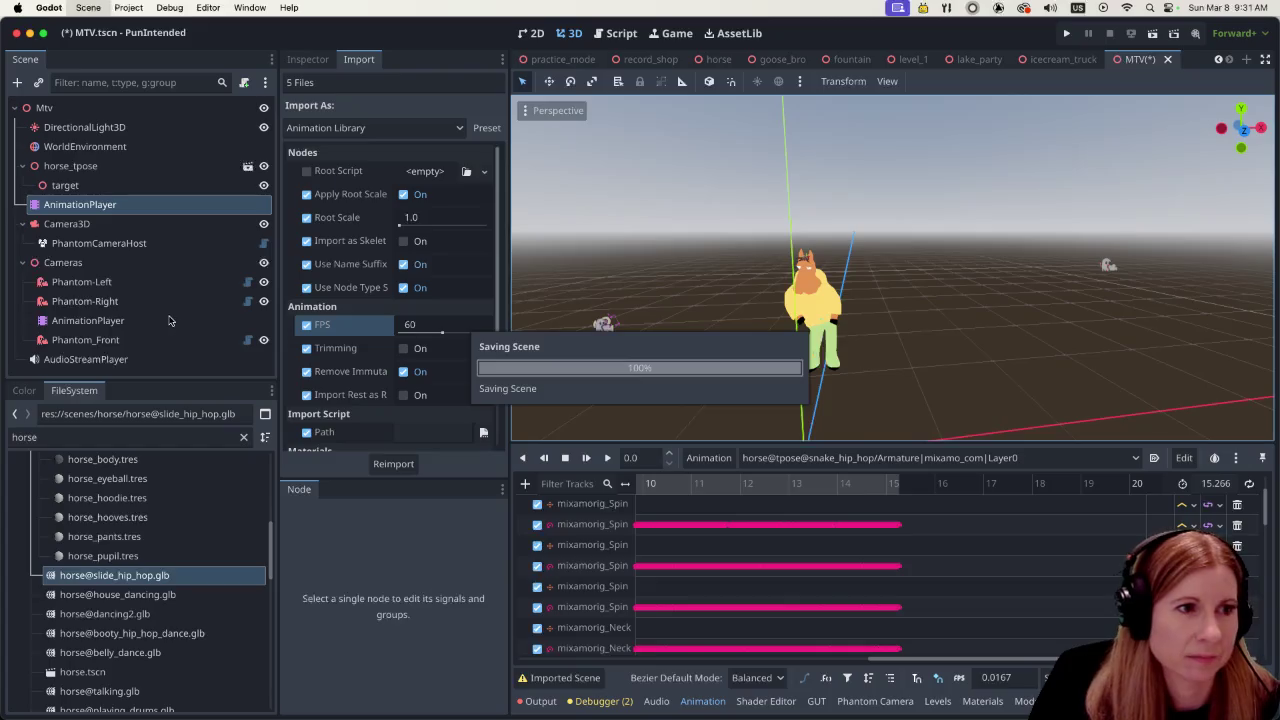
{"action": "left_click", "coordinate": [169, 320]}
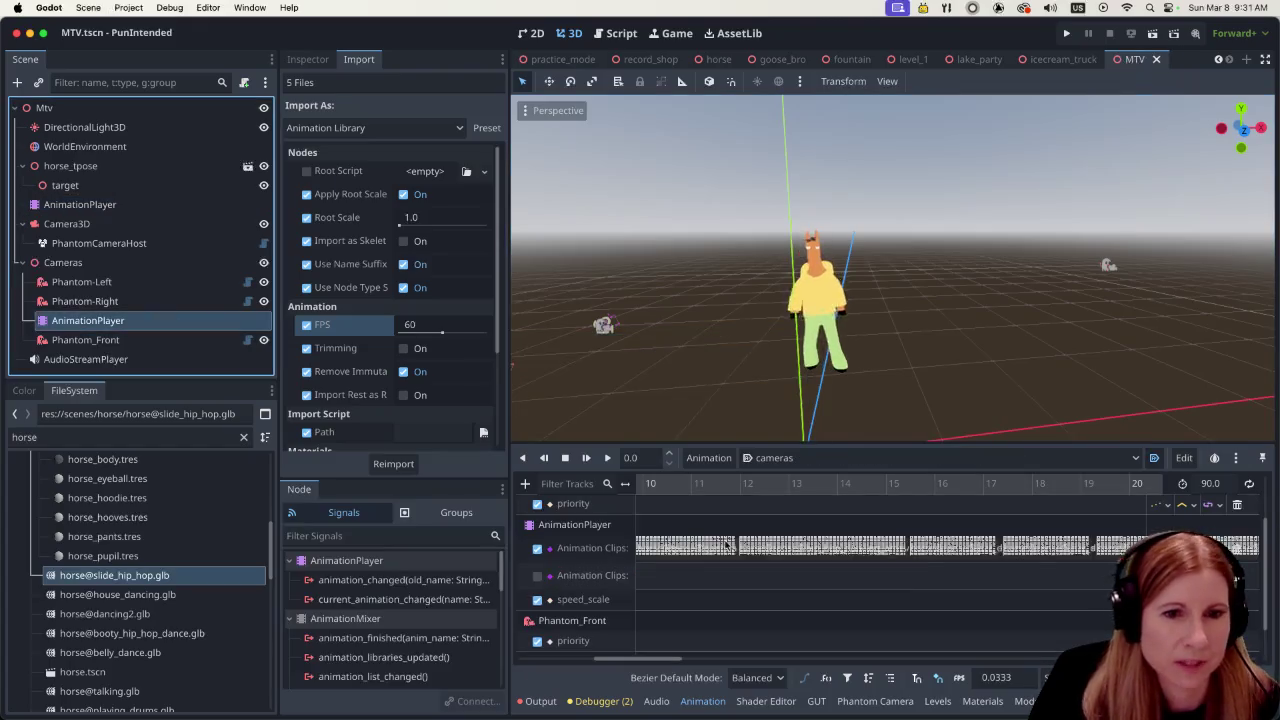
{"action": "left_click", "coordinate": [877, 555]}
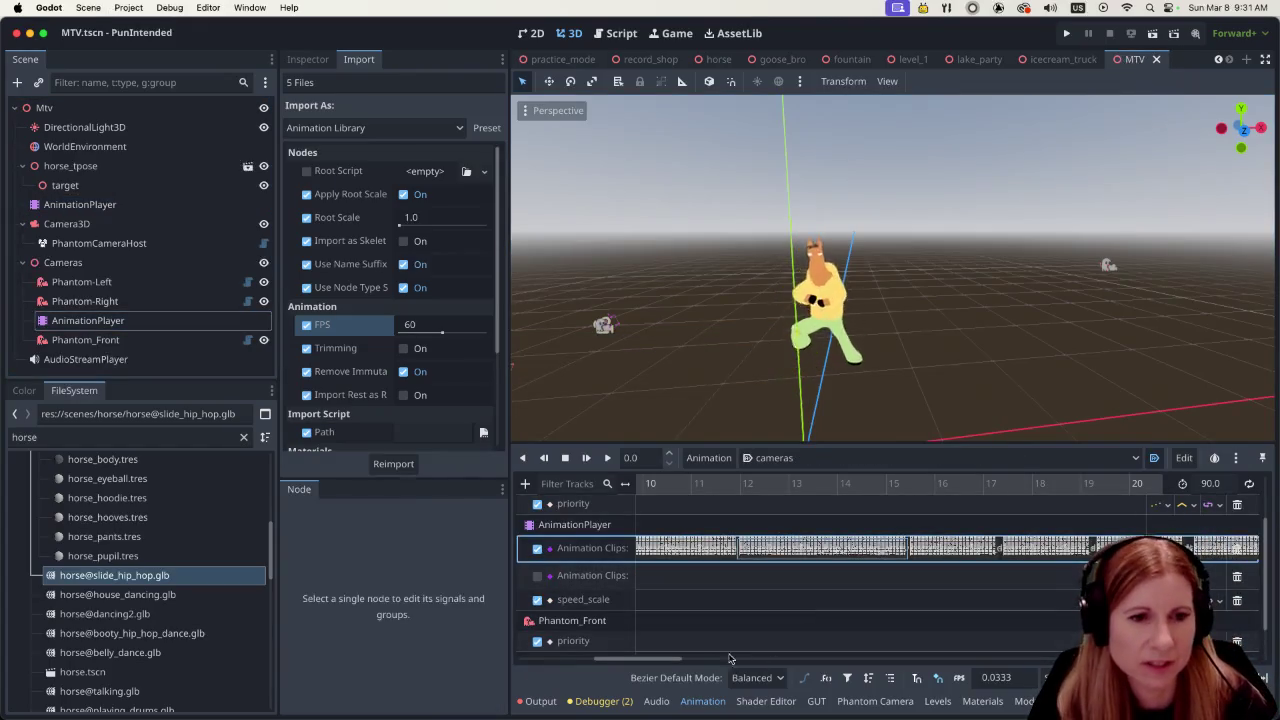
{"action": "mouse_move", "coordinate": [661, 660]}
{"action": "left_mouse_down"}
{"action": "mouse_move", "coordinate": [842, 664]}
{"action": "mouse_move", "coordinate": [640, 672]}
{"action": "left_mouse_up"}
Inspect the Animation Clips keys around 16.9 s, then select the horse's AnimationPlayer
{"action": "left_click", "coordinate": [709, 492]}
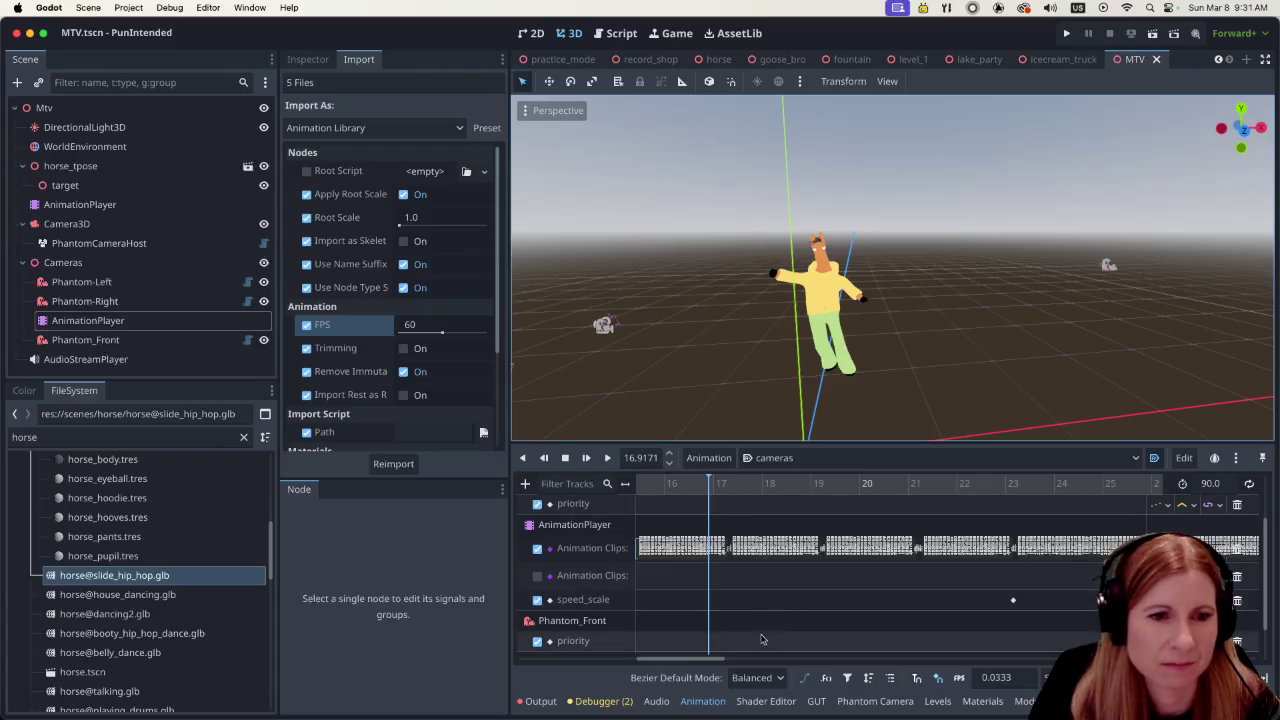
{"action": "mouse_move", "coordinate": [702, 660]}
{"action": "left_mouse_down"}
{"action": "mouse_move", "coordinate": [815, 676]}
{"action": "mouse_move", "coordinate": [798, 677]}
{"action": "left_mouse_up"}
{"action": "left_click", "coordinate": [884, 545]}
{"action": "right_click", "coordinate": [1010, 556]}
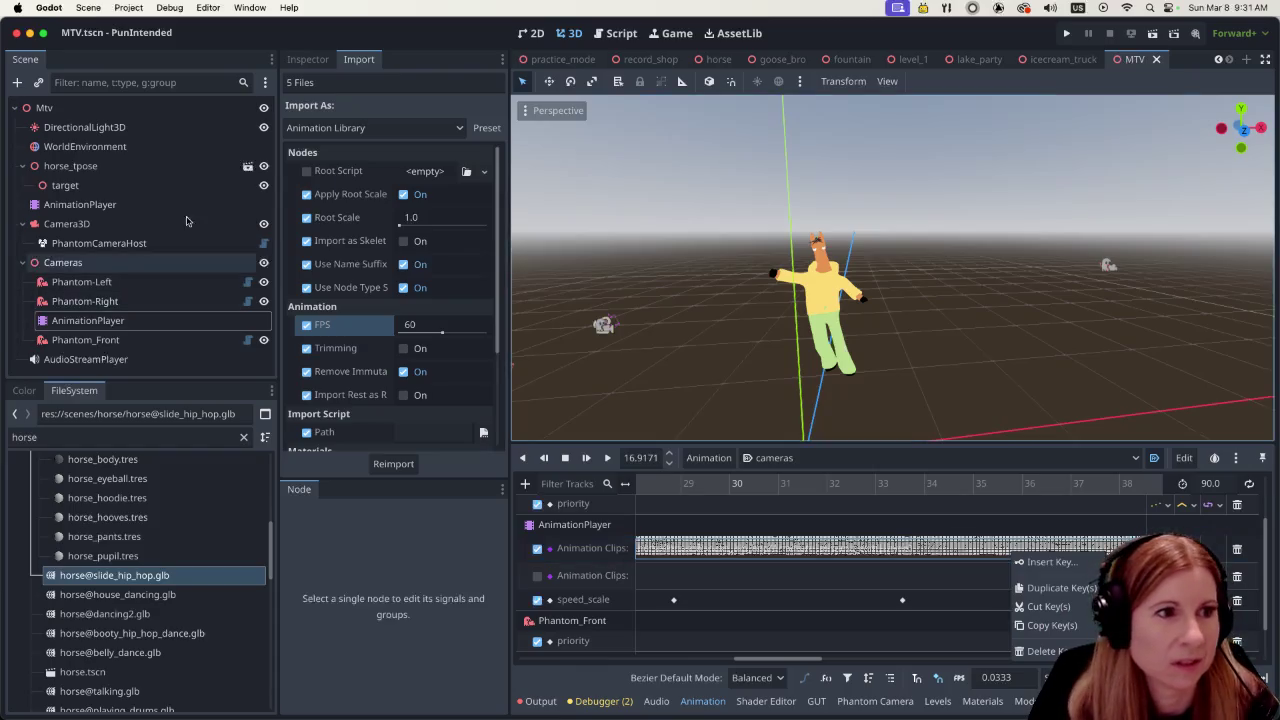
{"action": "left_click", "coordinate": [79, 200]}
{"action": "left_click", "coordinate": [79, 200]}
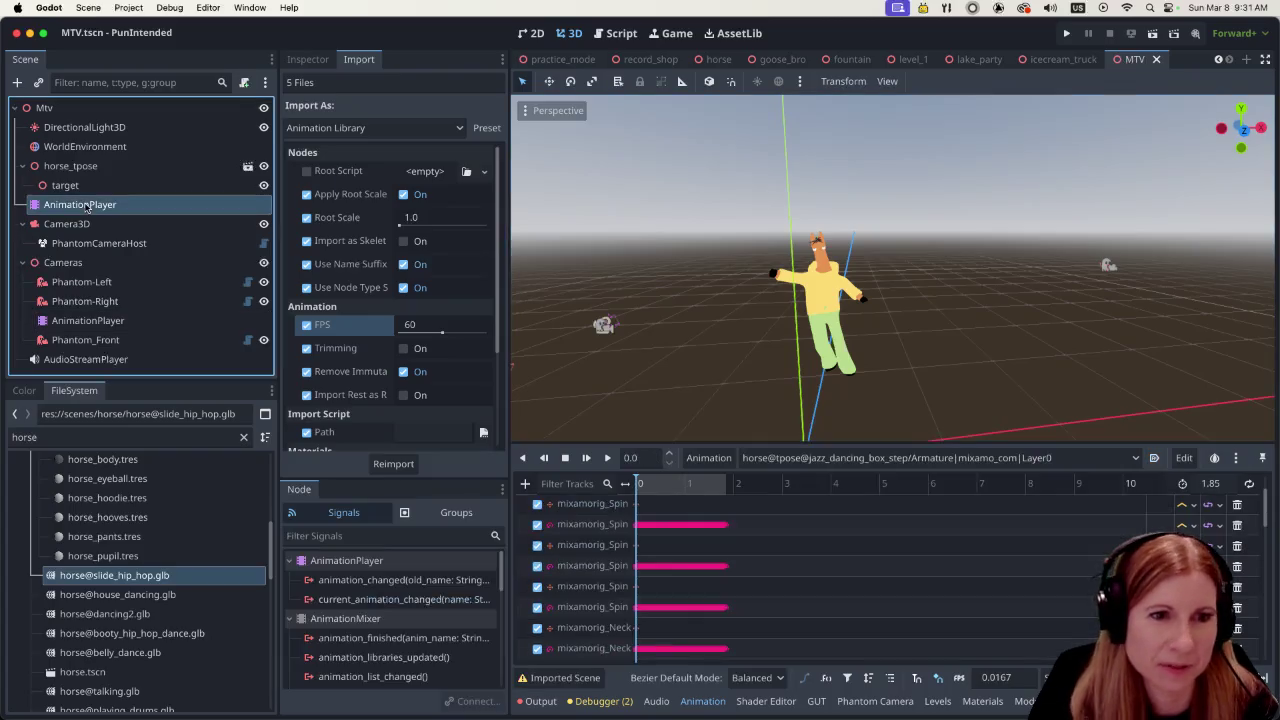
Preview the horse's jazz_dancing_box_step clip, then load gangnam_style in its place
{"action": "left_click", "coordinate": [868, 457]}
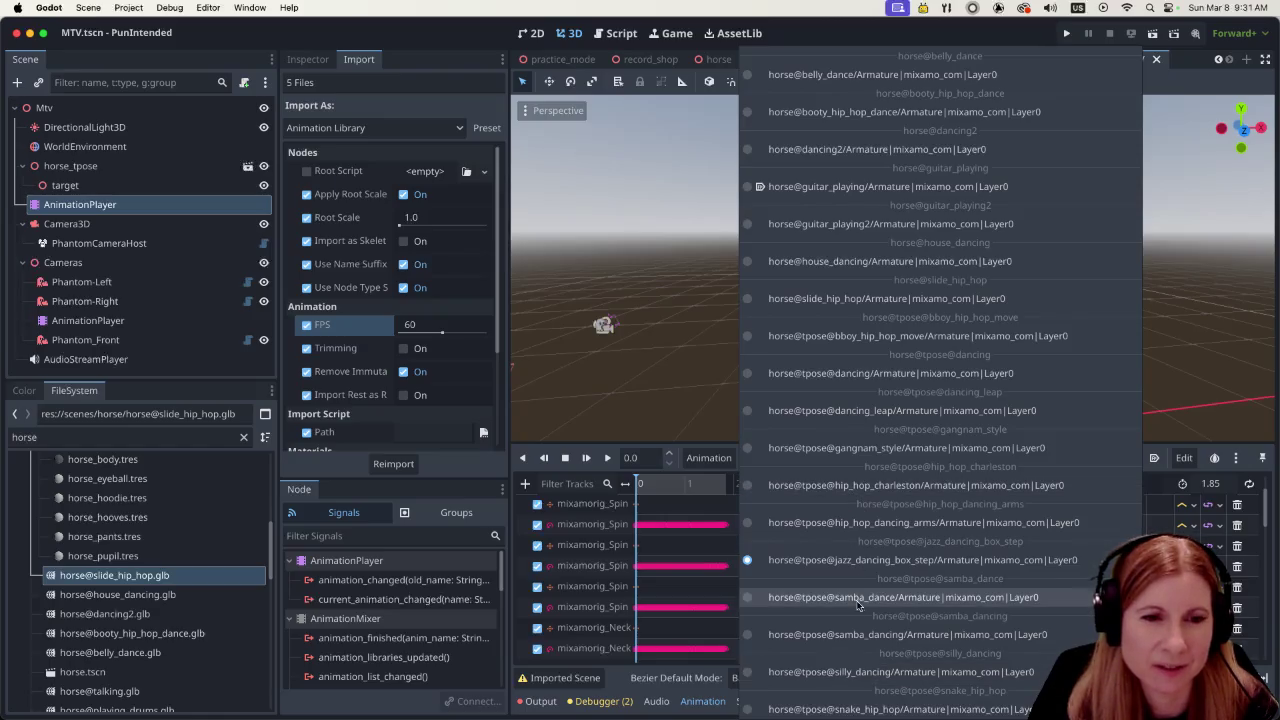
{"action": "left_click", "coordinate": [137, 330]}
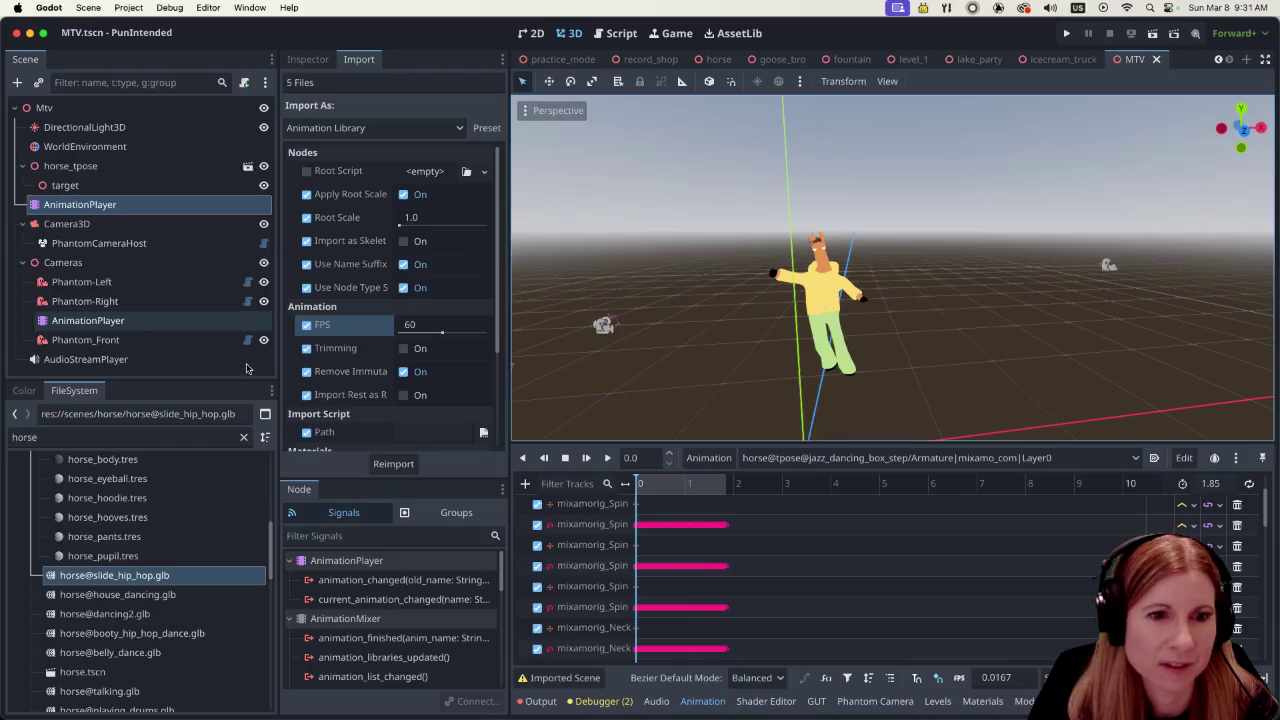
{"action": "left_click", "coordinate": [88, 320]}
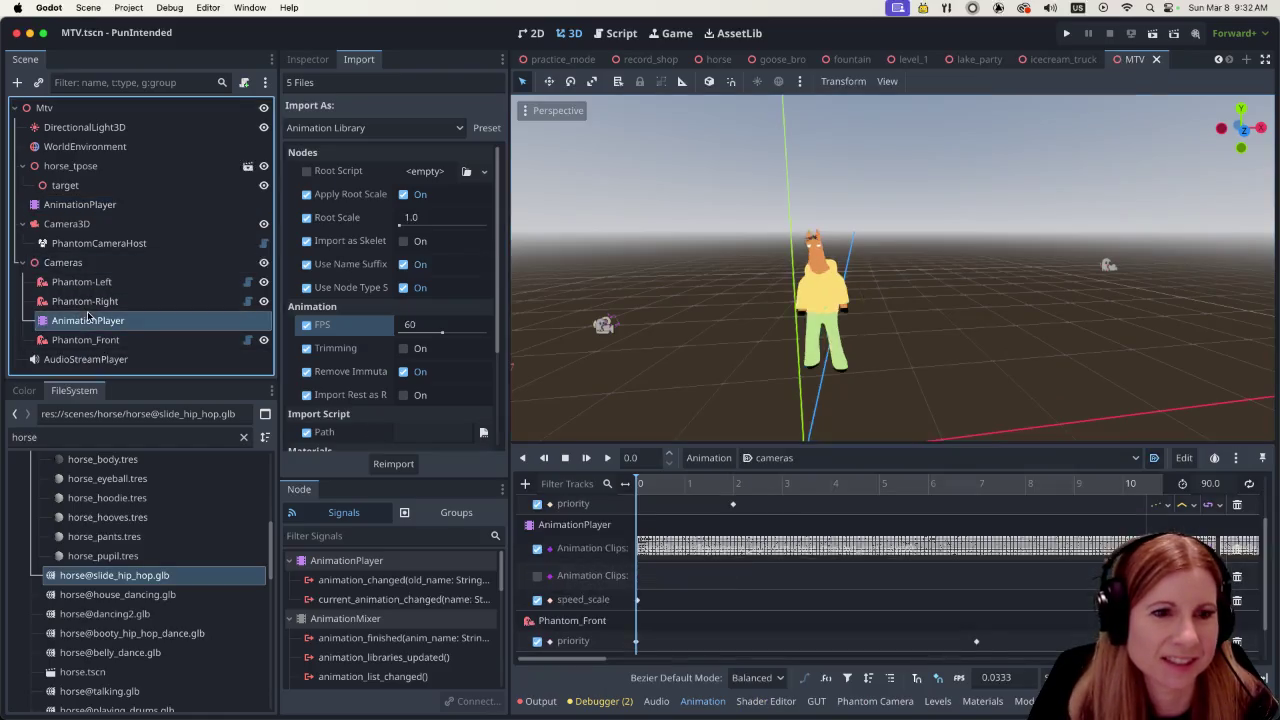
{"action": "left_click", "coordinate": [78, 203]}
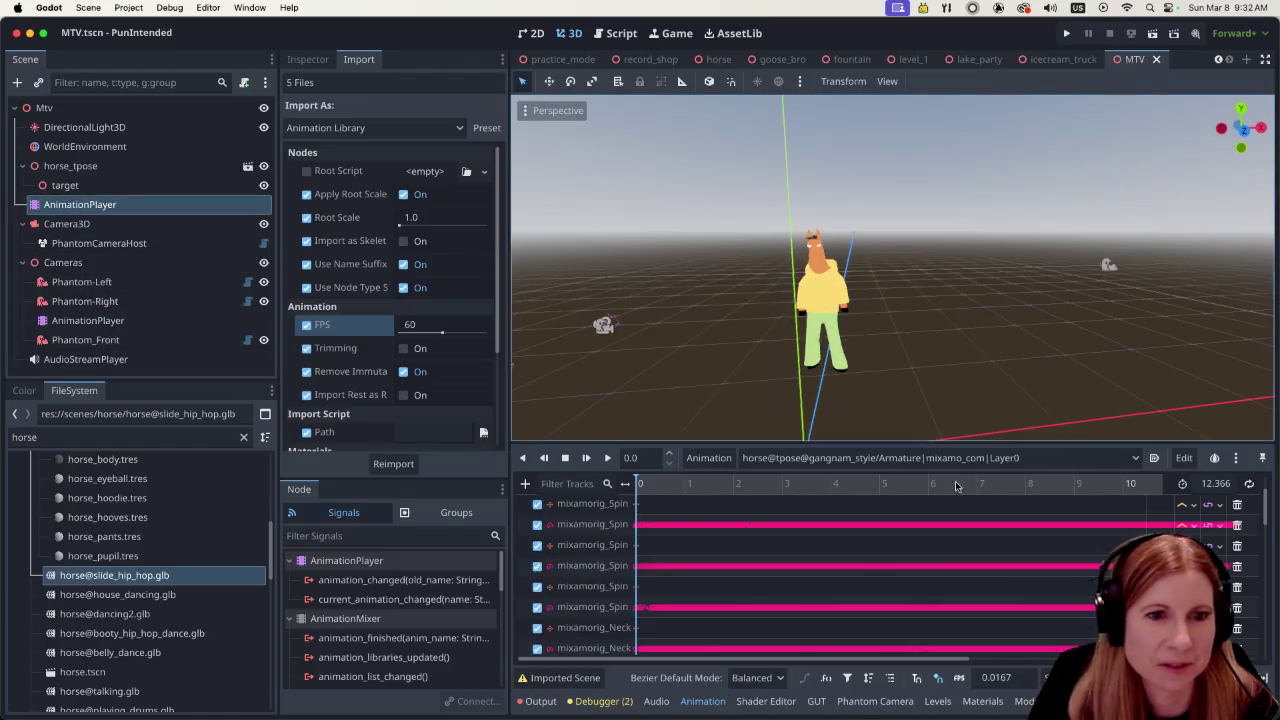
{"action": "left_click", "coordinate": [875, 457]}
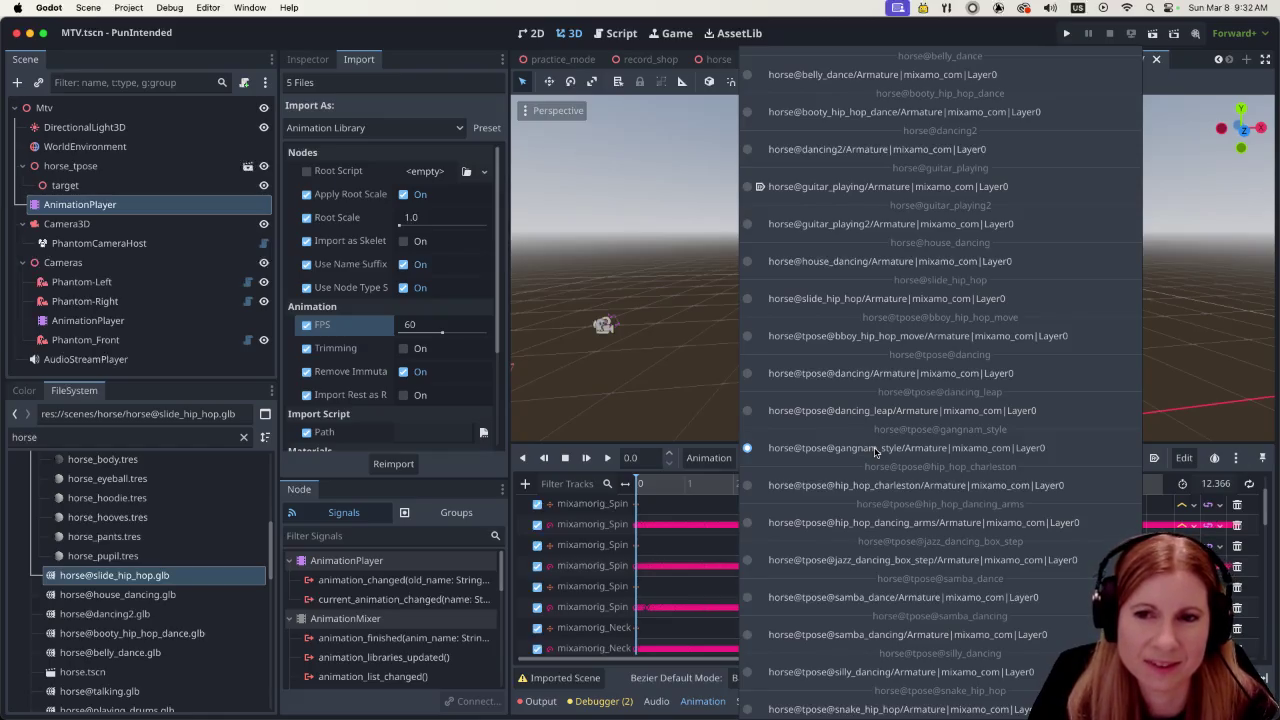
{"action": "left_click", "coordinate": [456, 36]}
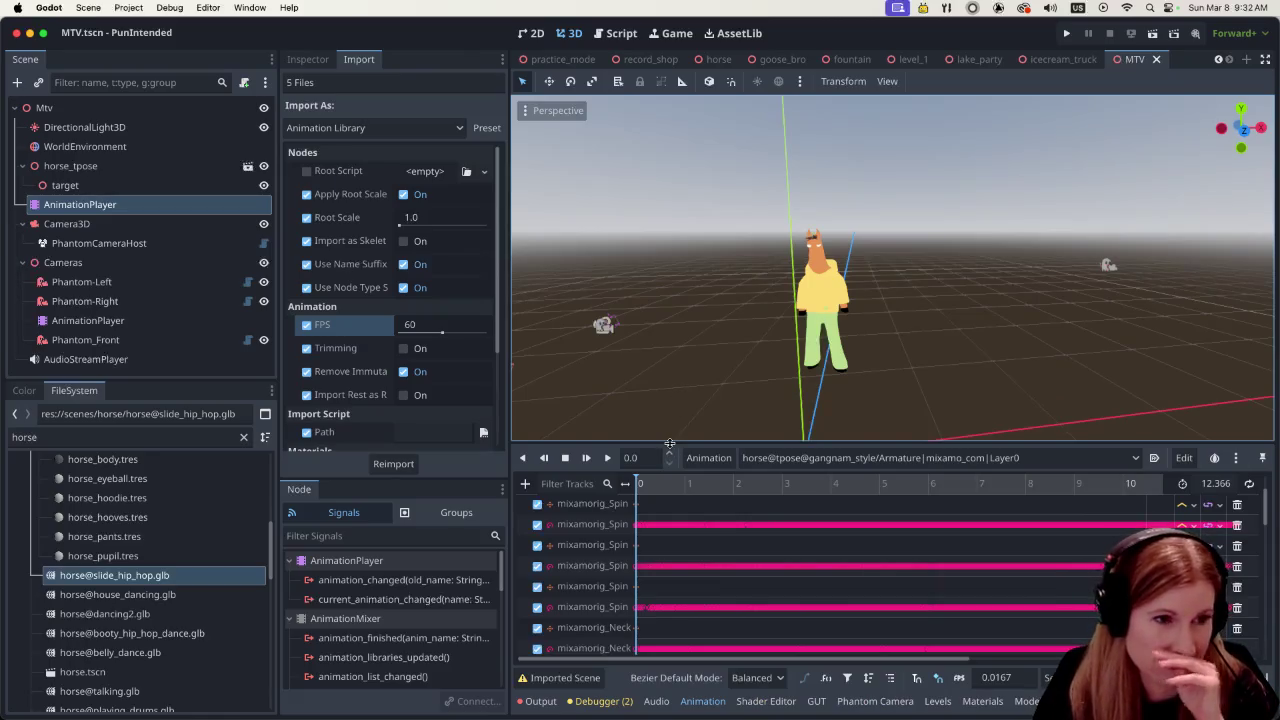
{"action": "mouse_move", "coordinate": [669, 443]}
{"action": "left_mouse_down"}
{"action": "mouse_move", "coordinate": [670, 560]}
{"action": "mouse_move", "coordinate": [676, 429]}
{"action": "left_mouse_up"}
{"action": "left_click", "coordinate": [88, 320]}
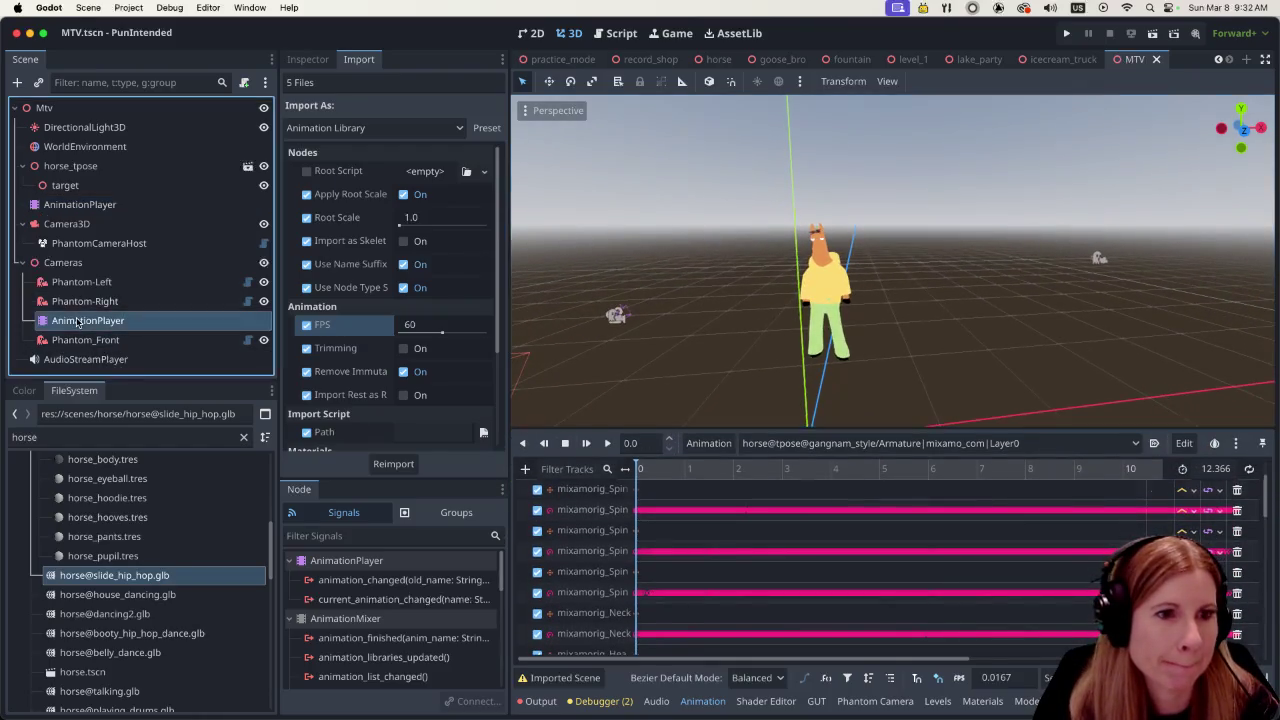
Play the cameras animation from about 36 s to just past 39 s
{"action": "left_click_drag", "start_coordinate": [563, 660], "coordinate": [857, 661]}
{"action": "left_click", "coordinate": [769, 468]}
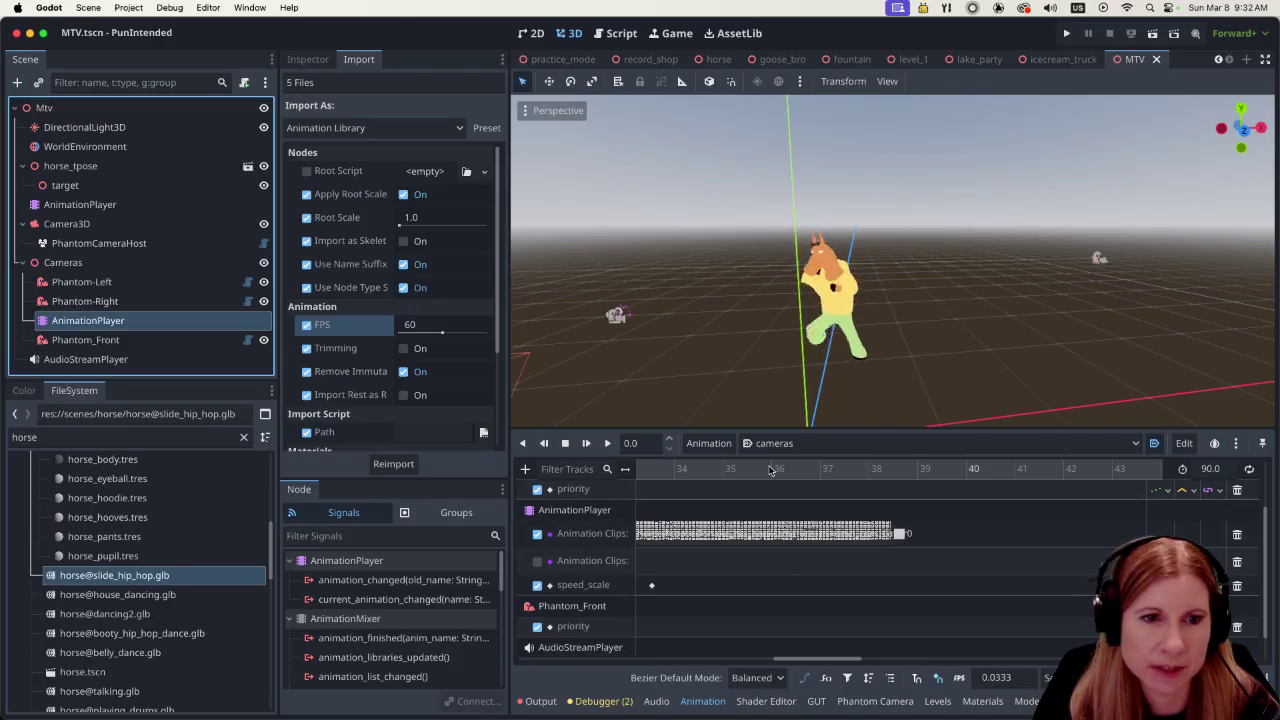
{"action": "left_click", "coordinate": [607, 445]}
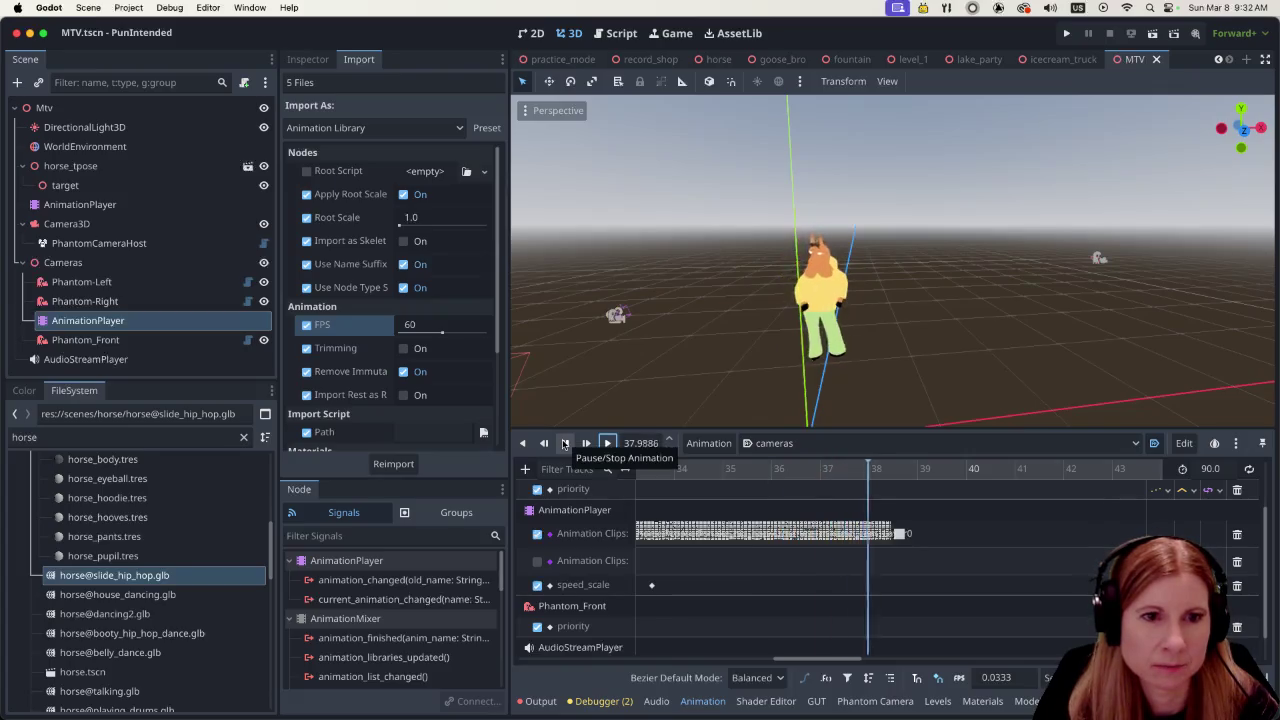
{"action": "left_click", "coordinate": [564, 444]}
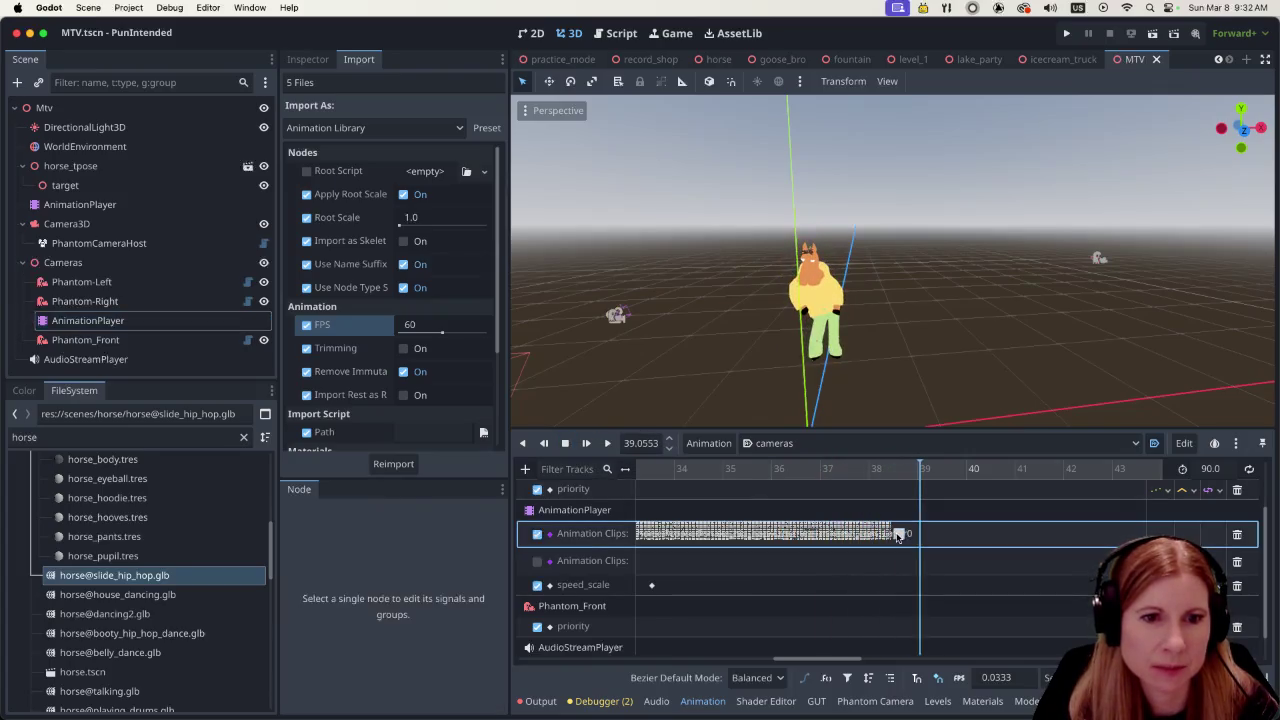
Assign slide_hip_hop to the cameras clip key and preview the transition from about 36.7 s
{"action": "left_click", "coordinate": [308, 59]}
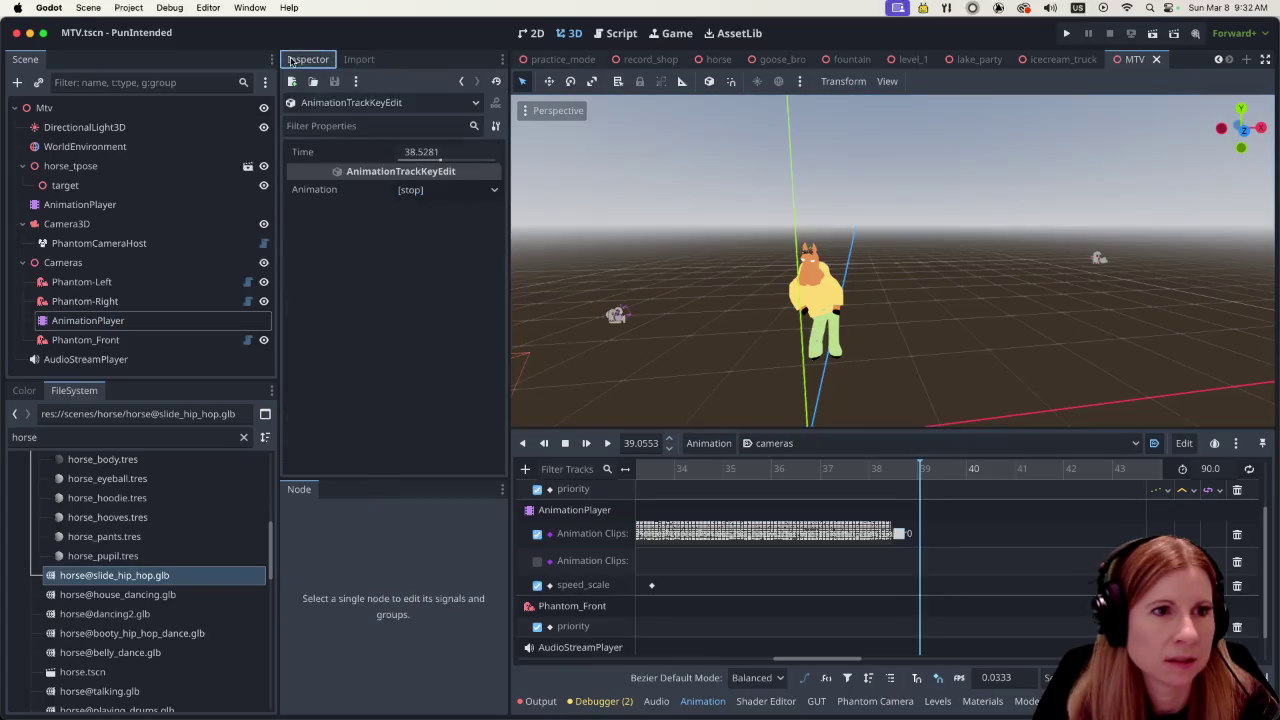
{"action": "left_click", "coordinate": [495, 190]}
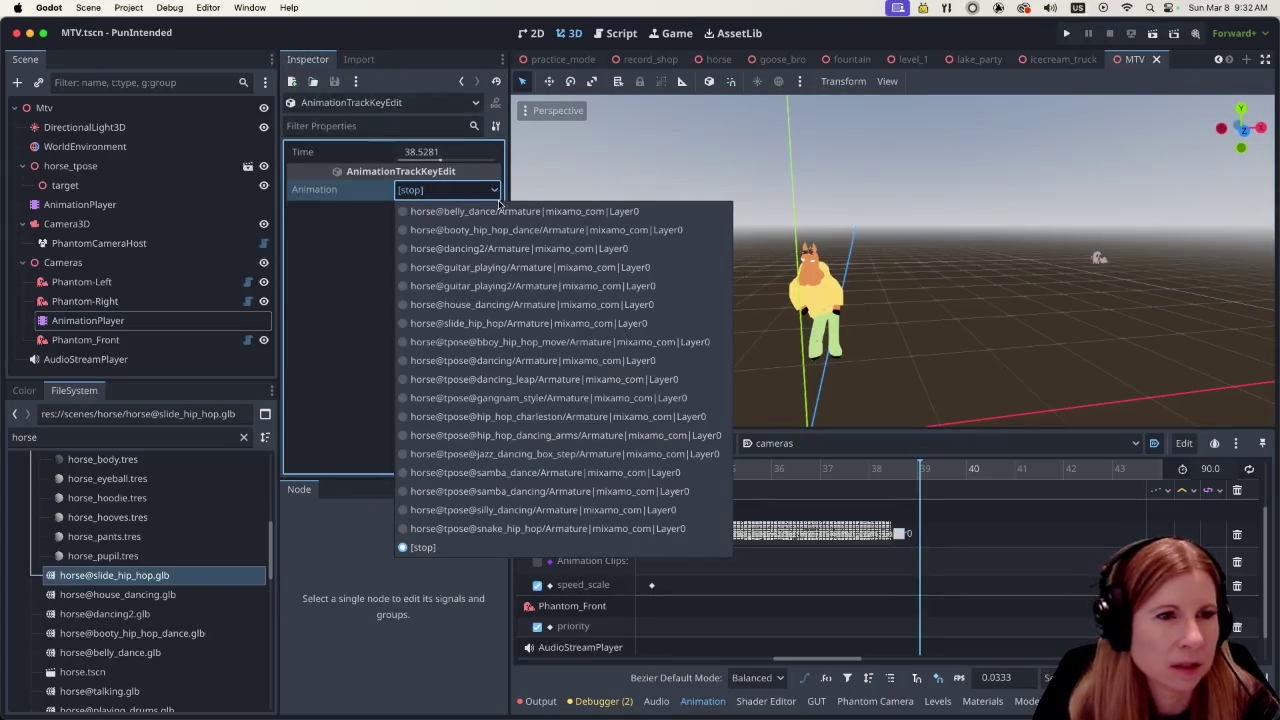
{"action": "left_click", "coordinate": [520, 323]}
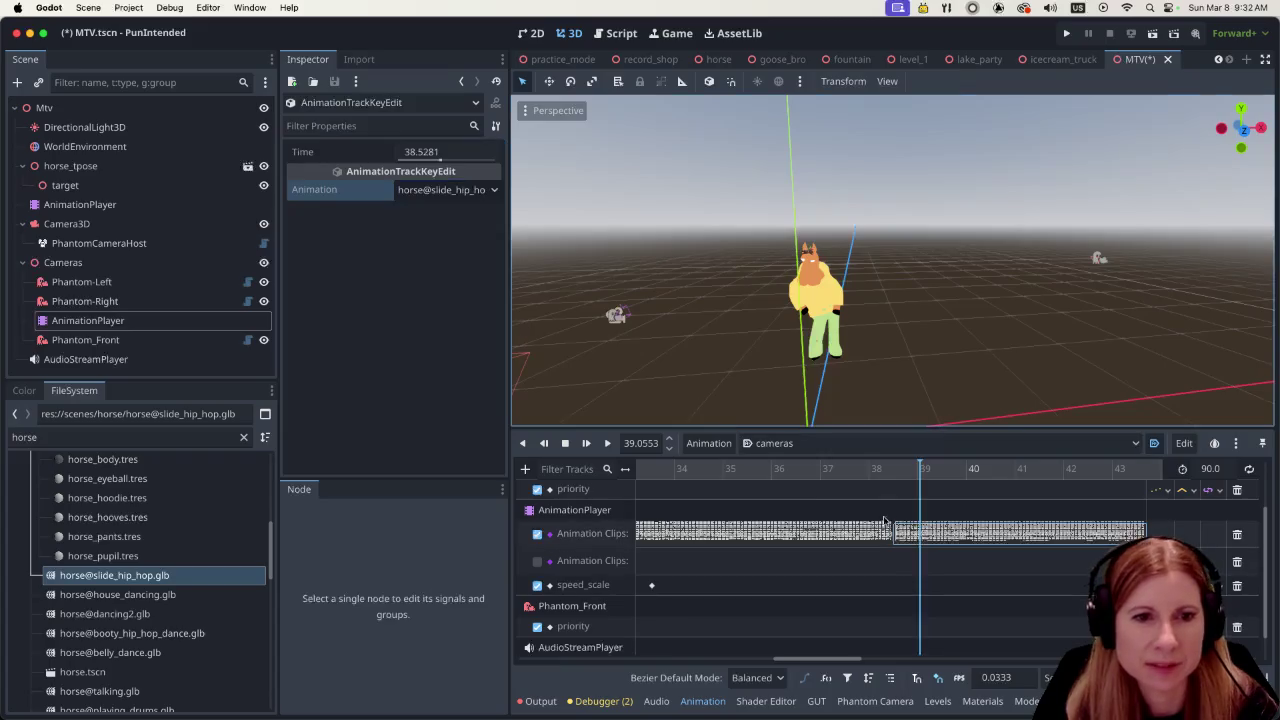
{"action": "left_click", "coordinate": [806, 470]}
{"action": "left_click", "coordinate": [604, 444]}
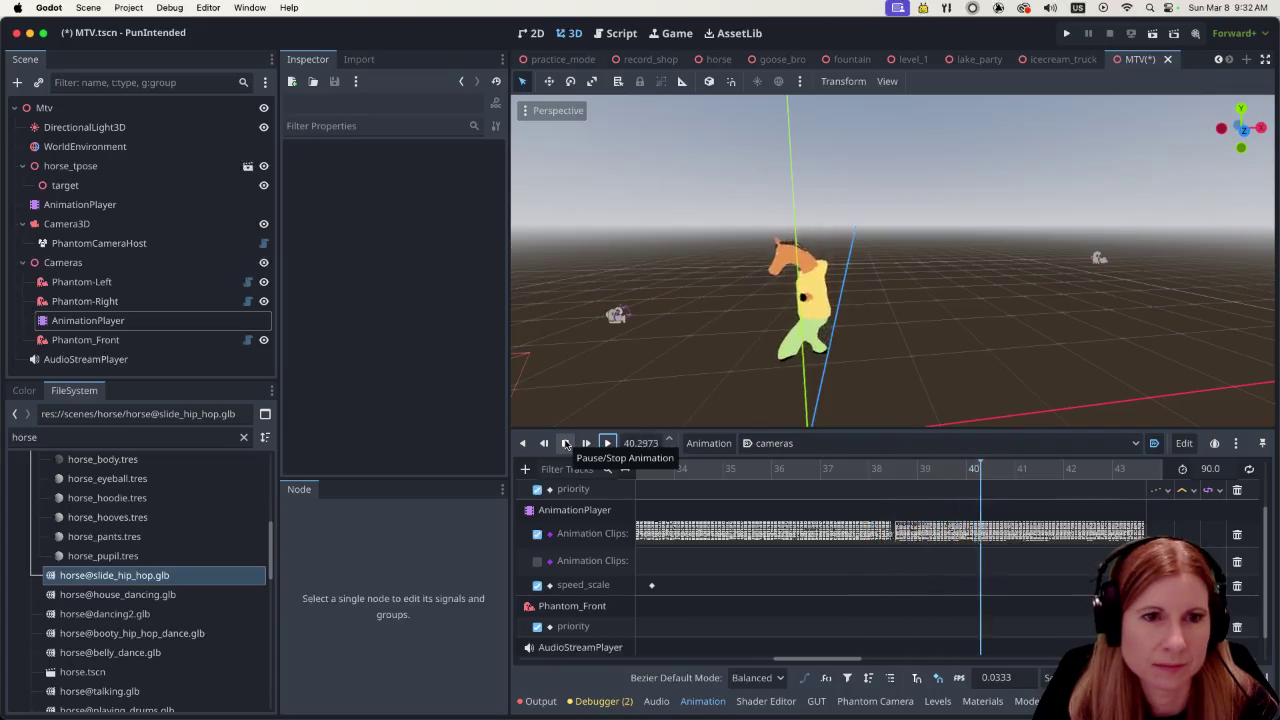
{"action": "left_click", "coordinate": [565, 443]}
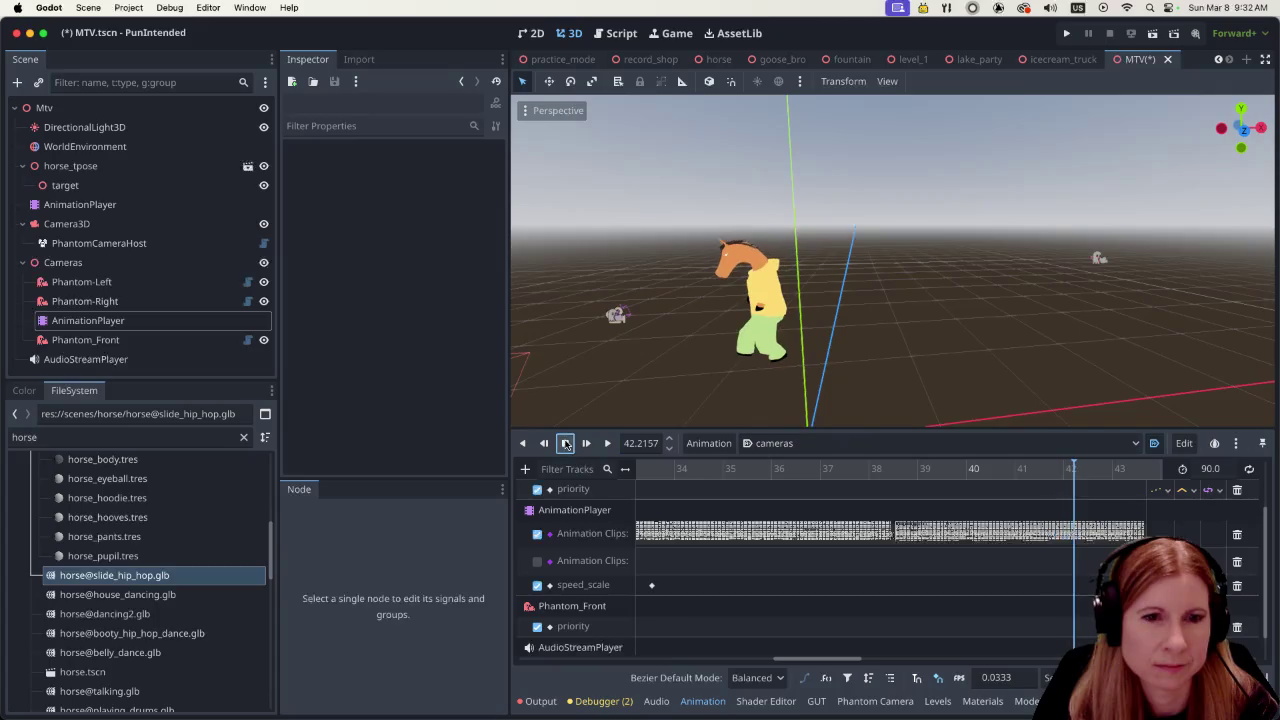
Switch the second key to samba_dancing, shift it to 38.49 s, and preview from 37.9 s
{"action": "left_click", "coordinate": [923, 533]}
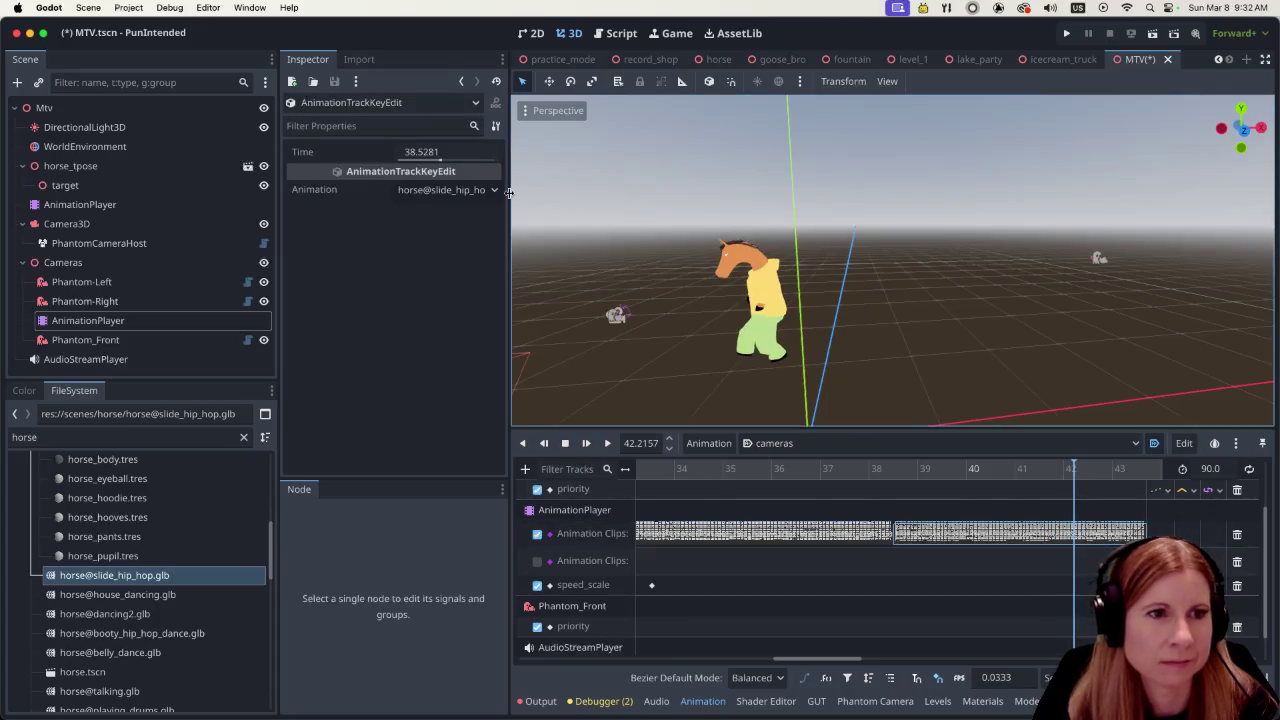
{"action": "left_click", "coordinate": [494, 190]}
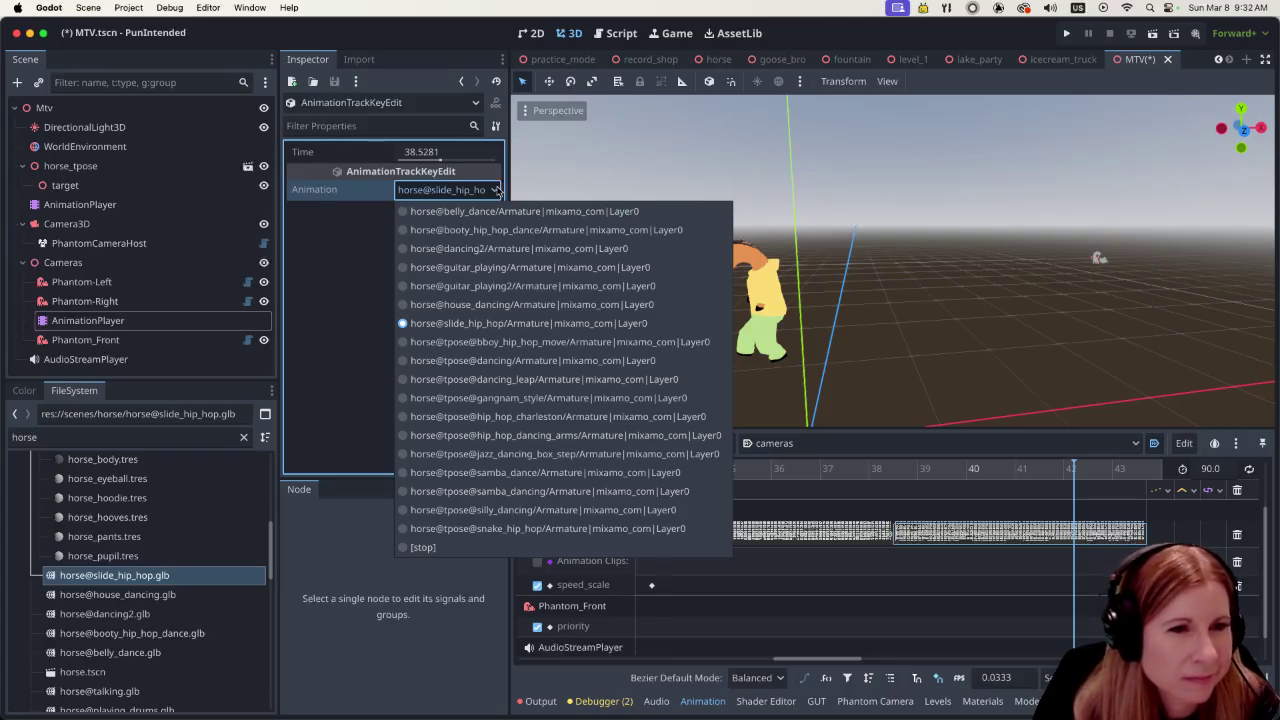
{"action": "left_click", "coordinate": [590, 487]}
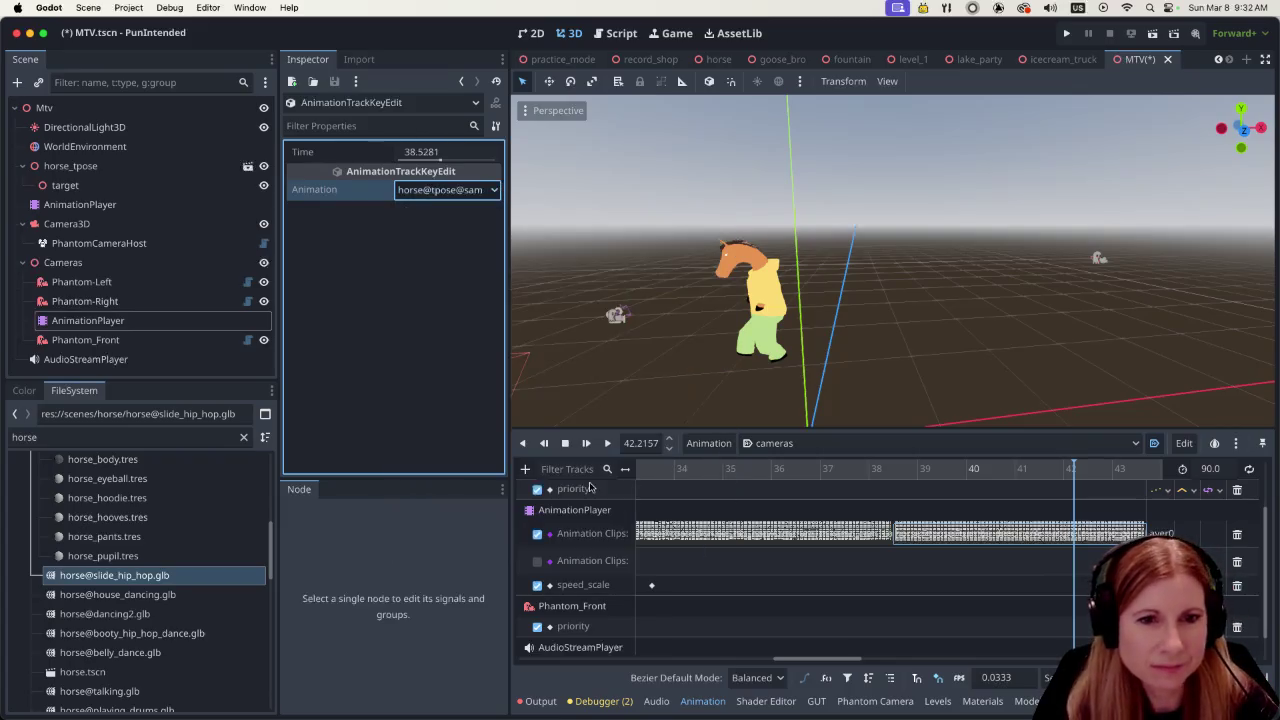
{"action": "left_click", "coordinate": [861, 468]}
{"action": "left_click", "coordinate": [918, 540]}
{"action": "left_click_drag", "start_coordinate": [918, 540], "coordinate": [916, 540]}
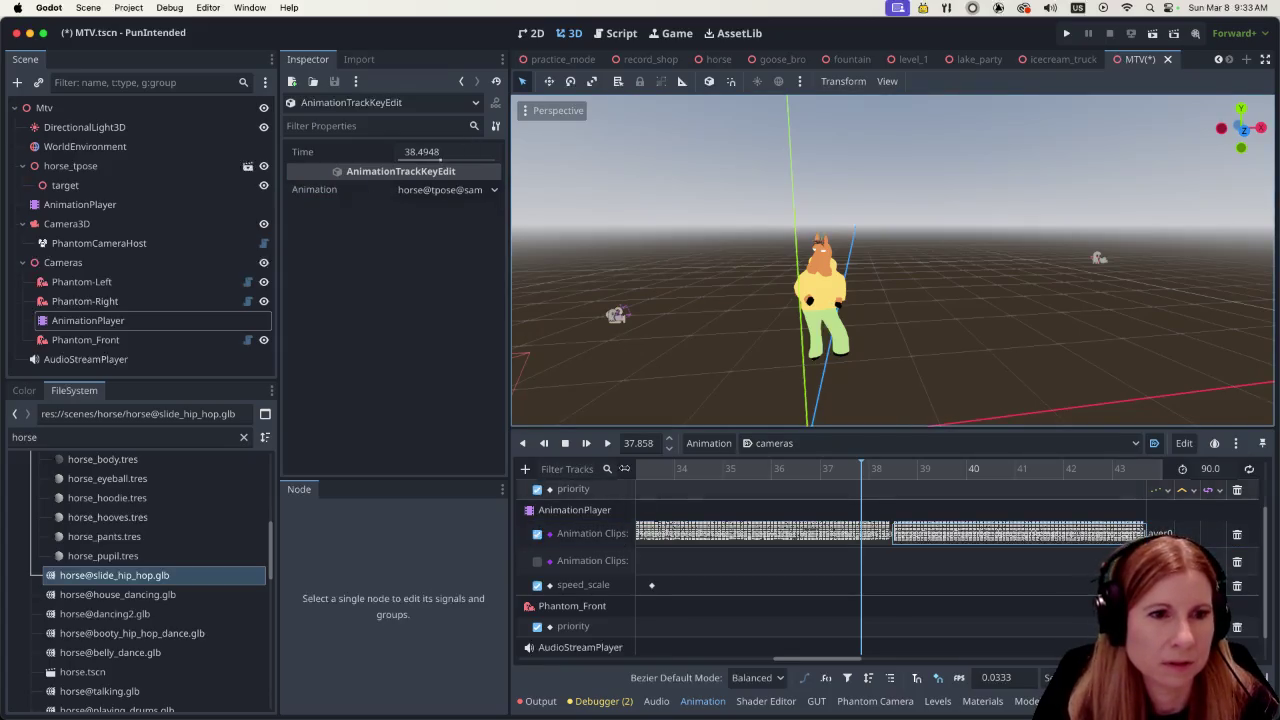
{"action": "left_click", "coordinate": [608, 445]}
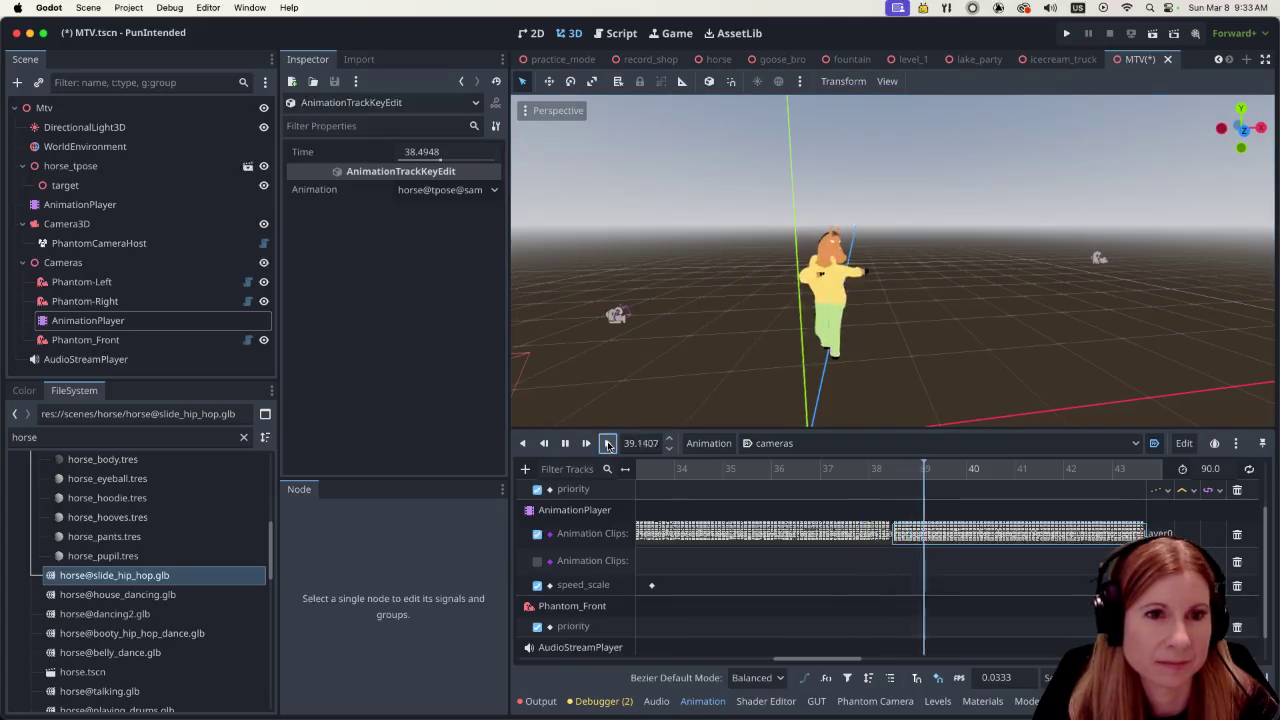
{"action": "left_click", "coordinate": [565, 443]}
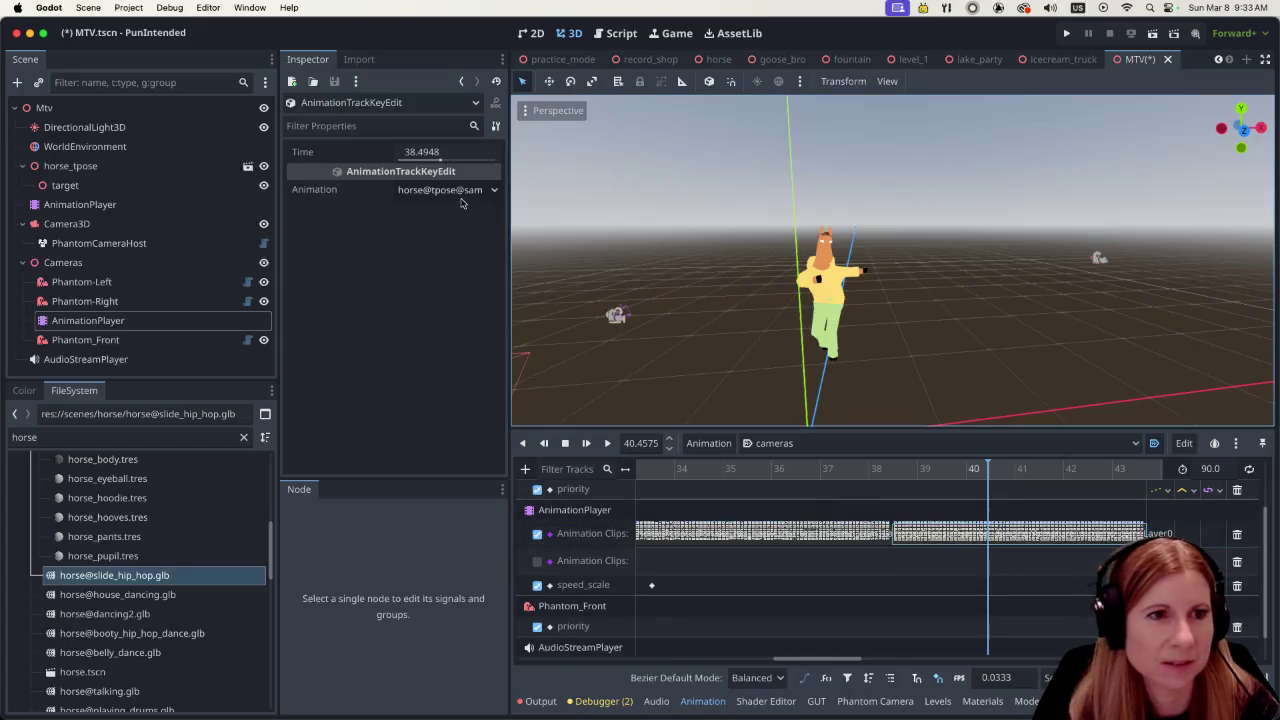
{"action": "left_click", "coordinate": [490, 194]}
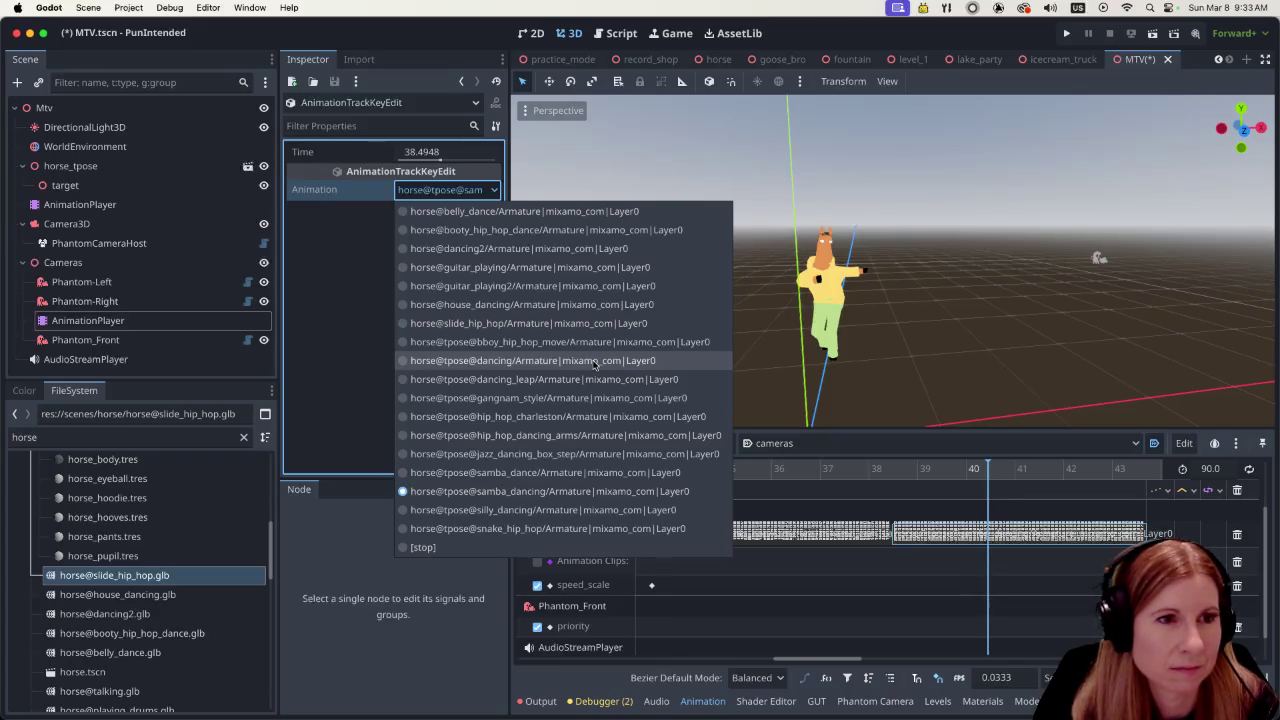
Switch the second clip key to belly_dance and preview from about 37.35 s
{"action": "left_click", "coordinate": [540, 213]}
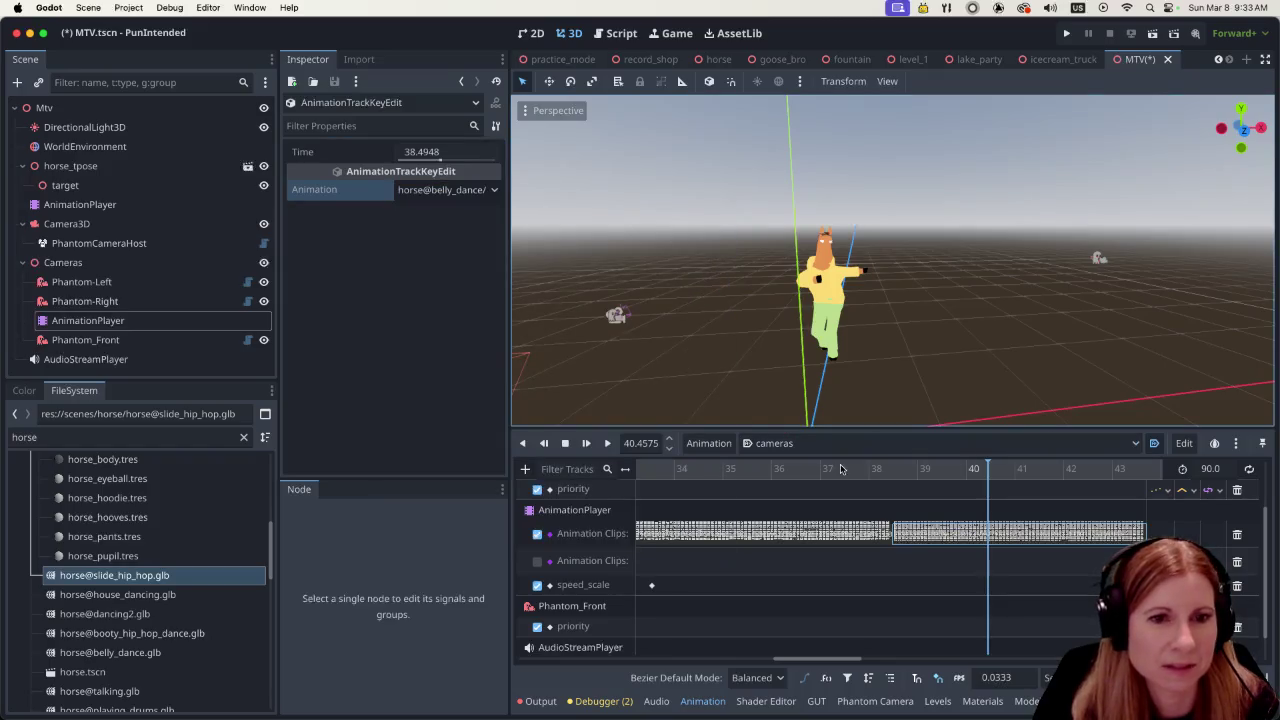
{"action": "left_click", "coordinate": [837, 469]}
{"action": "left_click", "coordinate": [608, 447]}
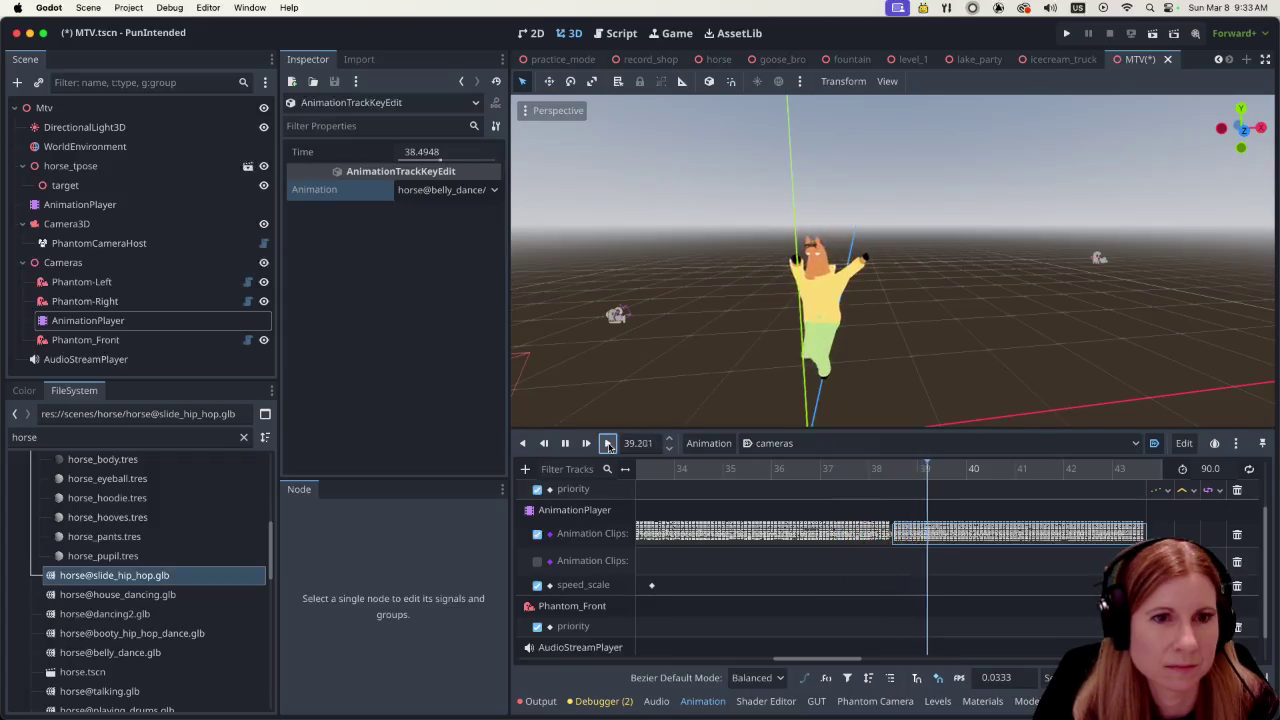
{"action": "left_click", "coordinate": [565, 443]}
Change the second key to booty_hip_hop_dance and preview the clip change from about 37.7 s
{"action": "left_click", "coordinate": [910, 532]}
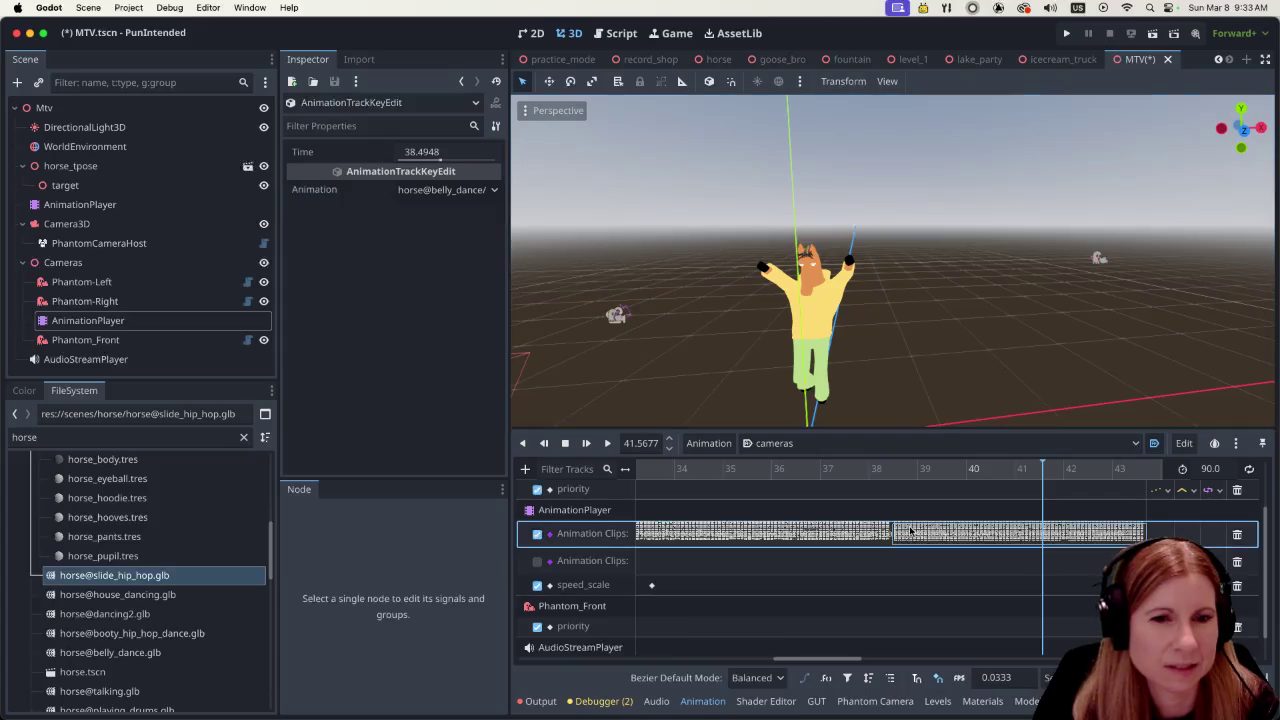
{"action": "left_click", "coordinate": [494, 192]}
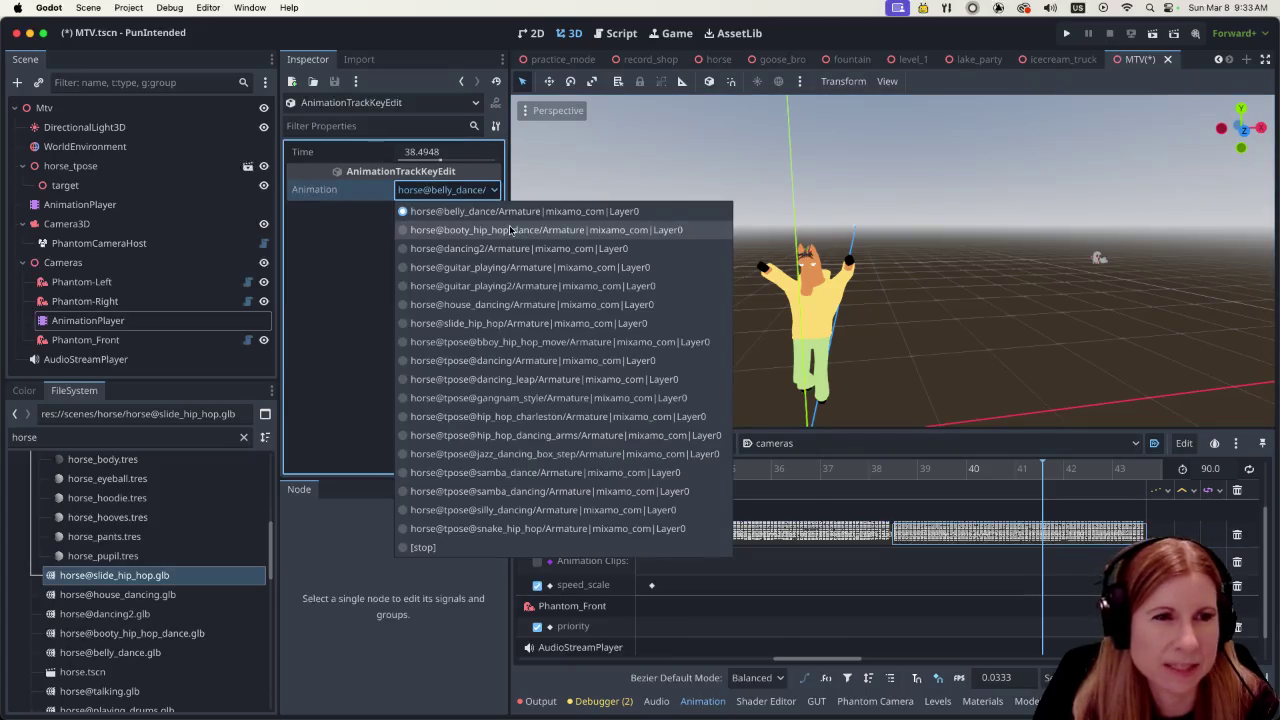
{"action": "left_click", "coordinate": [507, 230]}
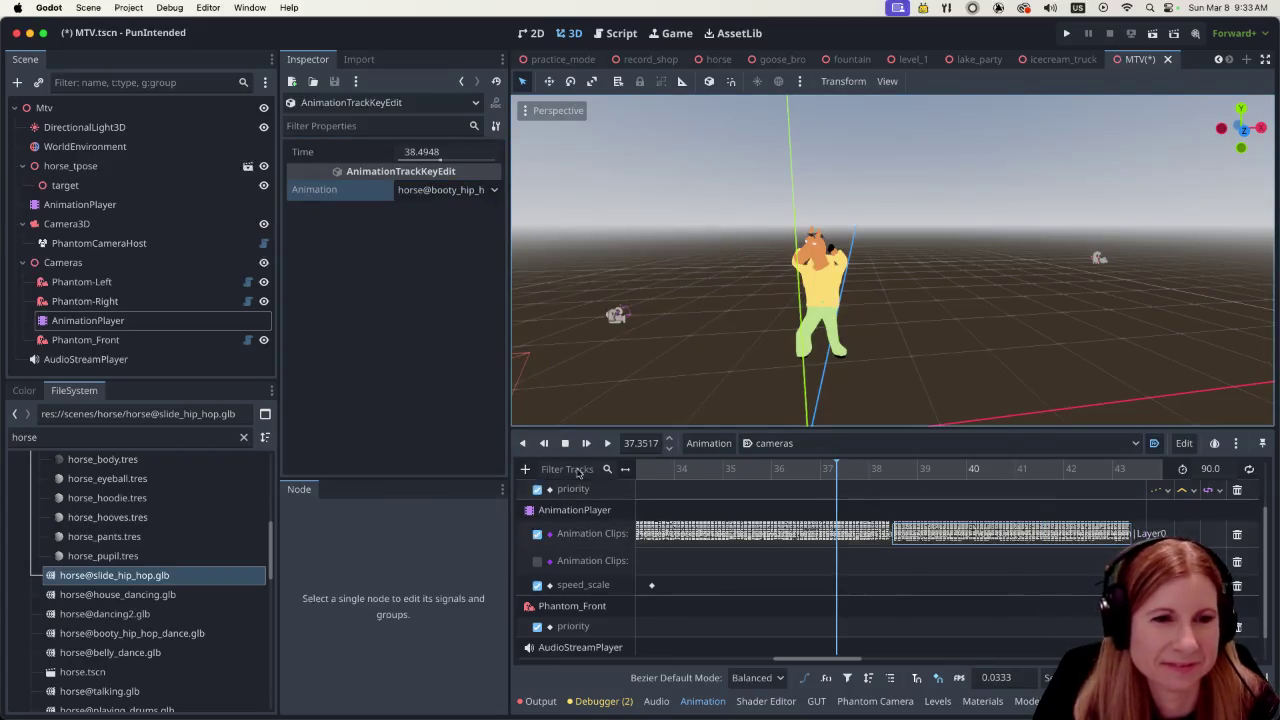
{"action": "left_click", "coordinate": [594, 443]}
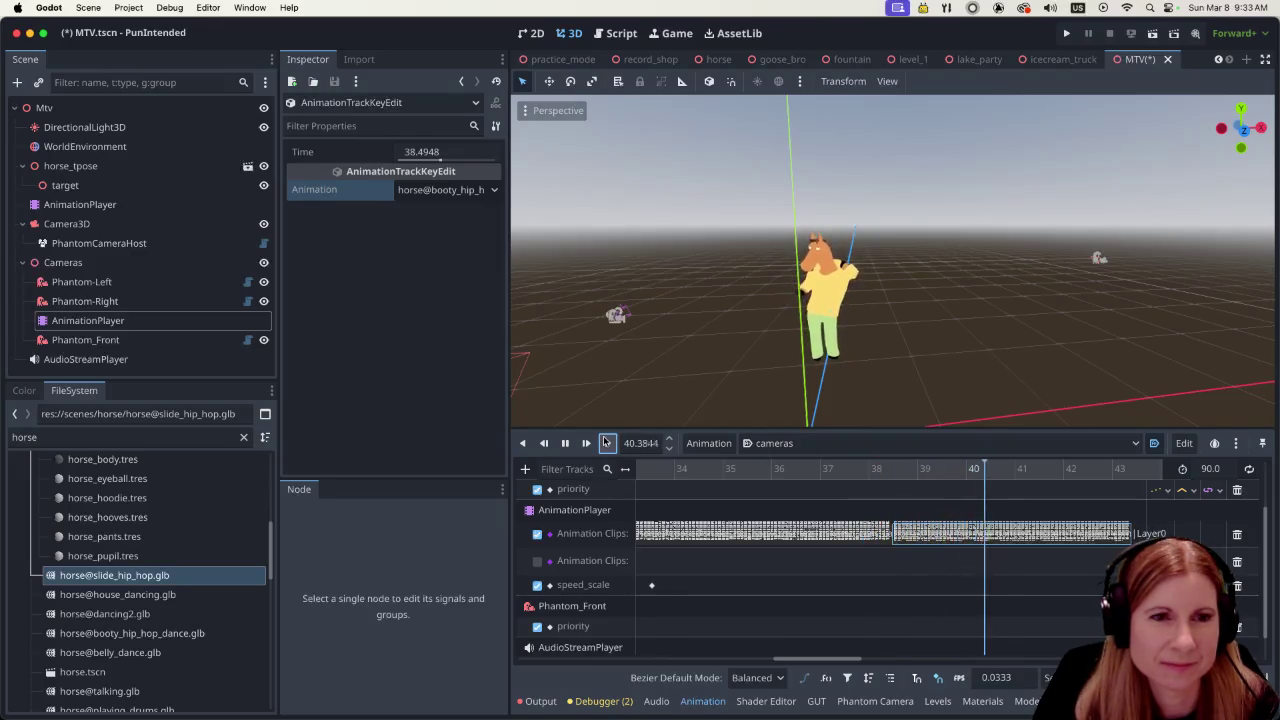
{"action": "left_click", "coordinate": [565, 443]}
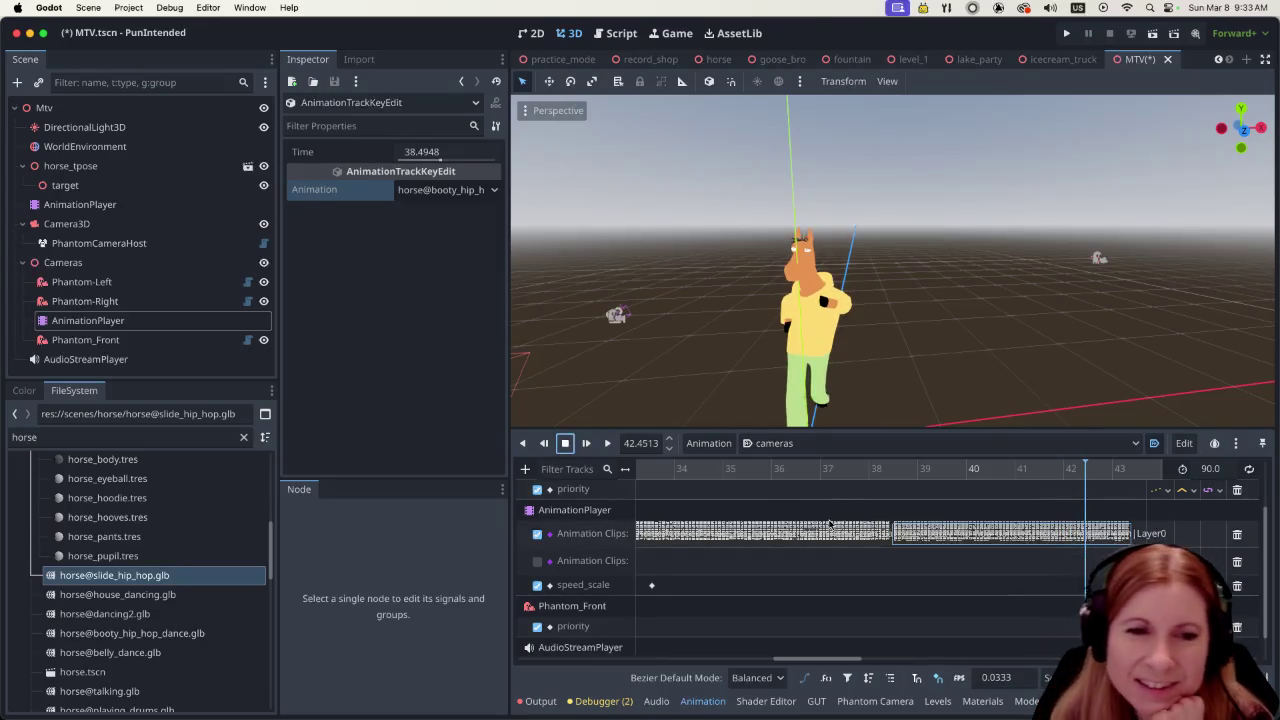
{"action": "left_click", "coordinate": [915, 539]}
{"action": "left_click", "coordinate": [856, 469]}
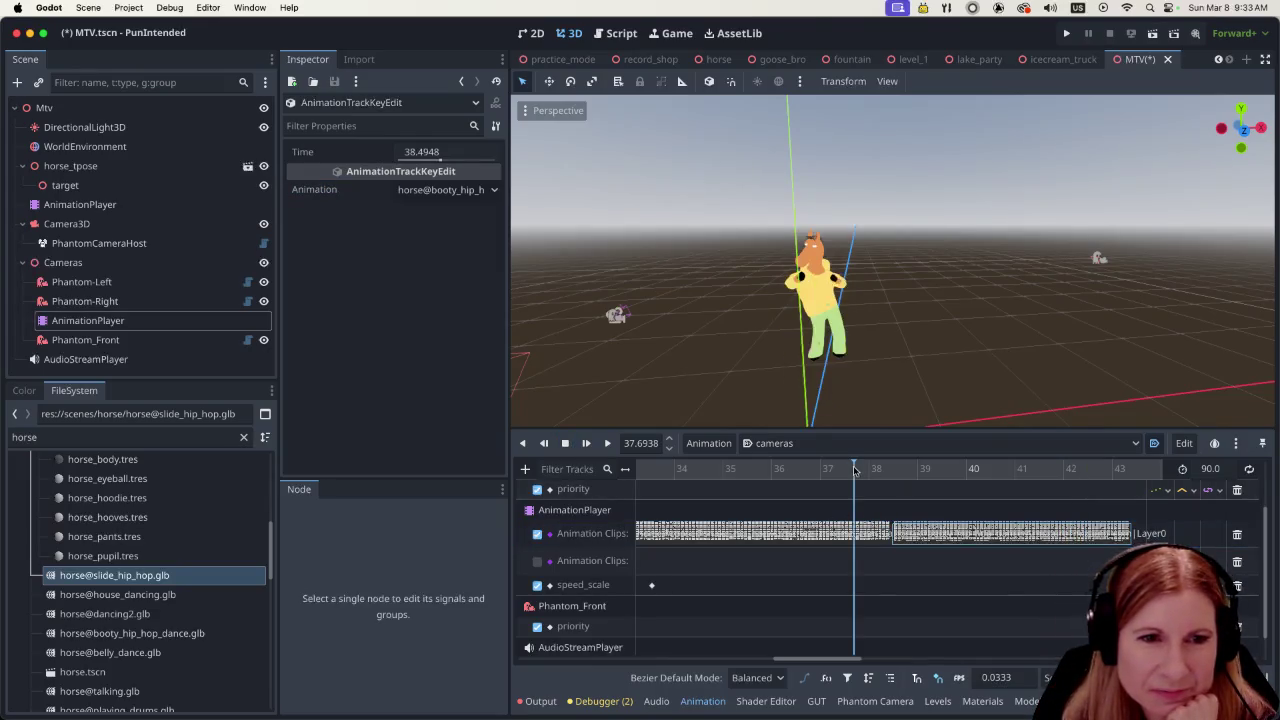
{"action": "left_click", "coordinate": [606, 446]}
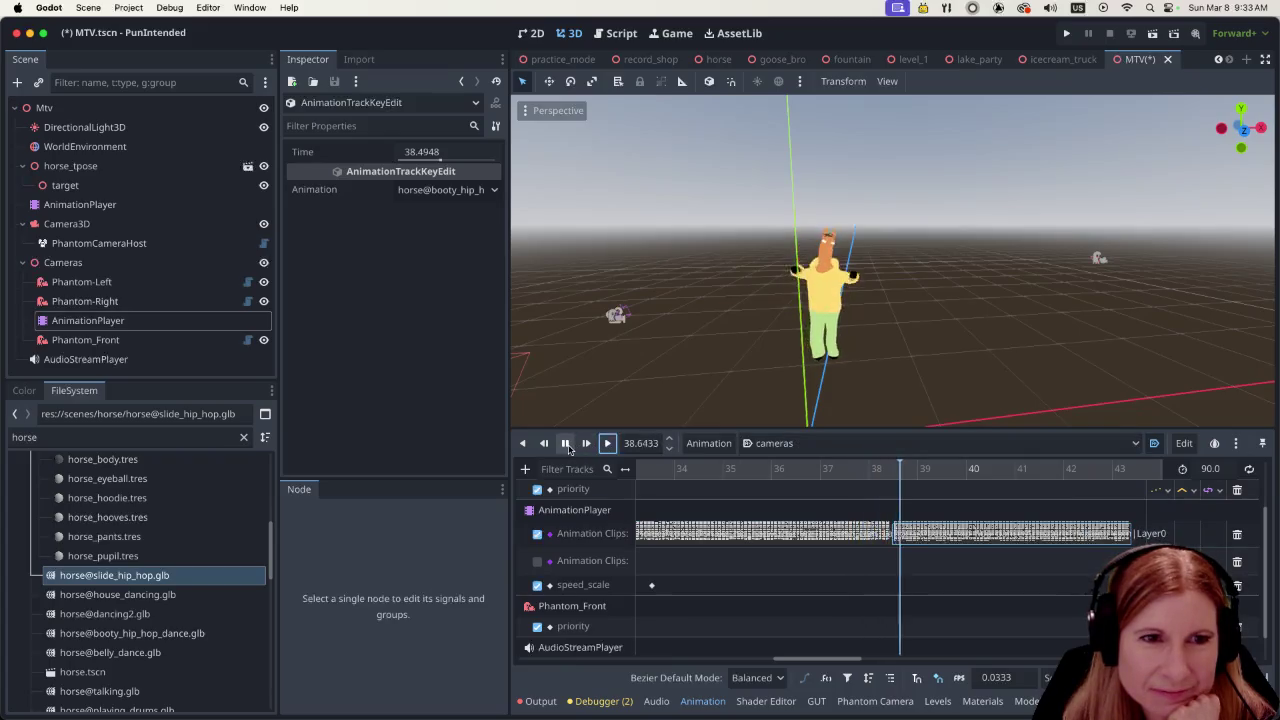
{"action": "left_click", "coordinate": [566, 445]}
Select the horse's AnimationPlayer, now on booty_hip_hop_dance, and open its Animation menu
{"action": "left_click", "coordinate": [912, 534]}
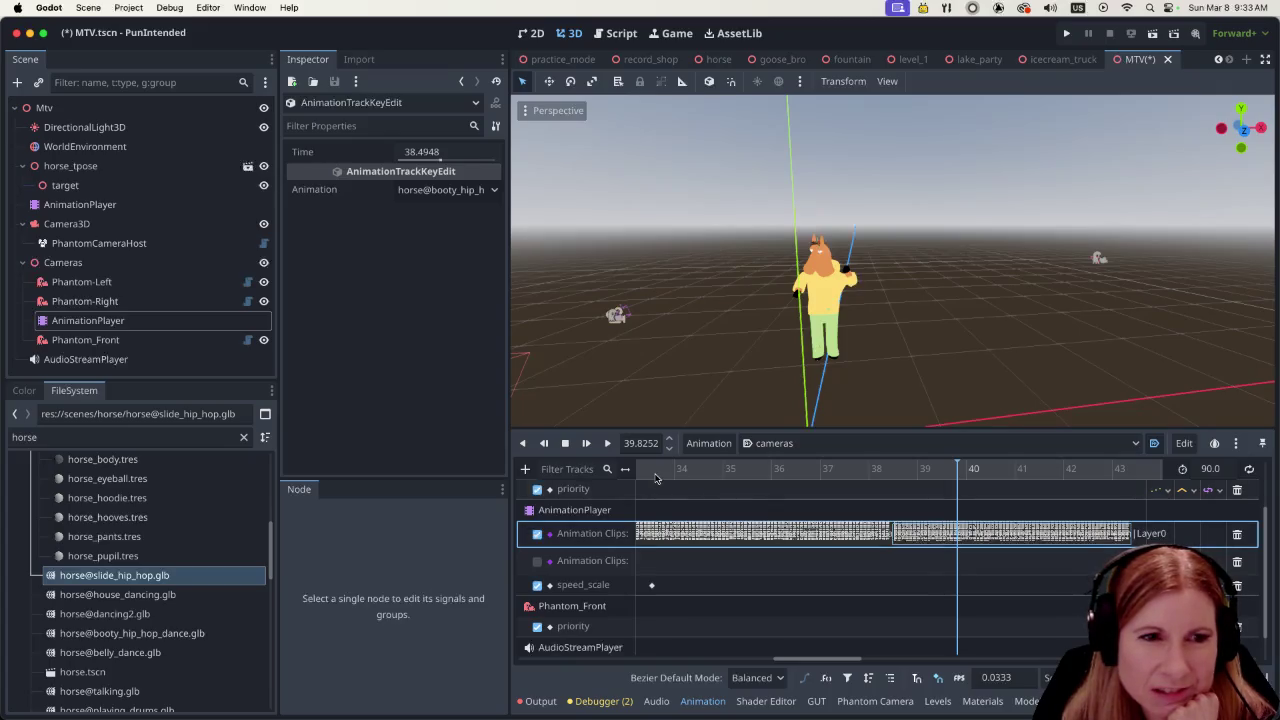
{"action": "left_click", "coordinate": [80, 204]}
{"action": "left_click", "coordinate": [708, 443]}
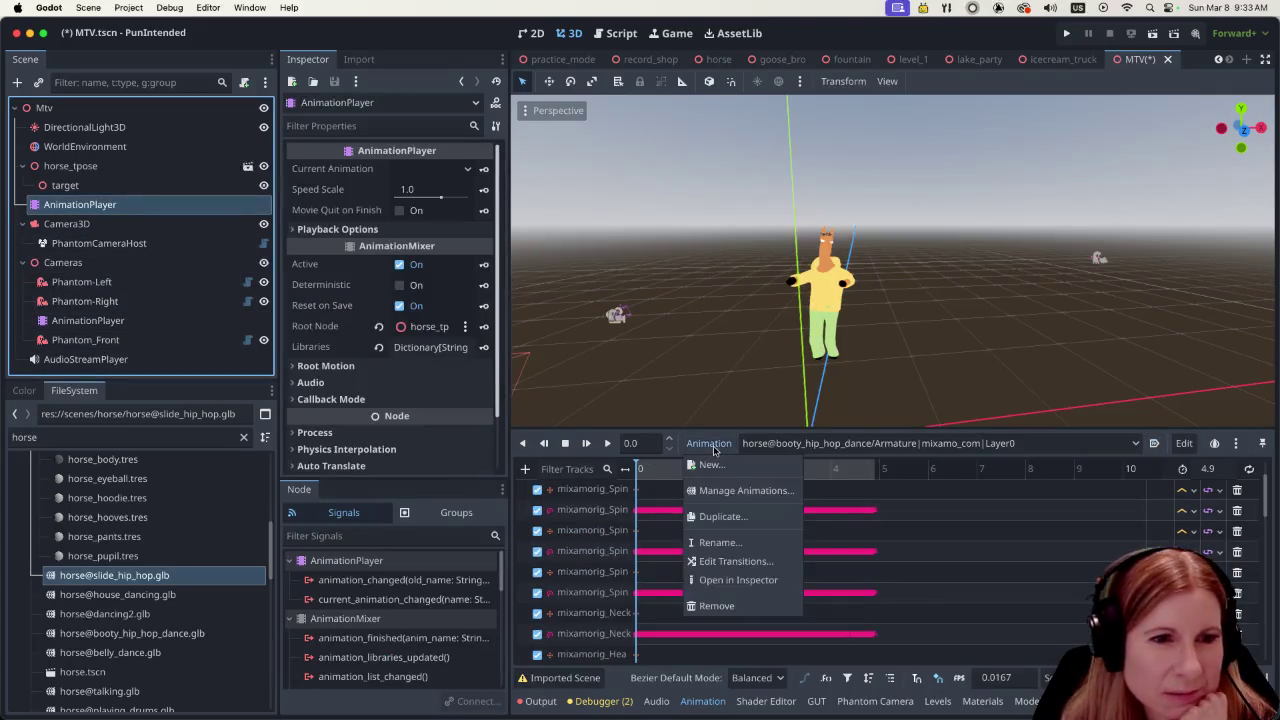
{"action": "left_click", "coordinate": [716, 561]}
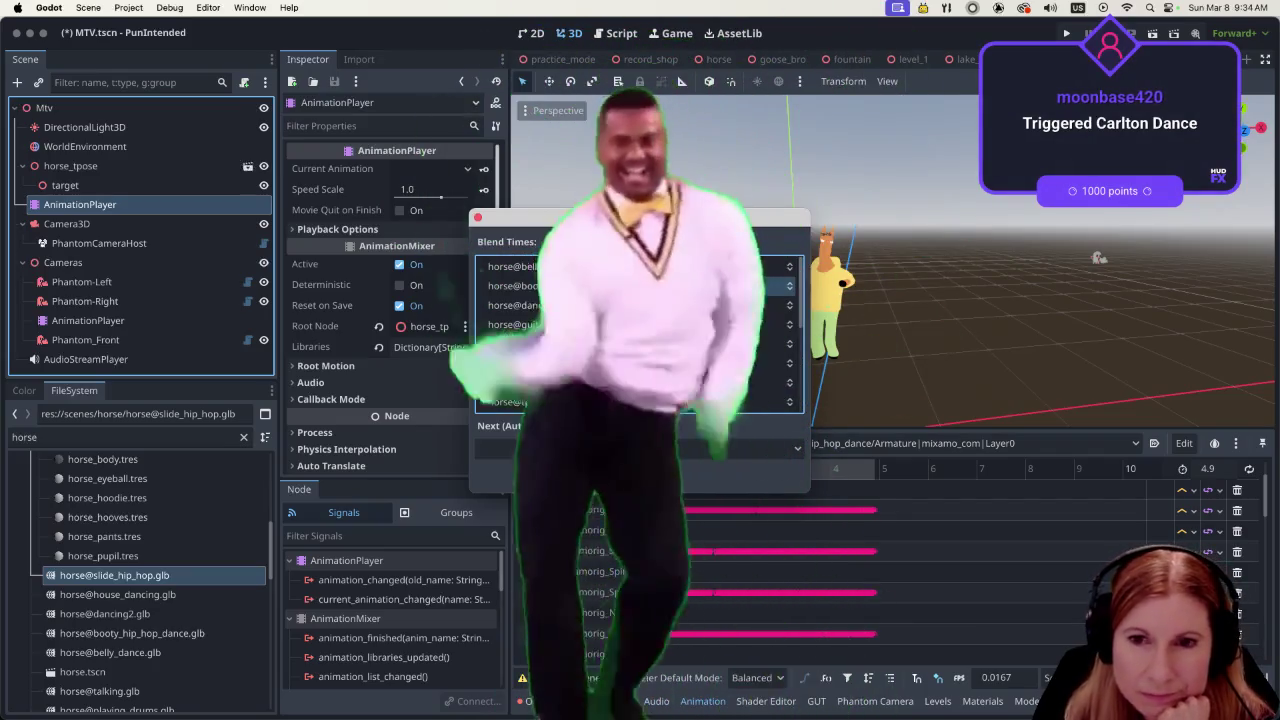
{"action": "left_click", "coordinate": [638, 475]}
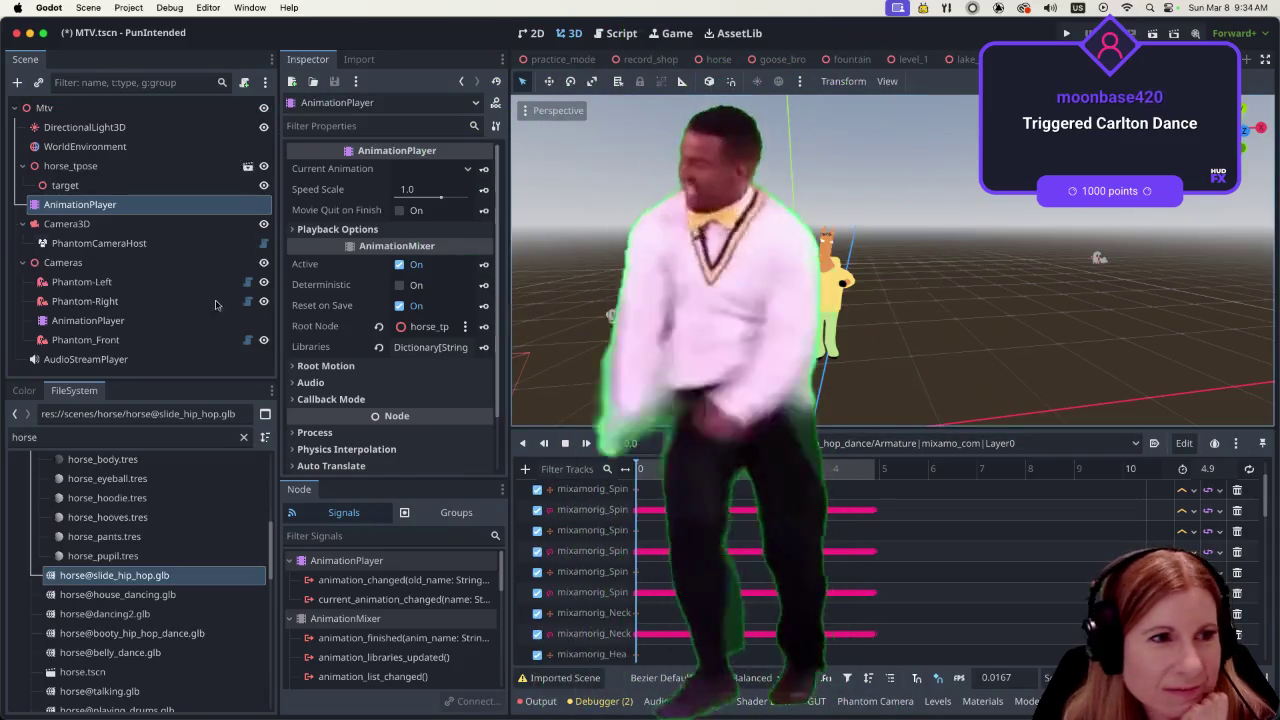
{"action": "left_click", "coordinate": [150, 321]}
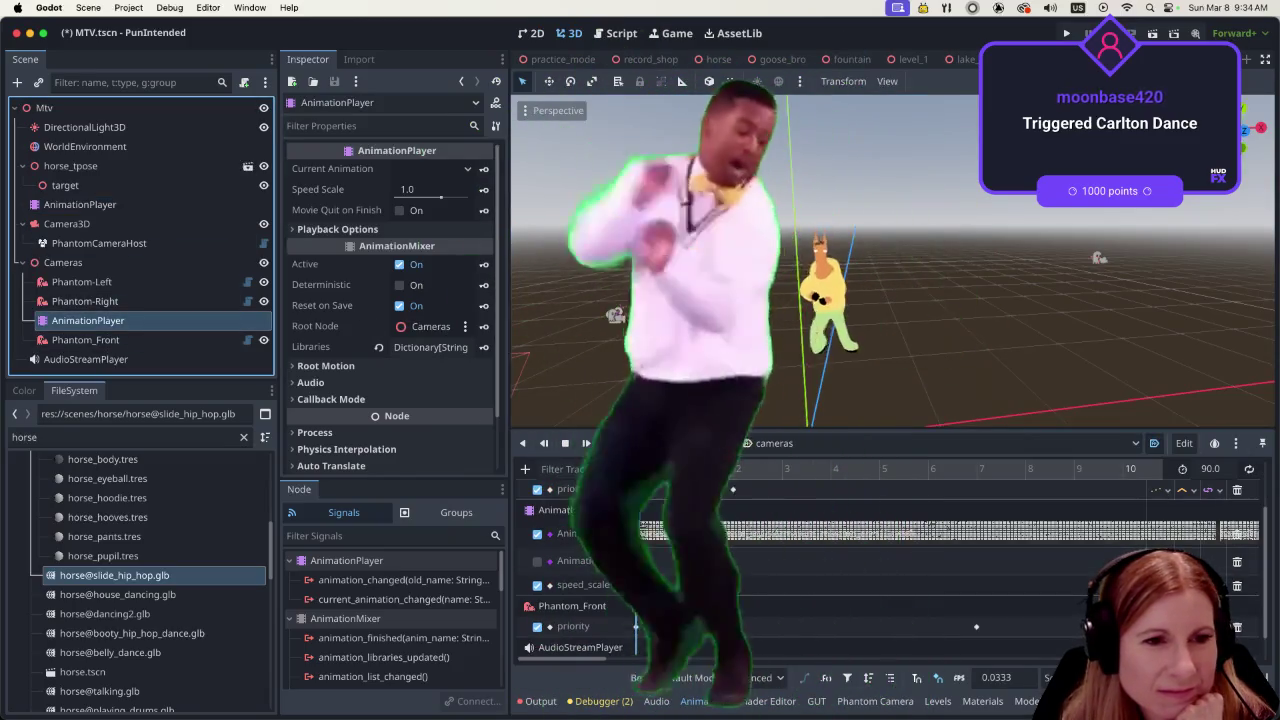
{"action": "left_click_drag", "start_coordinate": [636, 663], "coordinate": [763, 677]}
{"action": "scroll", "coordinate": [775, 505], "scroll_direction": "right", "scroll_amount": 5}
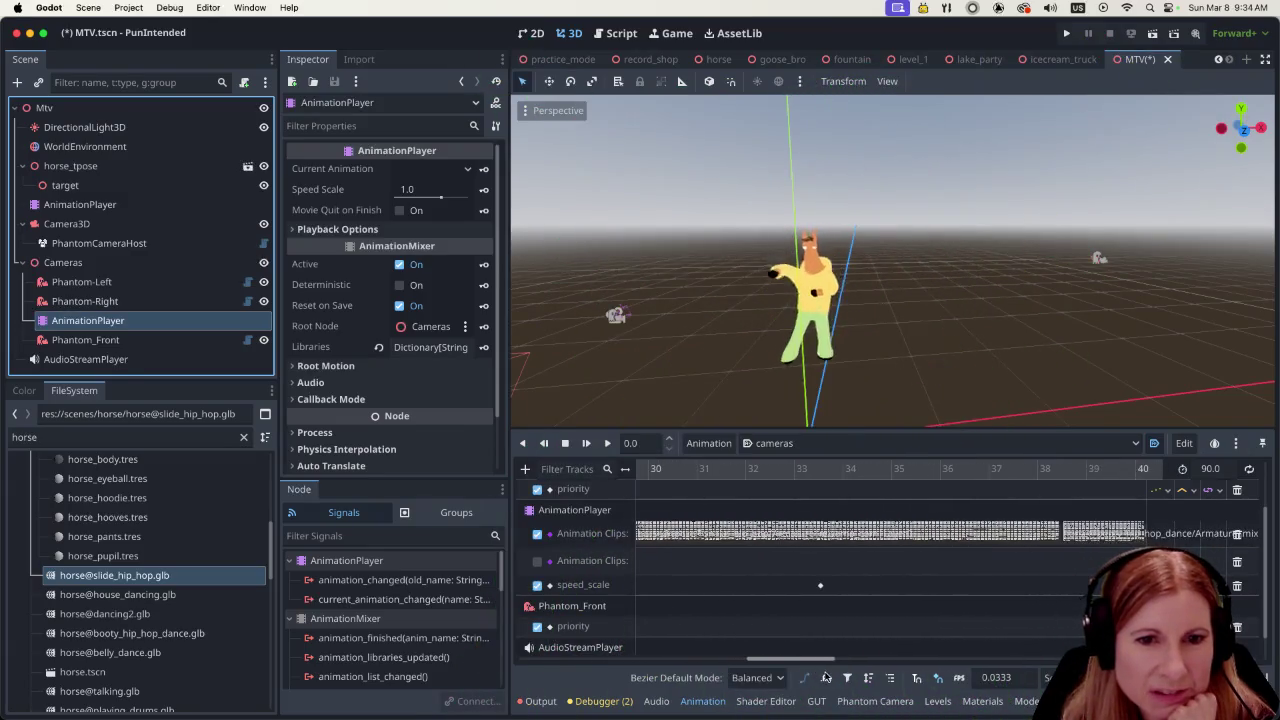
{"action": "left_click", "coordinate": [718, 469]}
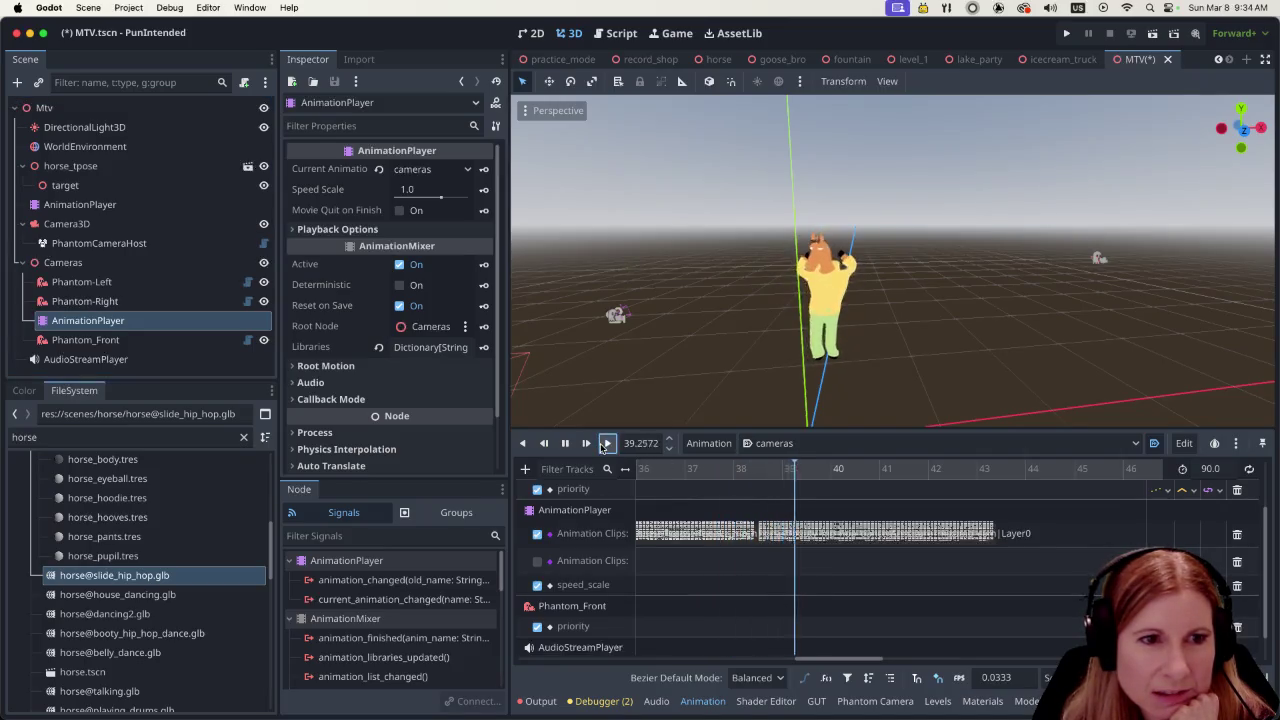
{"action": "left_click", "coordinate": [818, 531]}
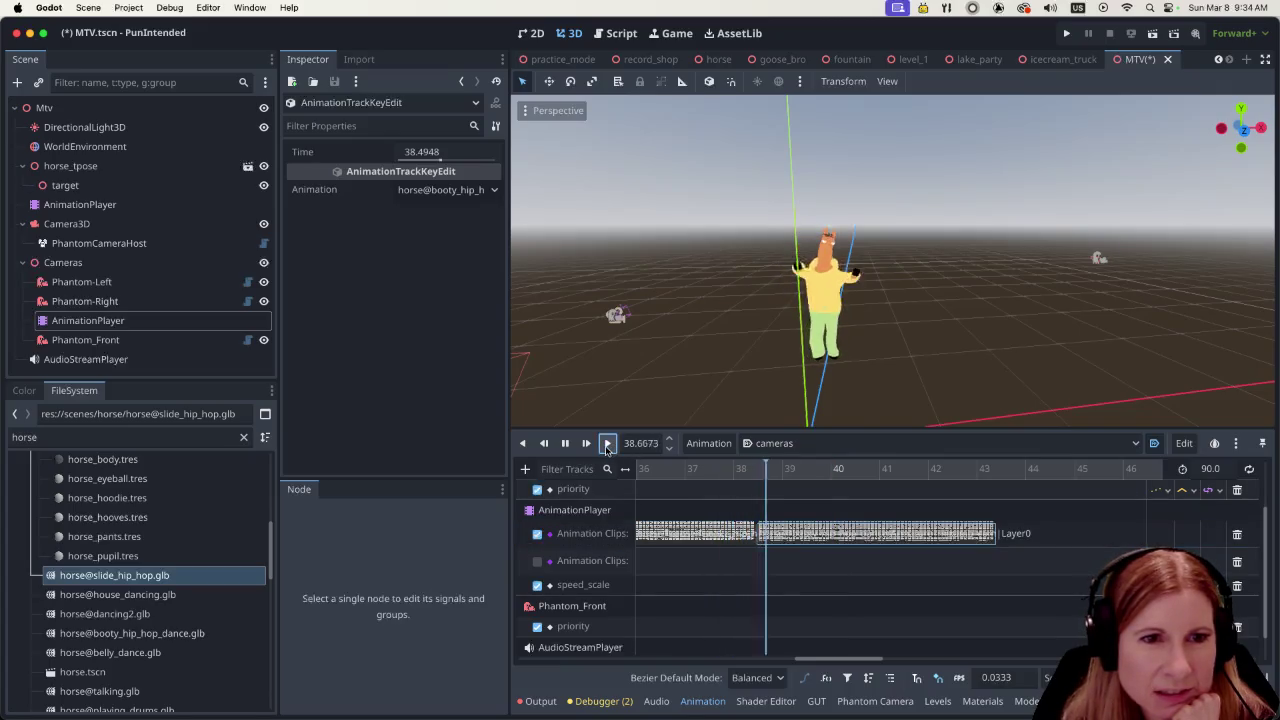
{"action": "left_click", "coordinate": [815, 531]}
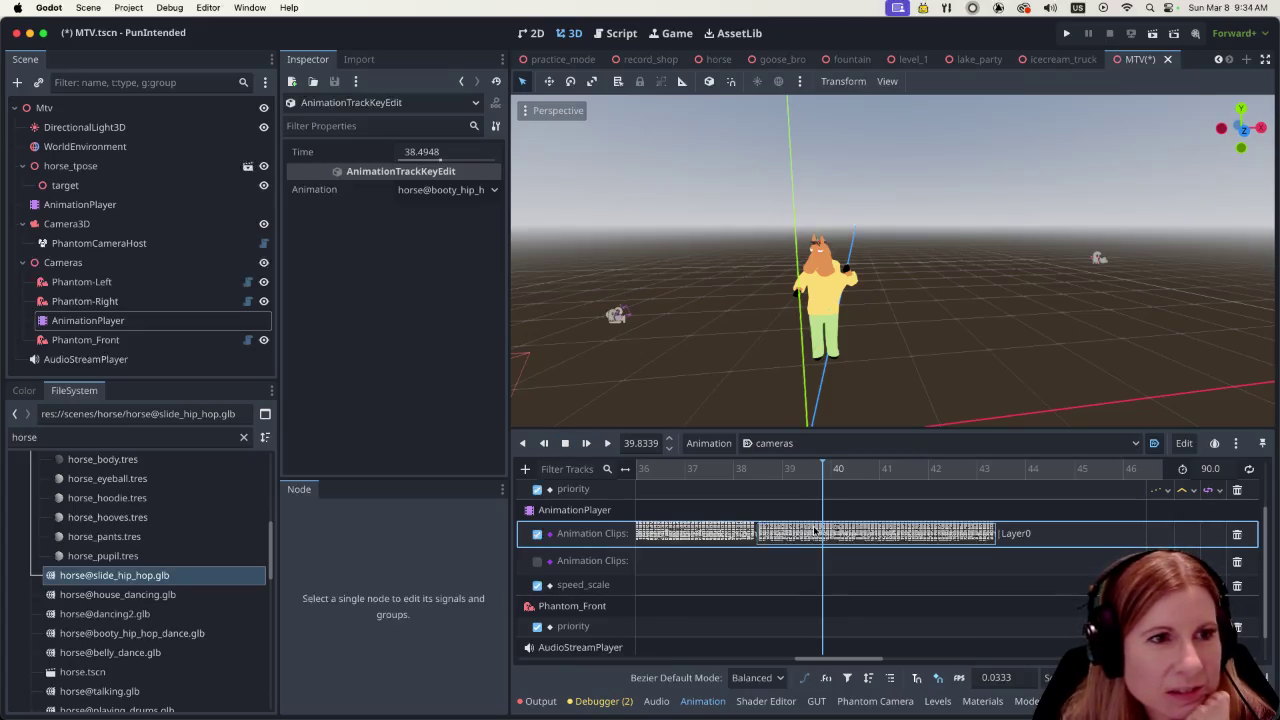
{"action": "left_click", "coordinate": [160, 205]}
{"action": "left_click", "coordinate": [720, 443]}
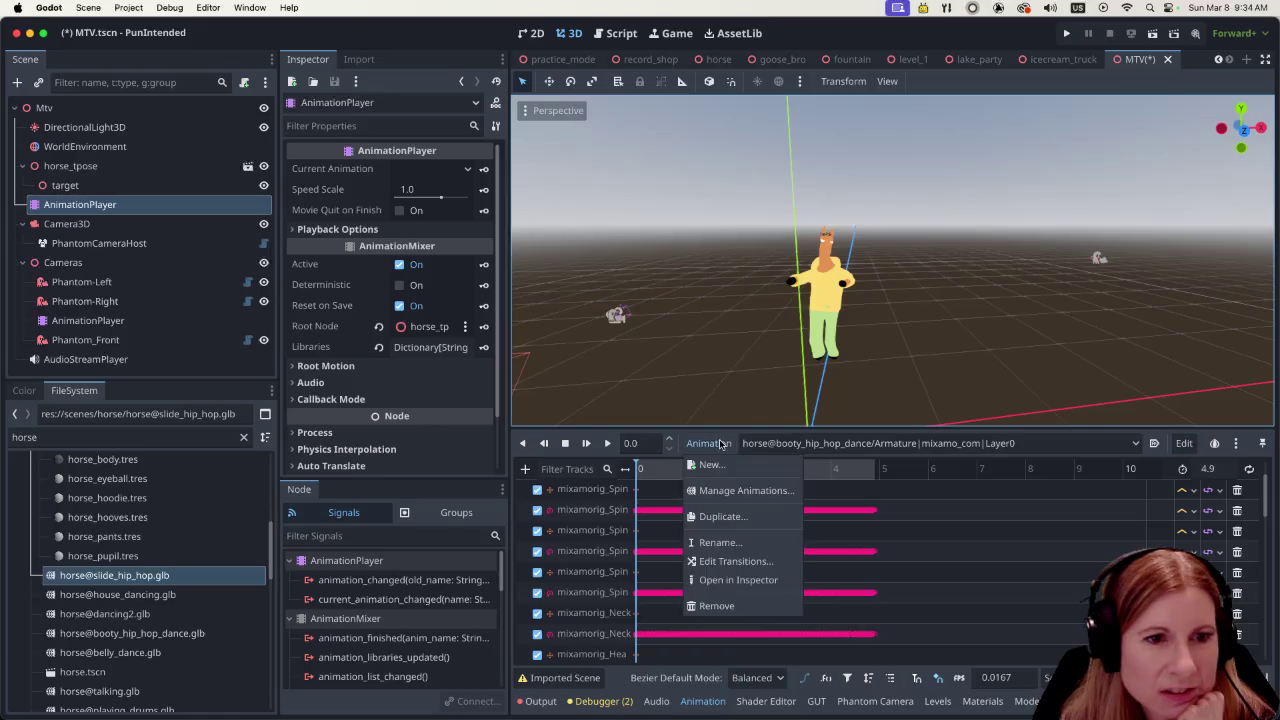
Raise the booty_hip_hop_dance blend time to slide_hip_hop from 1.5 to 2.5
{"action": "left_click", "coordinate": [740, 561]}
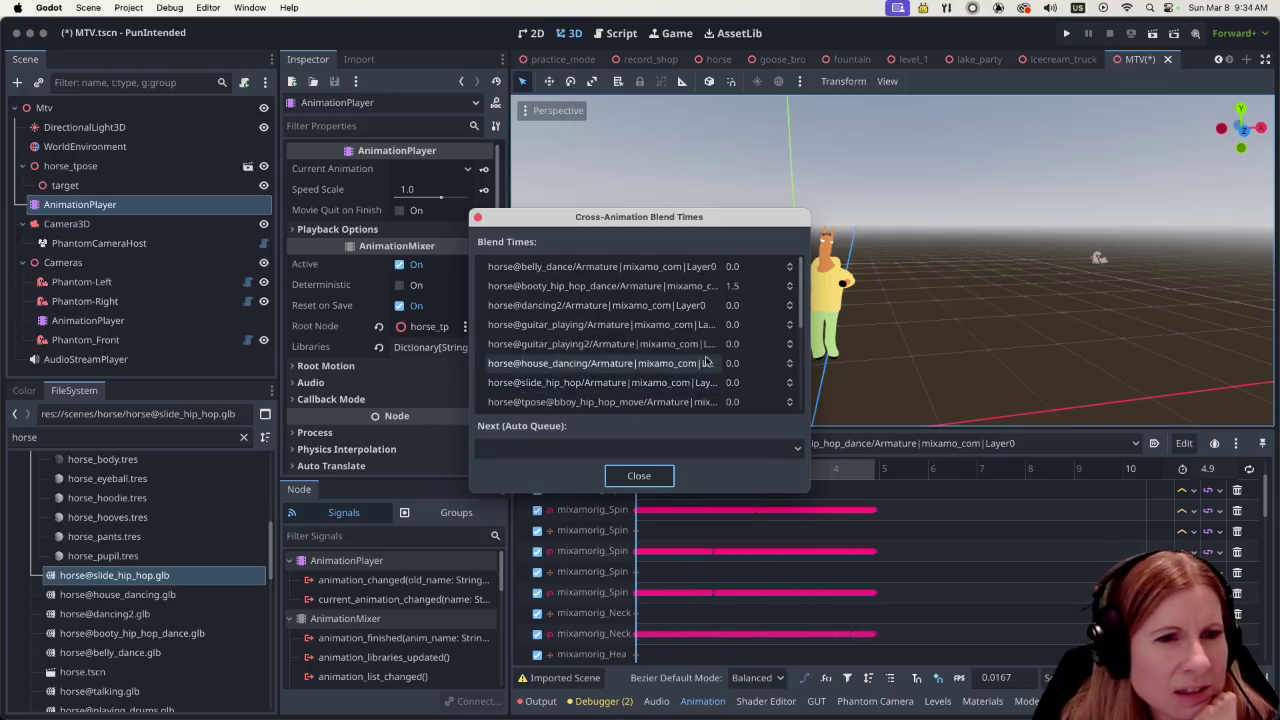
{"action": "scroll", "coordinate": [706, 361], "scroll_direction": "down", "scroll_amount": 5}
{"action": "scroll", "coordinate": [697, 360], "scroll_direction": "up", "scroll_amount": 5}
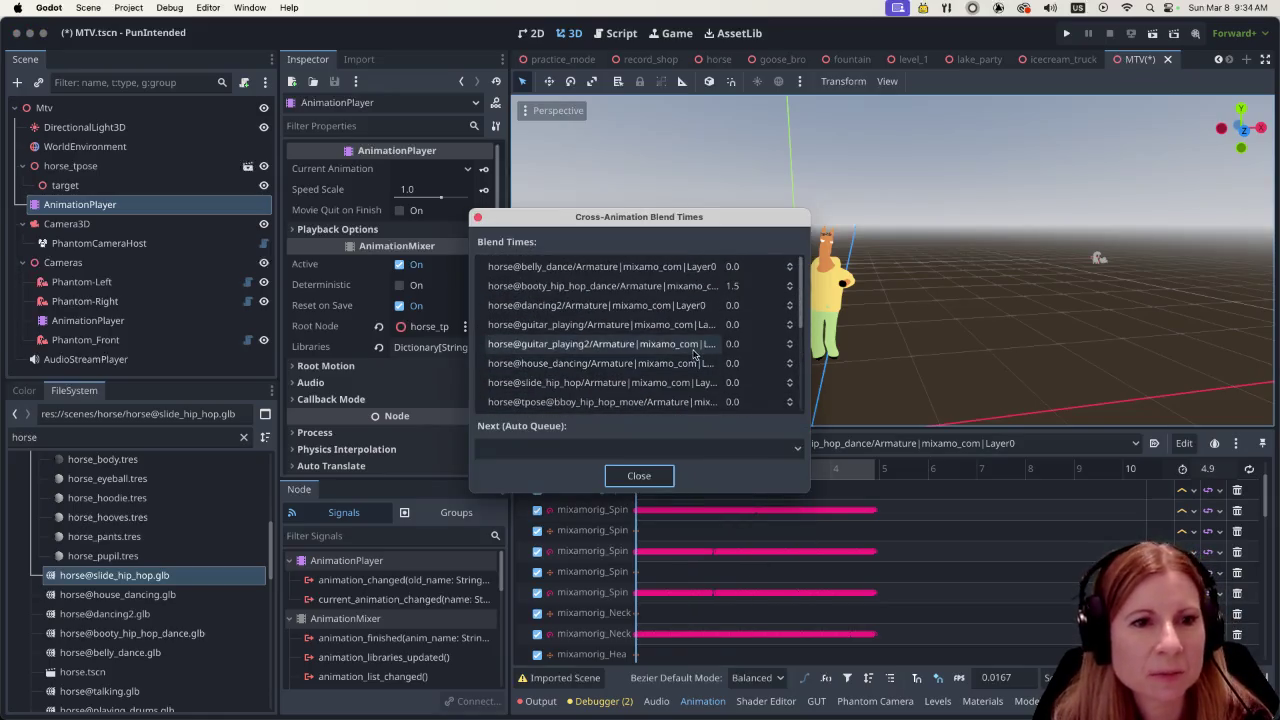
{"action": "left_click", "coordinate": [740, 286]}
{"action": "type", "text": "2"}
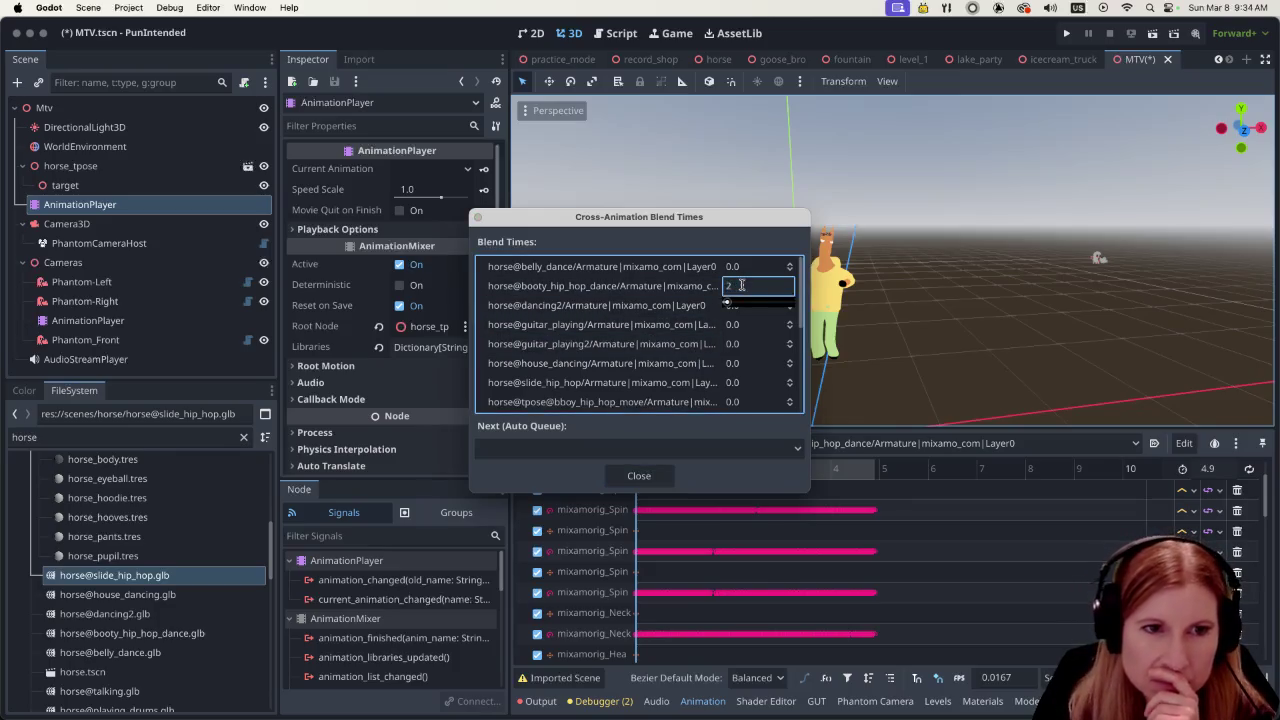
{"action": "type", "text": ".5"}
{"action": "key", "text": "Return"}
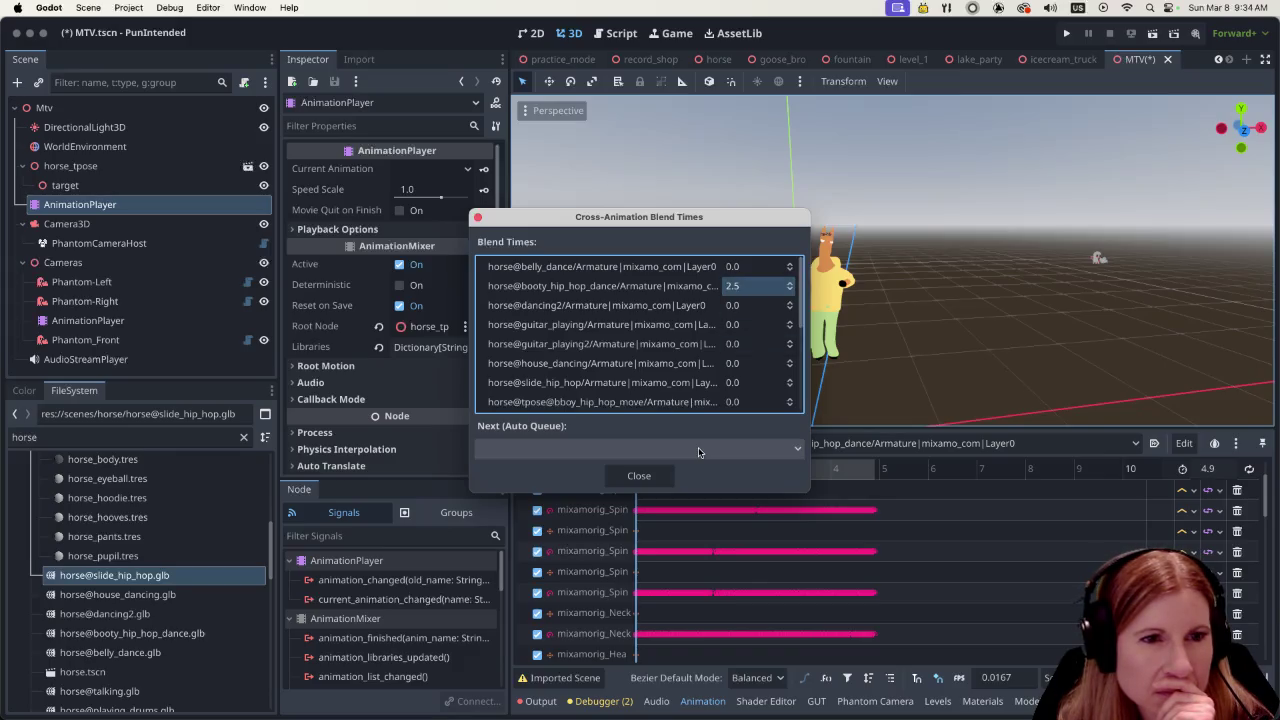
{"action": "left_click", "coordinate": [652, 474]}
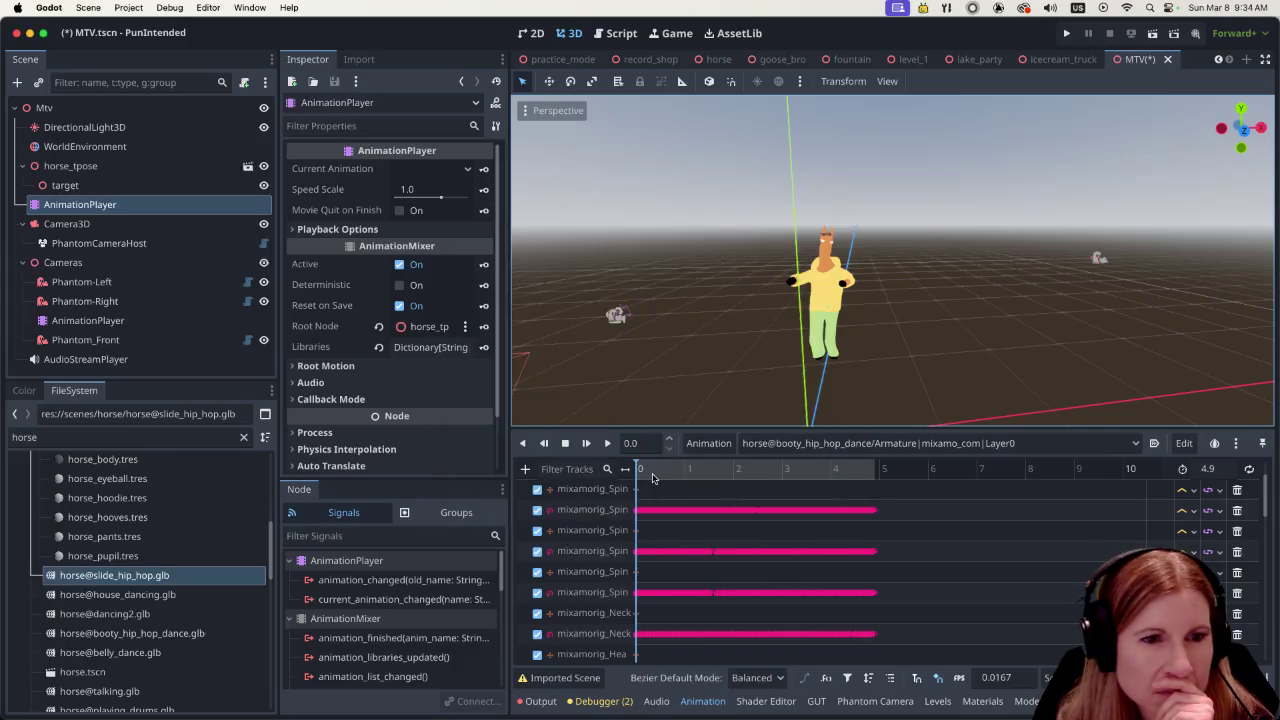
{"action": "left_click", "coordinate": [97, 321]}
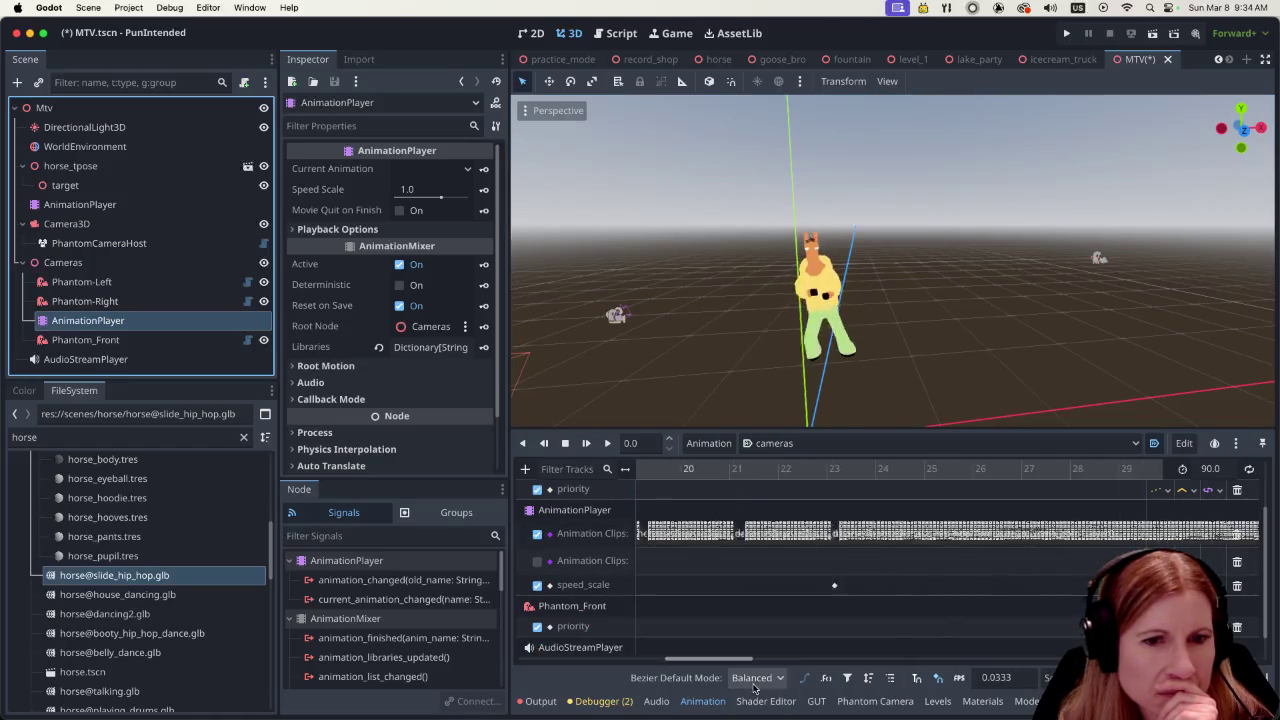
Preview the cameras transition with the longer blend, save the MTV scene, and replay it
{"action": "scroll", "coordinate": [741, 485], "scroll_direction": "right", "scroll_amount": 5}
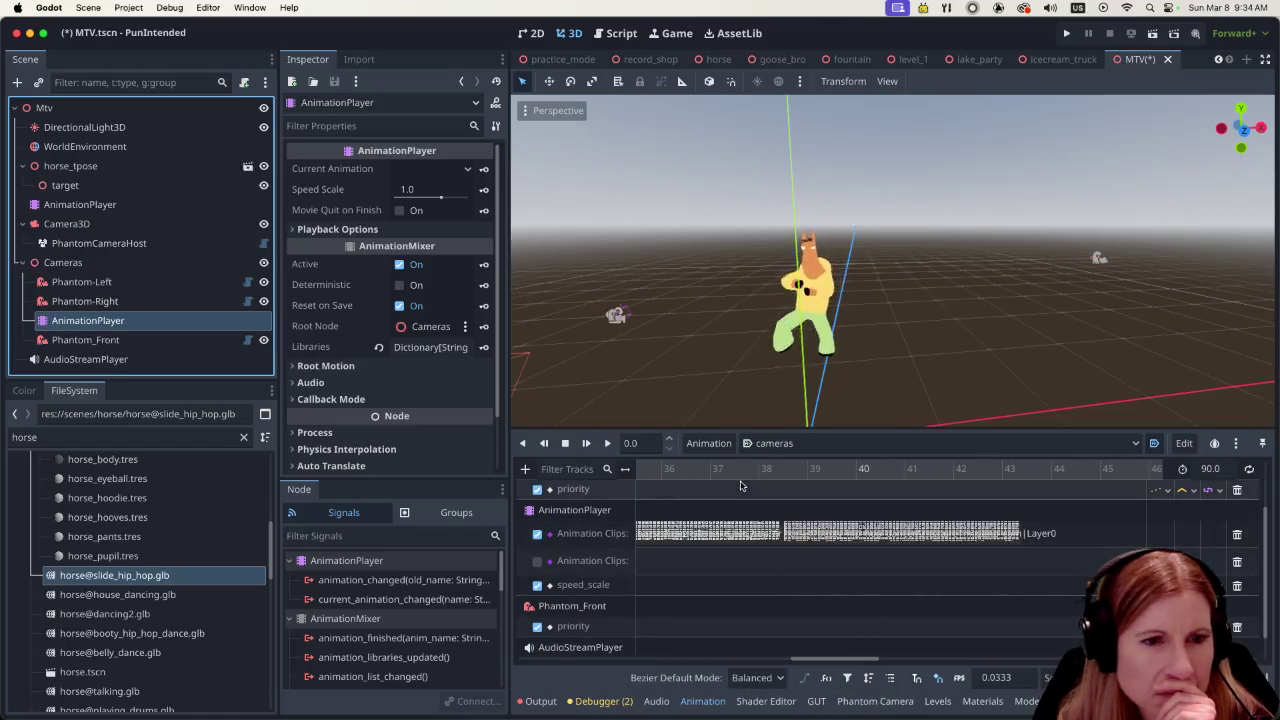
{"action": "left_click", "coordinate": [744, 470]}
{"action": "left_click", "coordinate": [607, 444]}
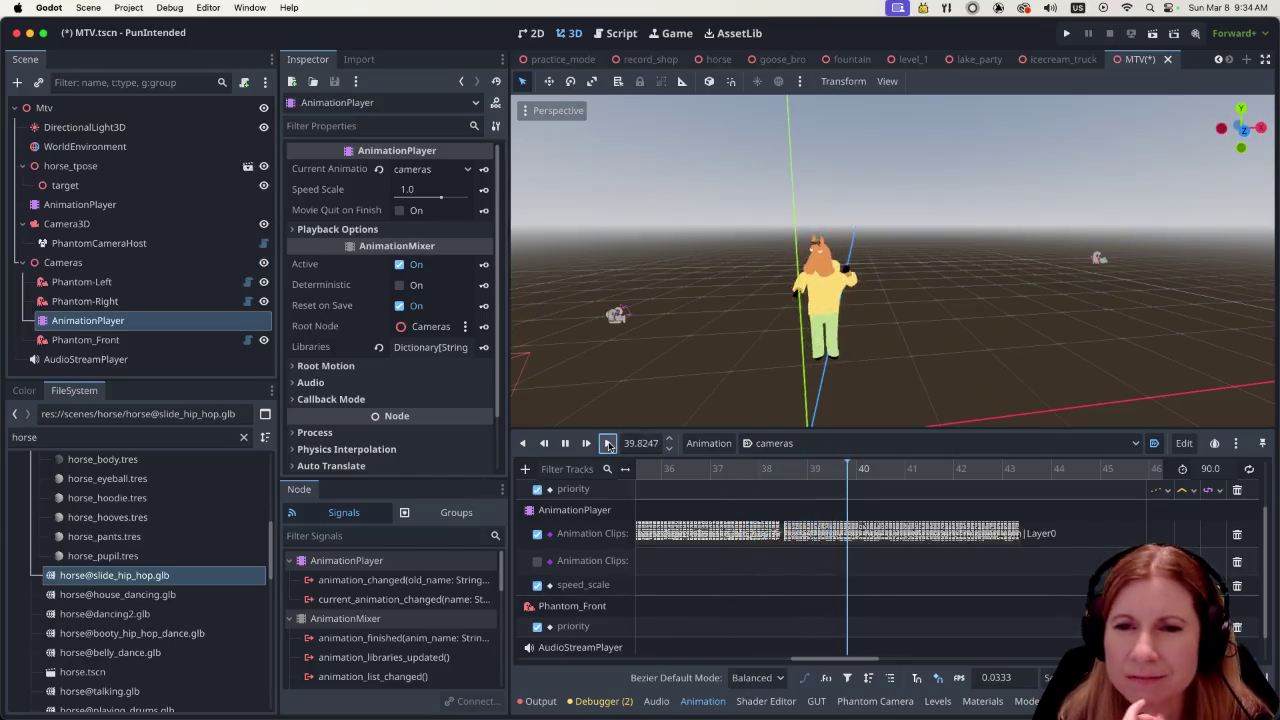
{"action": "left_click", "coordinate": [571, 449]}
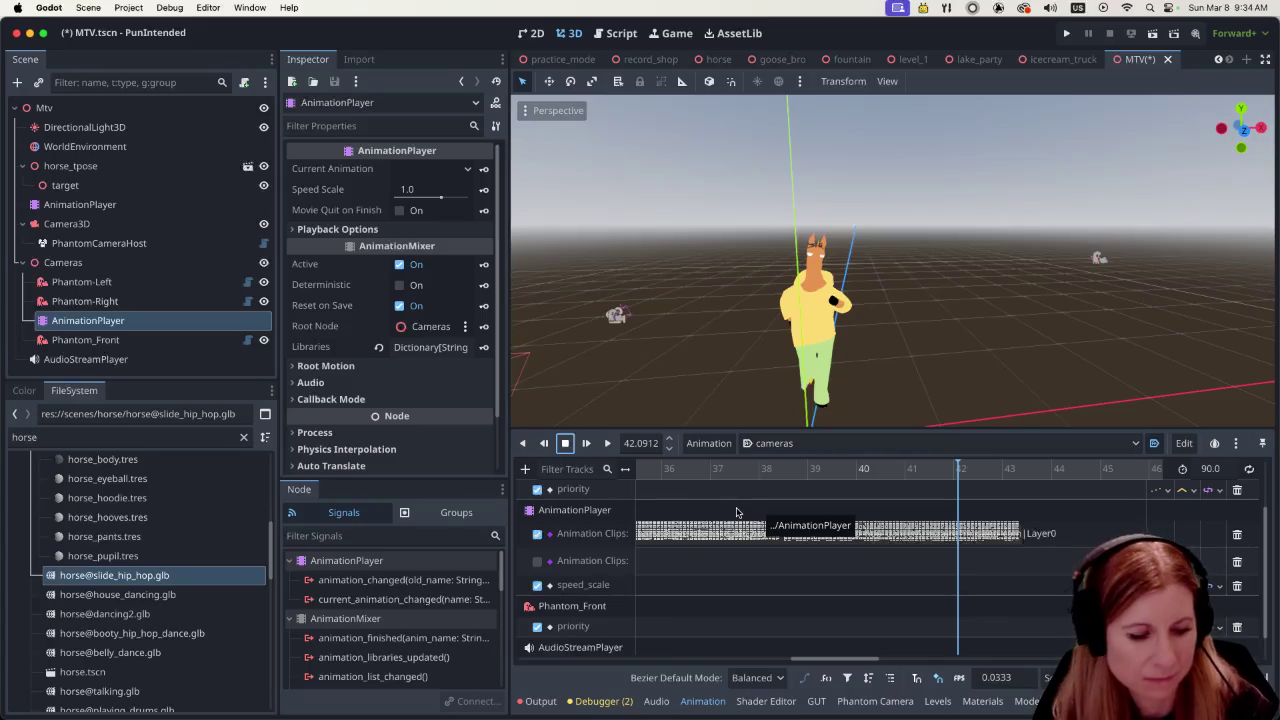
{"action": "key", "text": "ctrl+s"}
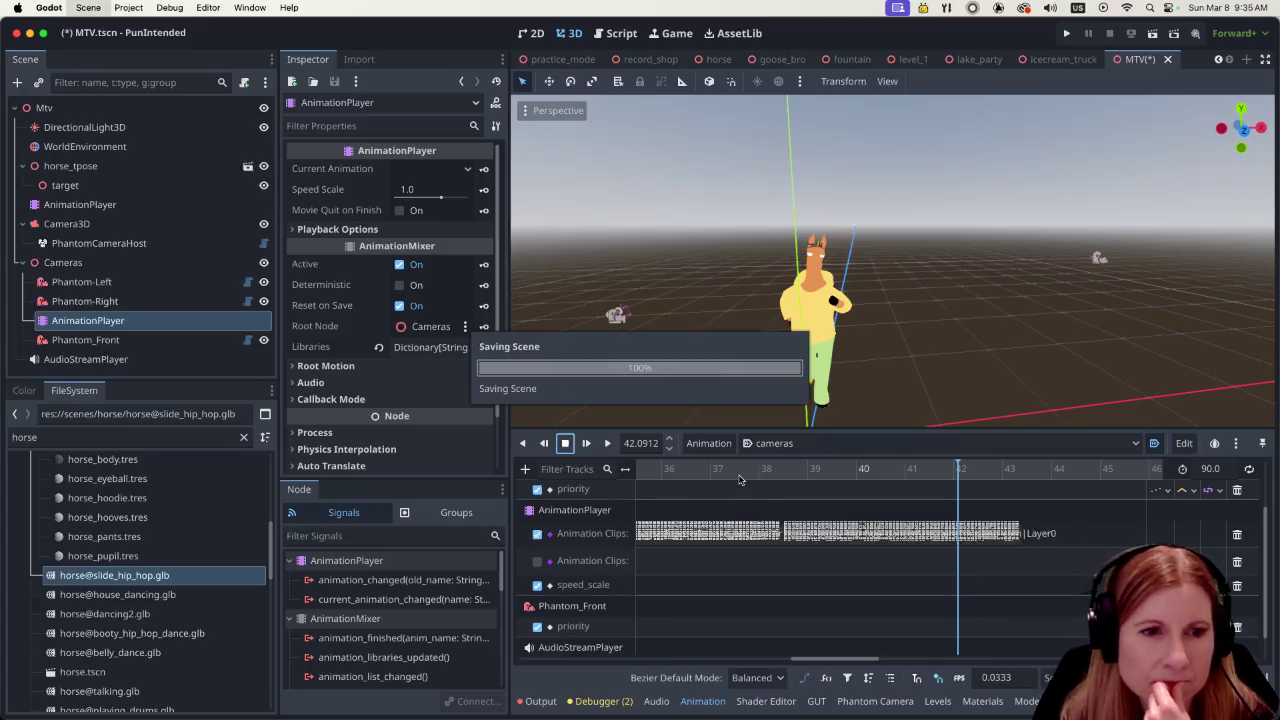
{"action": "left_click", "coordinate": [740, 480]}
{"action": "left_click", "coordinate": [608, 446]}
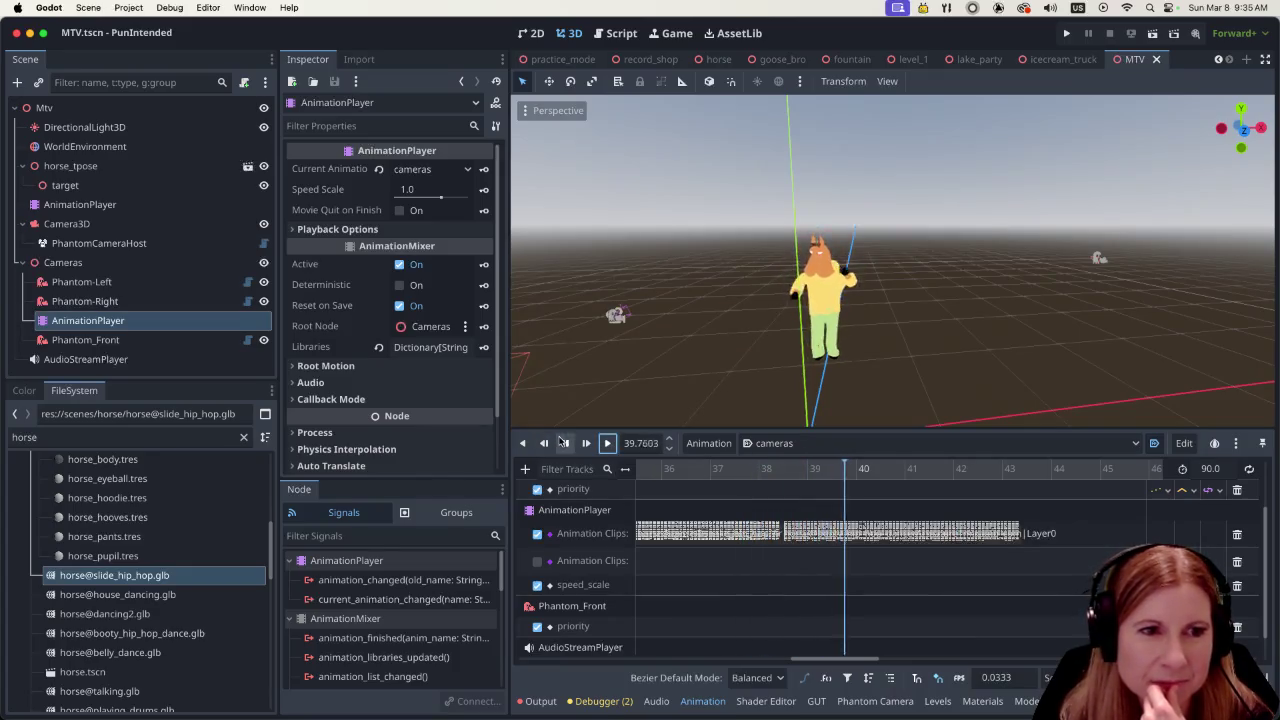
{"action": "left_click", "coordinate": [564, 443]}
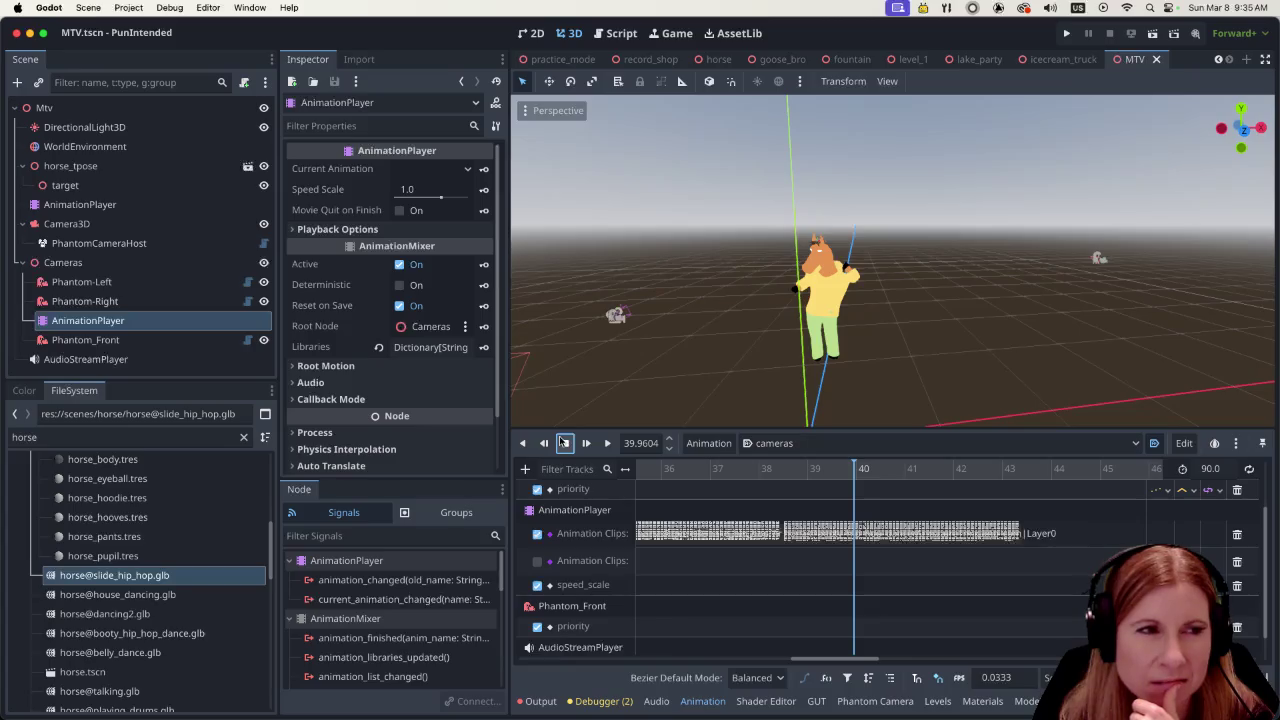
{"action": "left_click", "coordinate": [884, 535]}
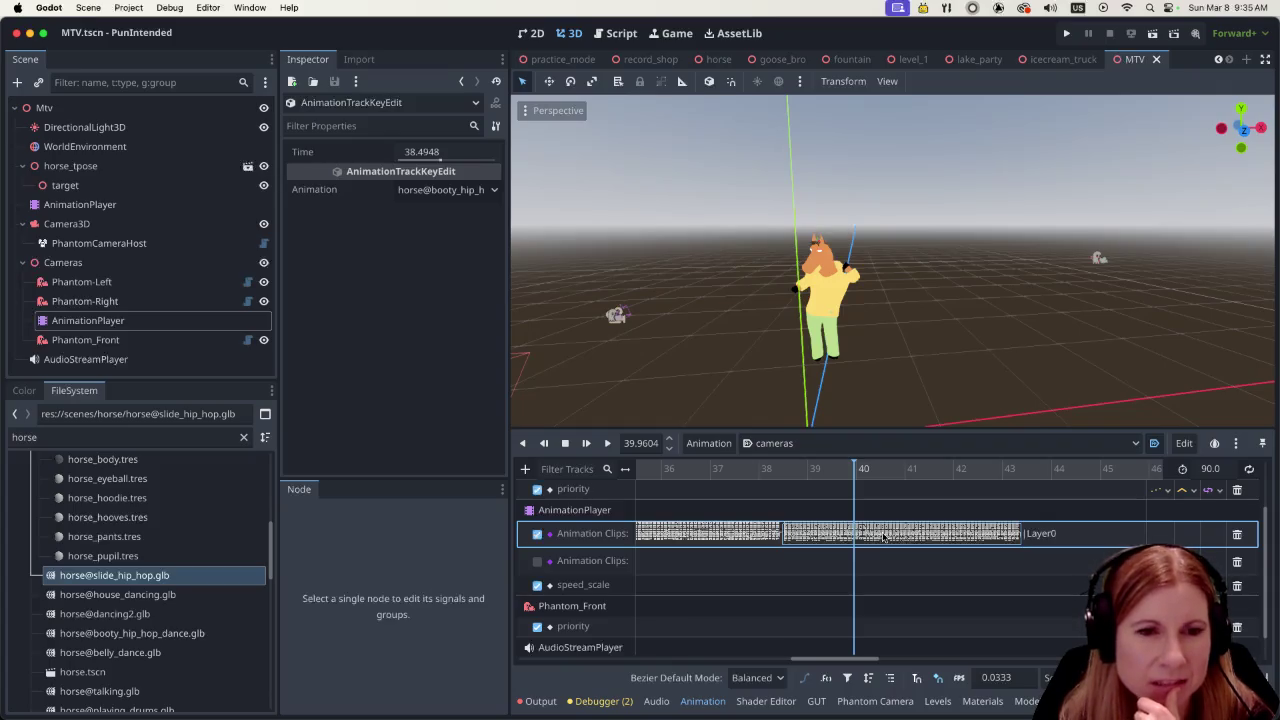
Review the horse's cross-animation blend times in Edit Transitions
{"action": "left_click", "coordinate": [148, 205]}
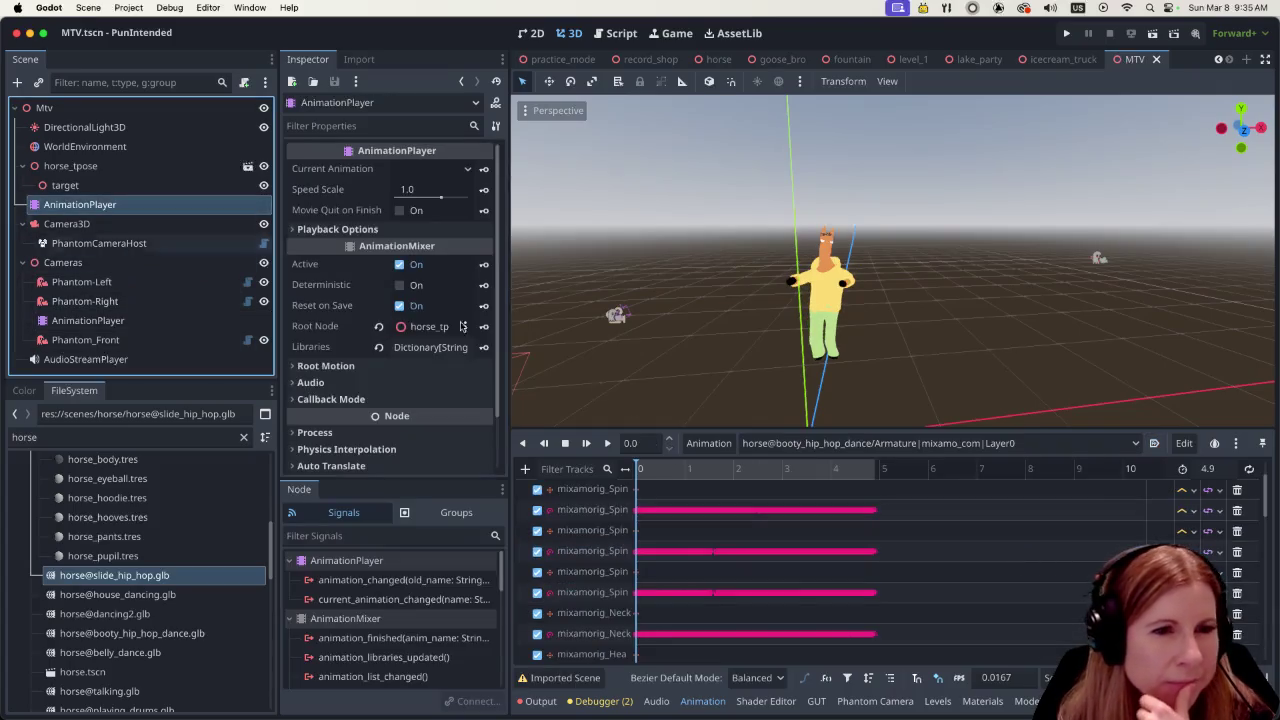
{"action": "left_click", "coordinate": [708, 449]}
{"action": "left_click", "coordinate": [715, 562]}
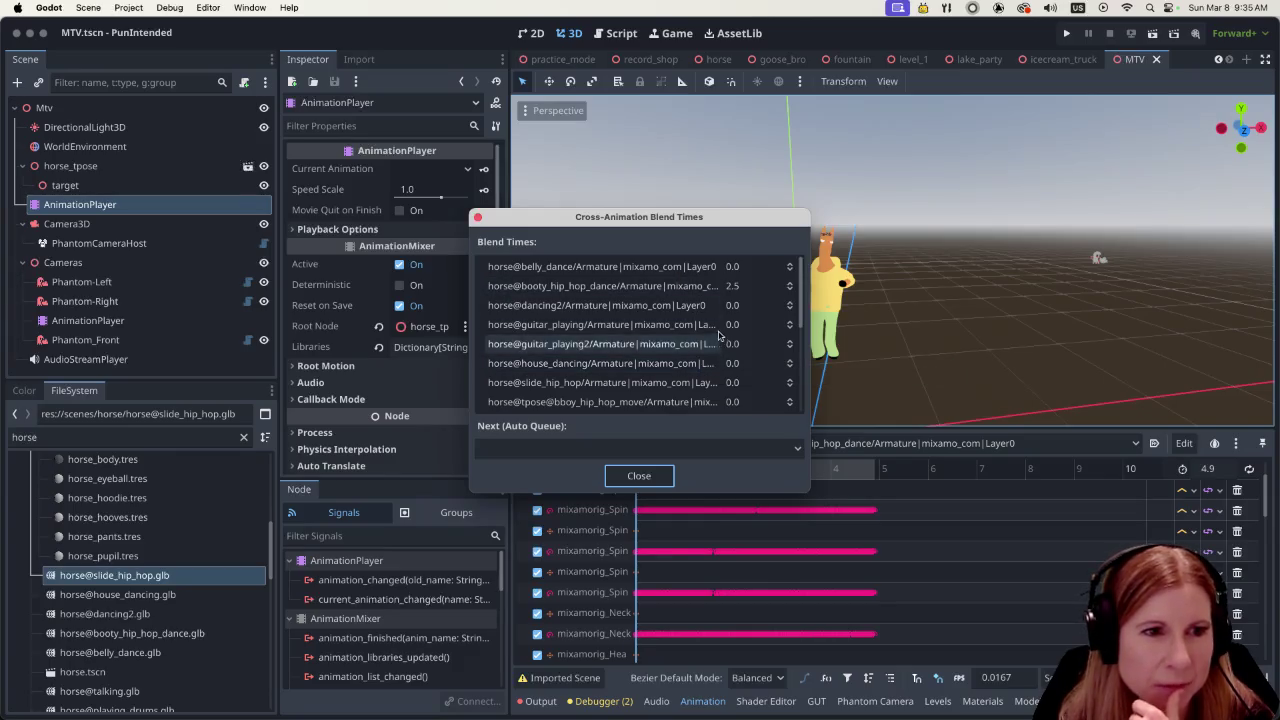
{"action": "scroll", "coordinate": [718, 334], "scroll_direction": "down", "scroll_amount": 1}
{"action": "left_click", "coordinate": [639, 475]}
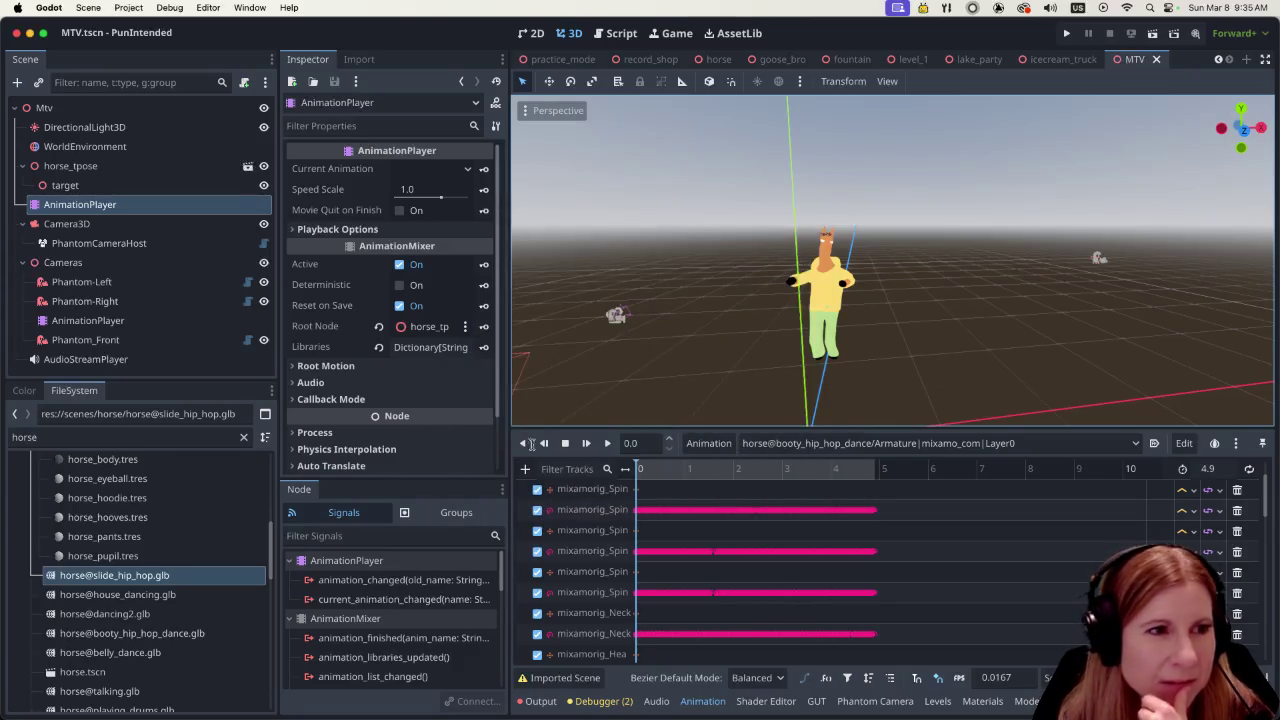
Check the second dance clip key on the cameras track, then return to the horse's AnimationPlayer
{"action": "left_click", "coordinate": [145, 320]}
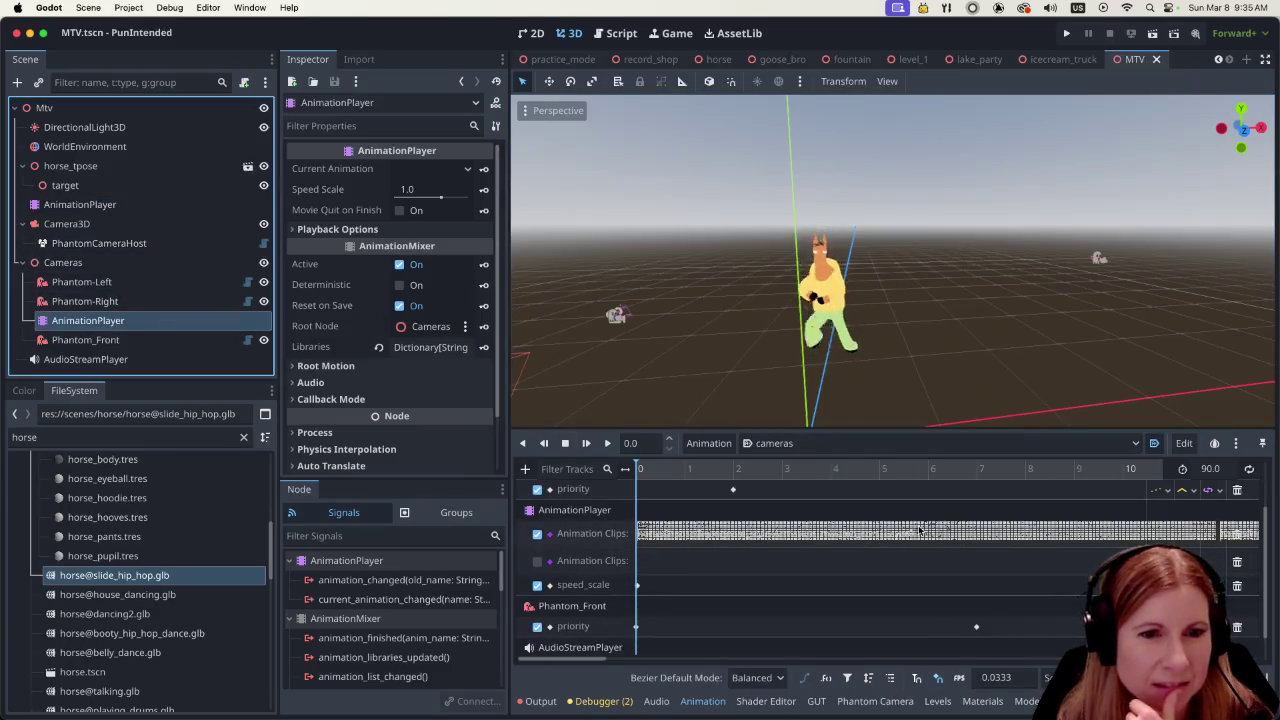
{"action": "left_click_drag", "start_coordinate": [573, 657], "coordinate": [848, 663]}
{"action": "left_click", "coordinate": [787, 535]}
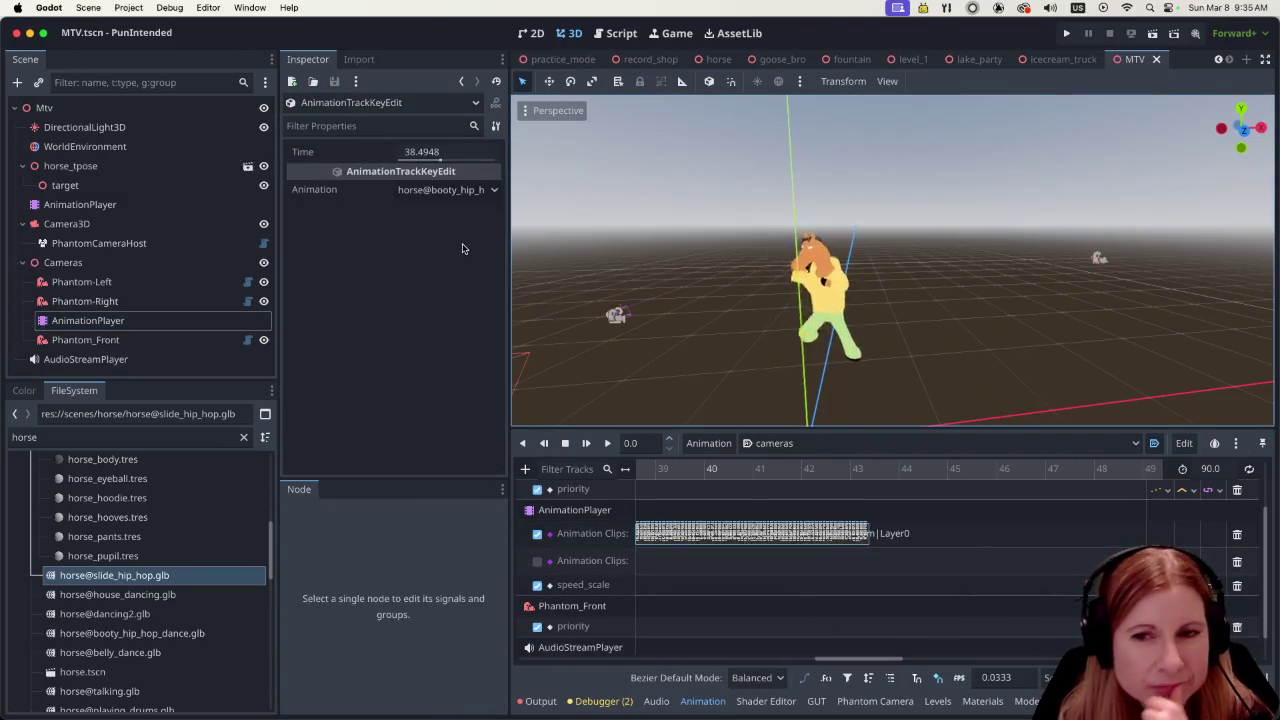
{"action": "left_click", "coordinate": [114, 206]}
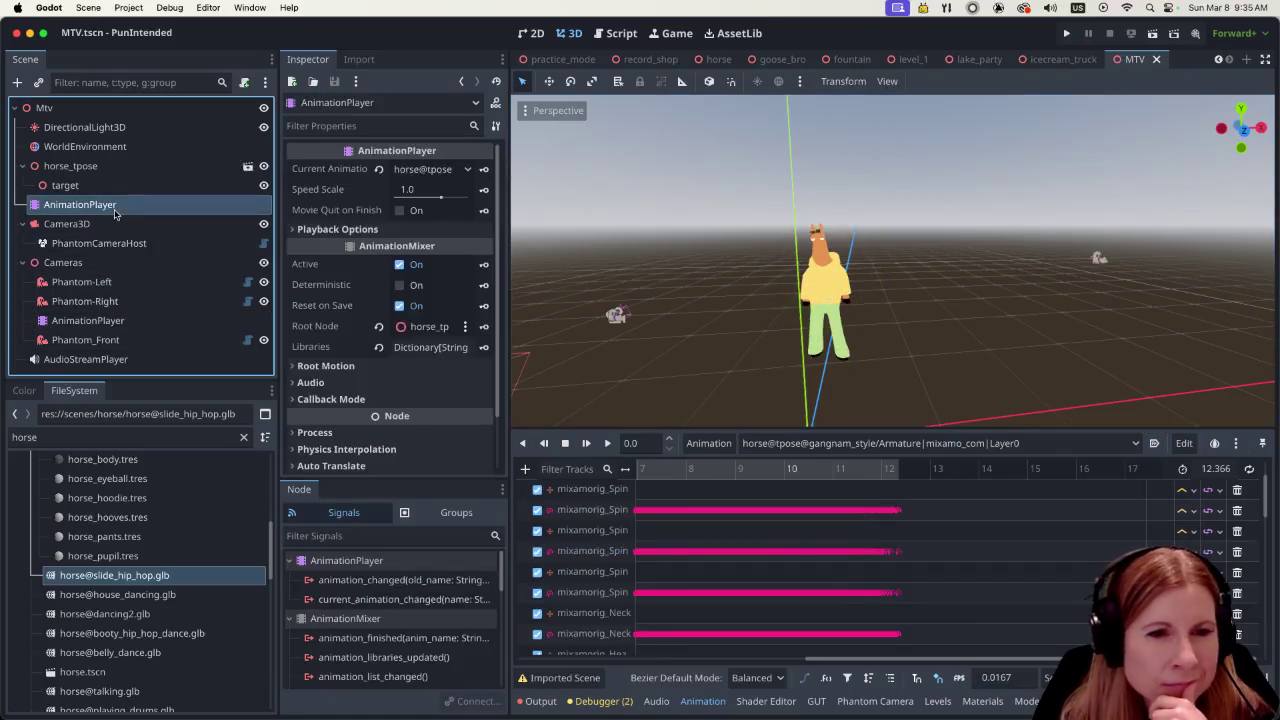
Load the cameras animation, scrub its timeline, and inspect the booty_hip_hop clip key's timing
{"action": "left_click", "coordinate": [706, 444]}
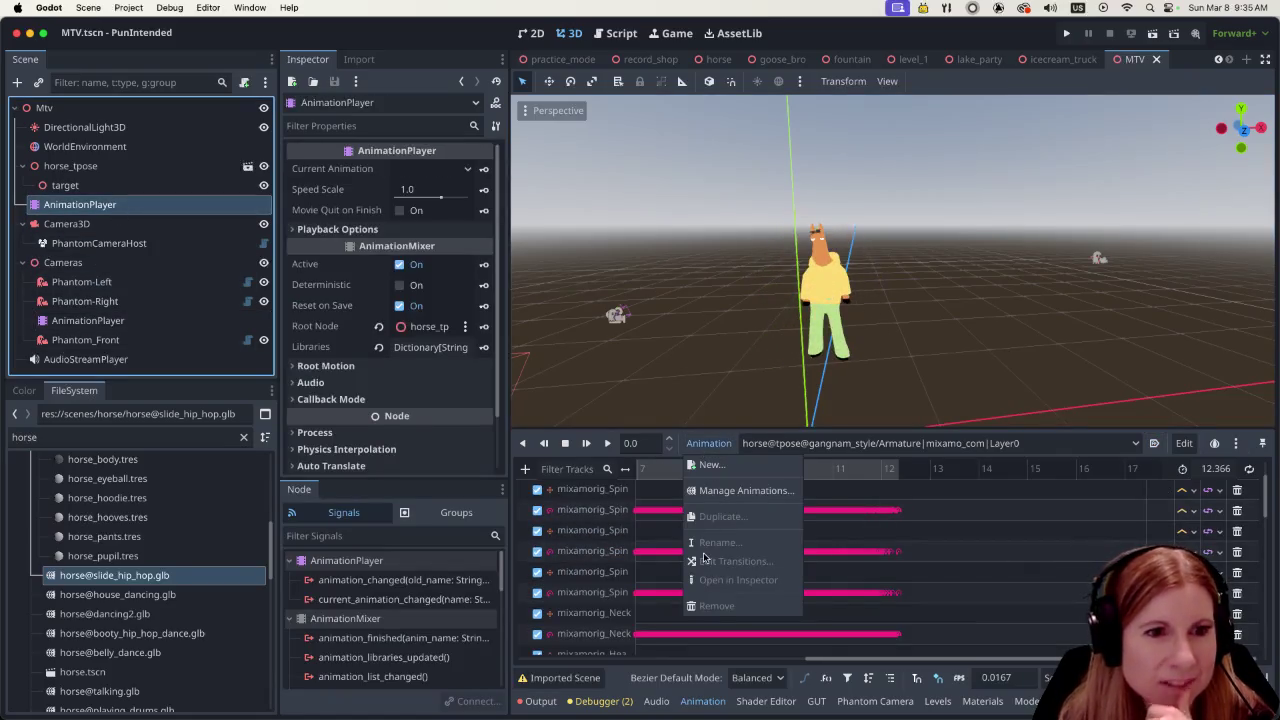
{"action": "left_click", "coordinate": [105, 318]}
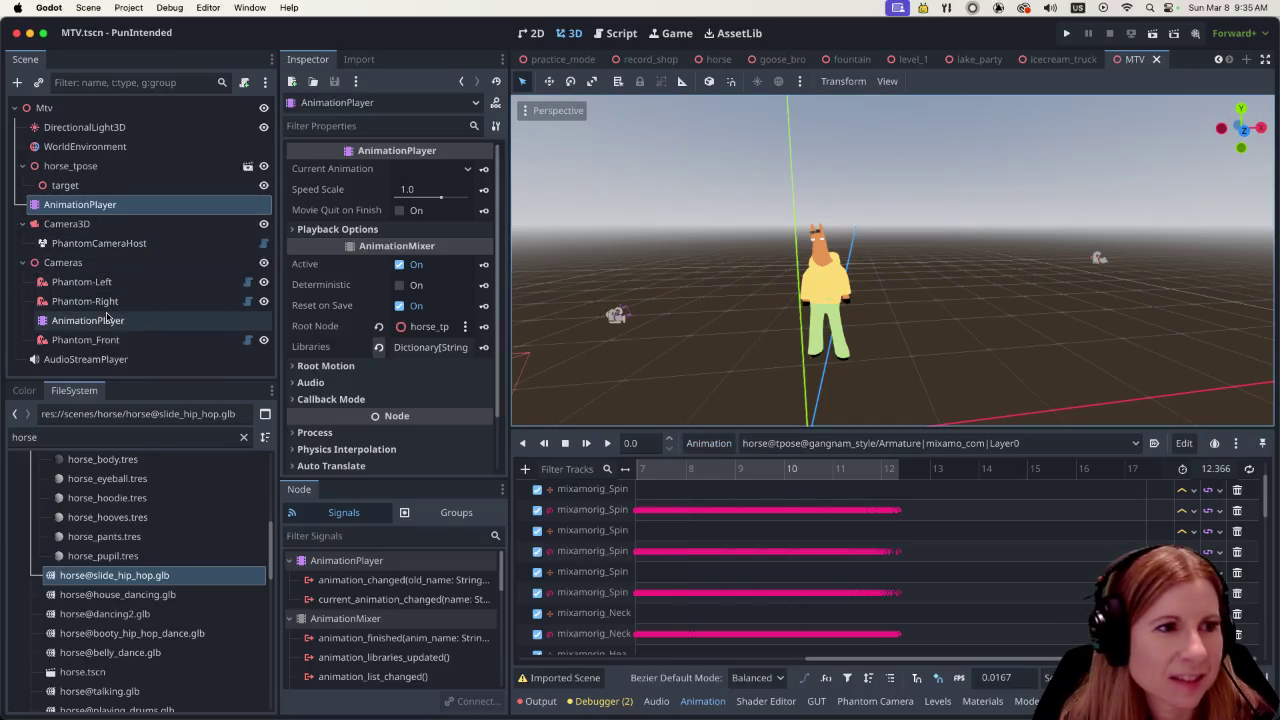
{"action": "left_click", "coordinate": [166, 321]}
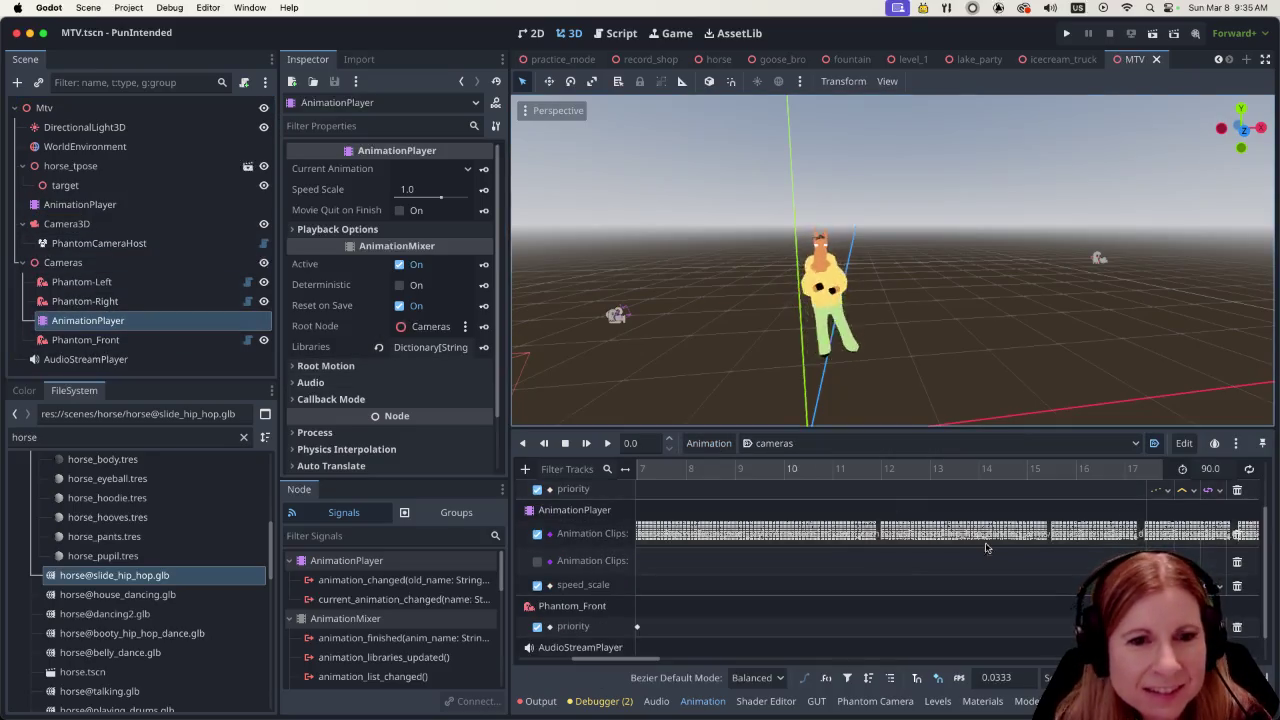
{"action": "left_click_drag", "start_coordinate": [652, 660], "coordinate": [868, 675]}
{"action": "left_click", "coordinate": [850, 533]}
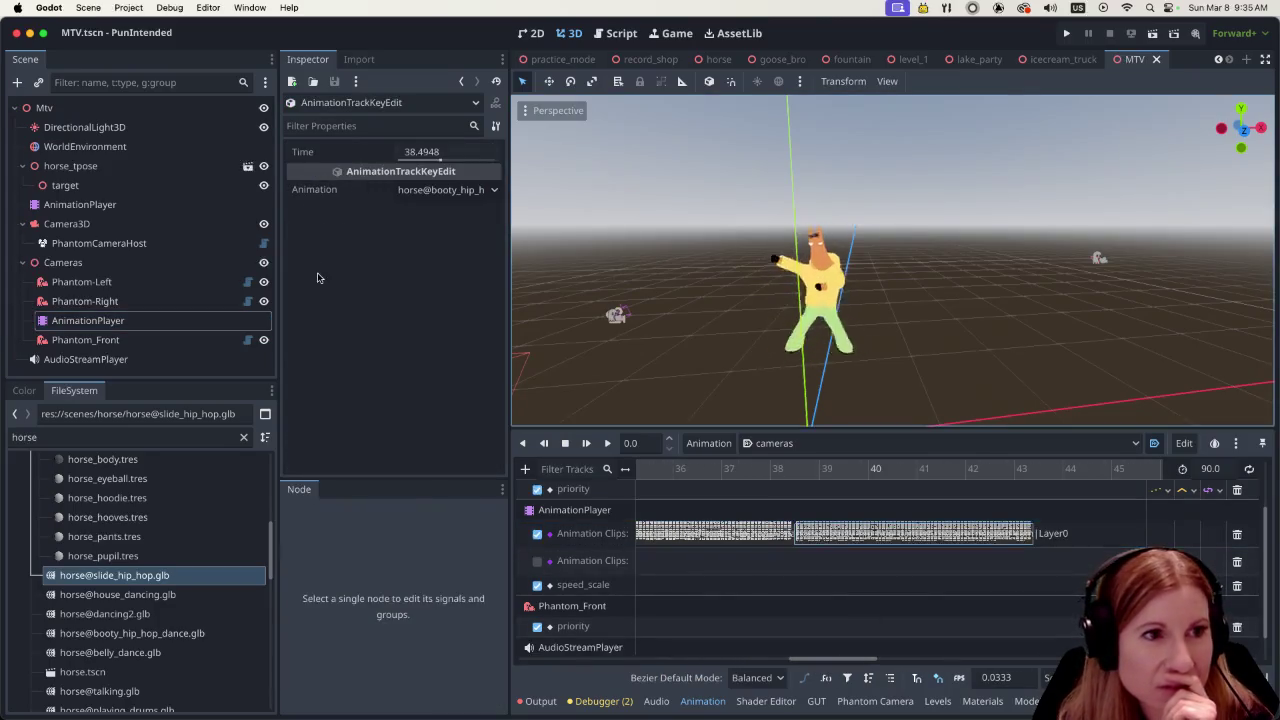
Switch between the horse and Cameras players and preview the sequence at about 8.5 seconds
{"action": "left_click", "coordinate": [80, 204]}
{"action": "left_click", "coordinate": [697, 443]}
{"action": "left_click", "coordinate": [140, 224]}
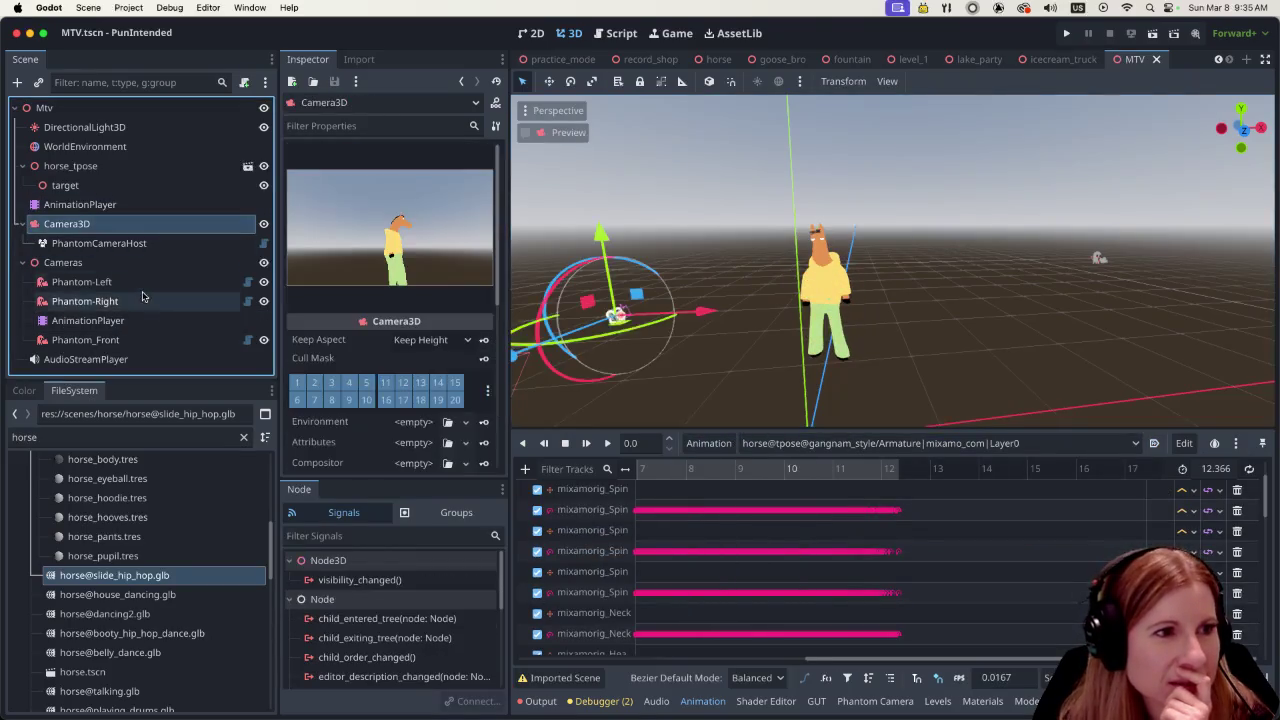
{"action": "left_click", "coordinate": [142, 299]}
{"action": "left_click", "coordinate": [110, 320]}
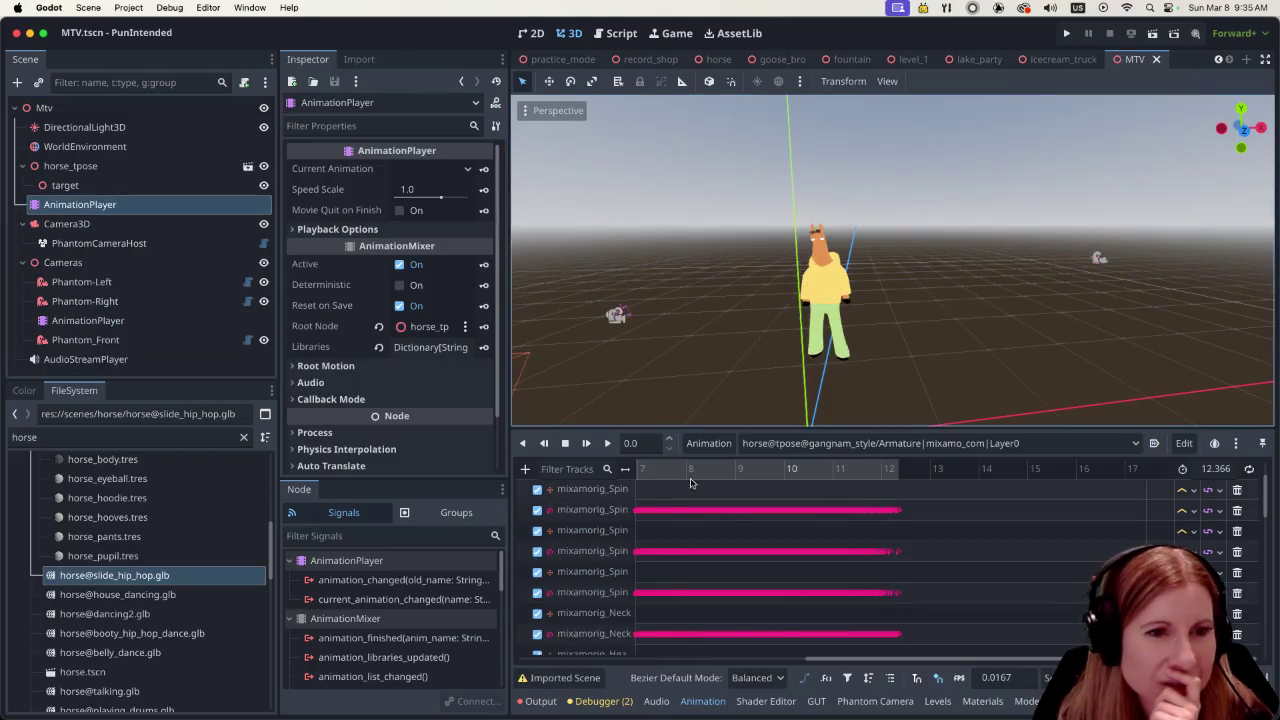
{"action": "left_click", "coordinate": [710, 443]}
{"action": "left_click", "coordinate": [710, 443]}
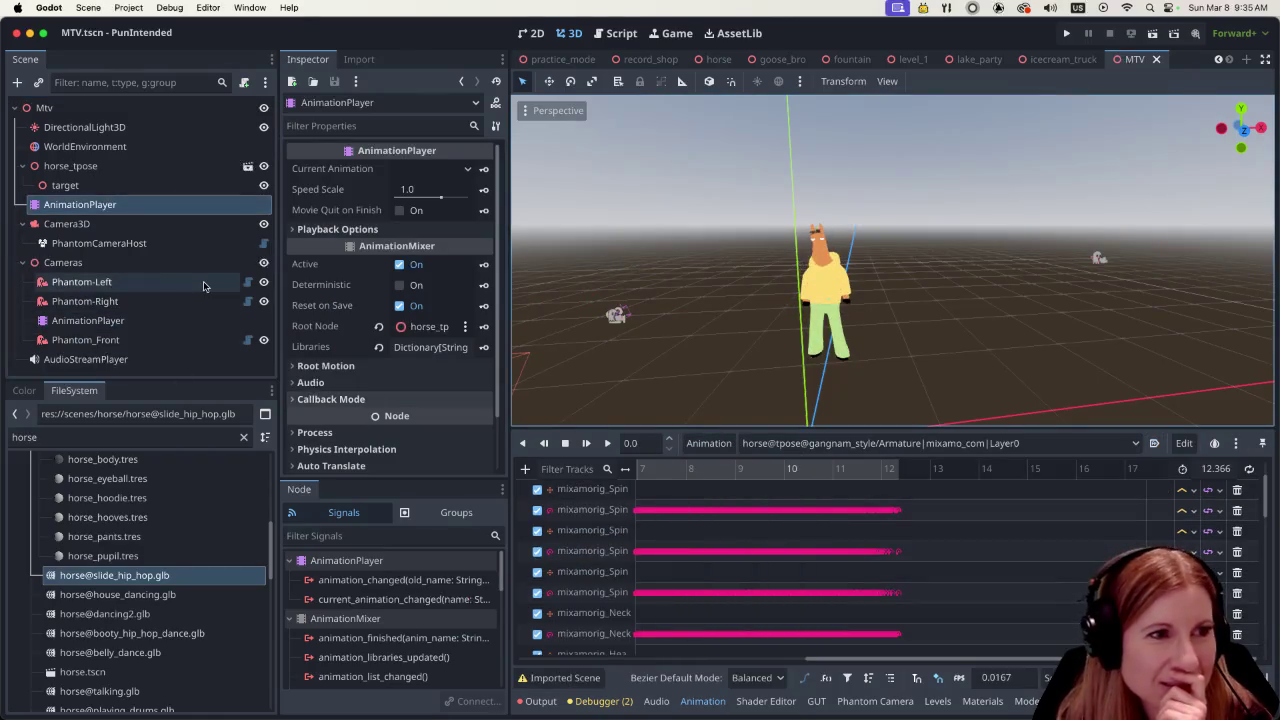
{"action": "left_click", "coordinate": [90, 301]}
{"action": "left_click", "coordinate": [133, 320]}
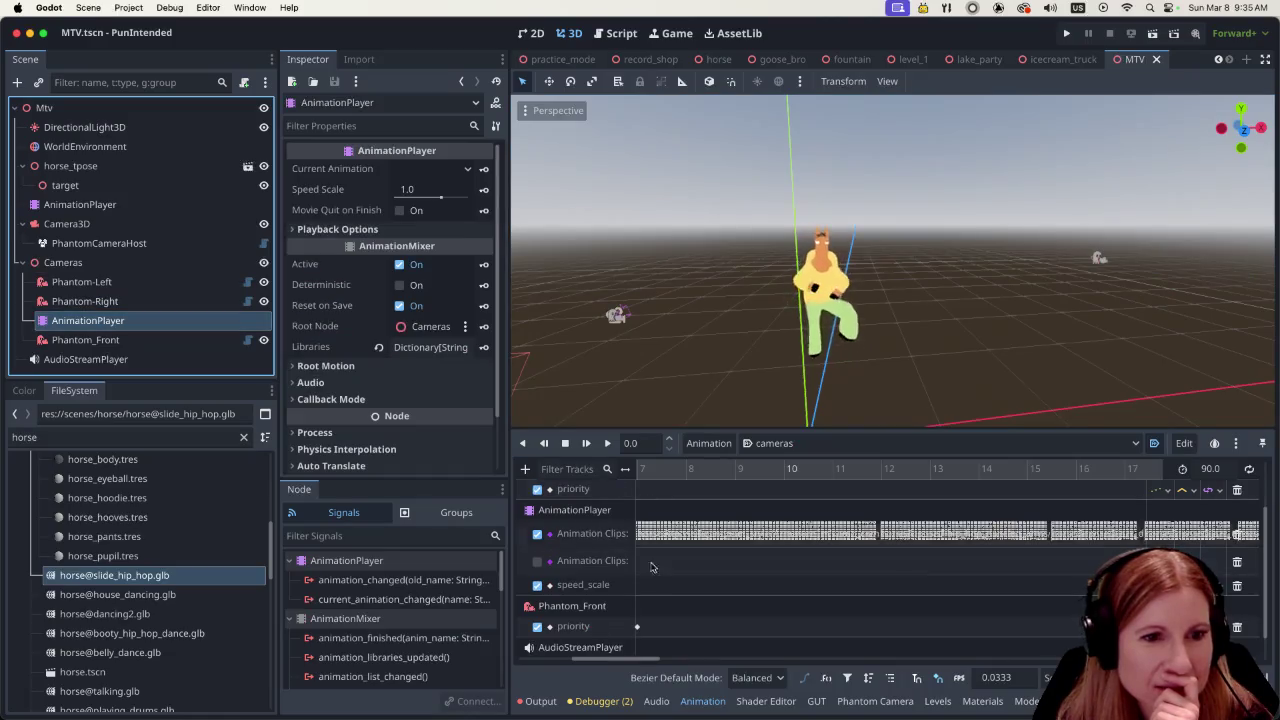
{"action": "left_click", "coordinate": [713, 470]}
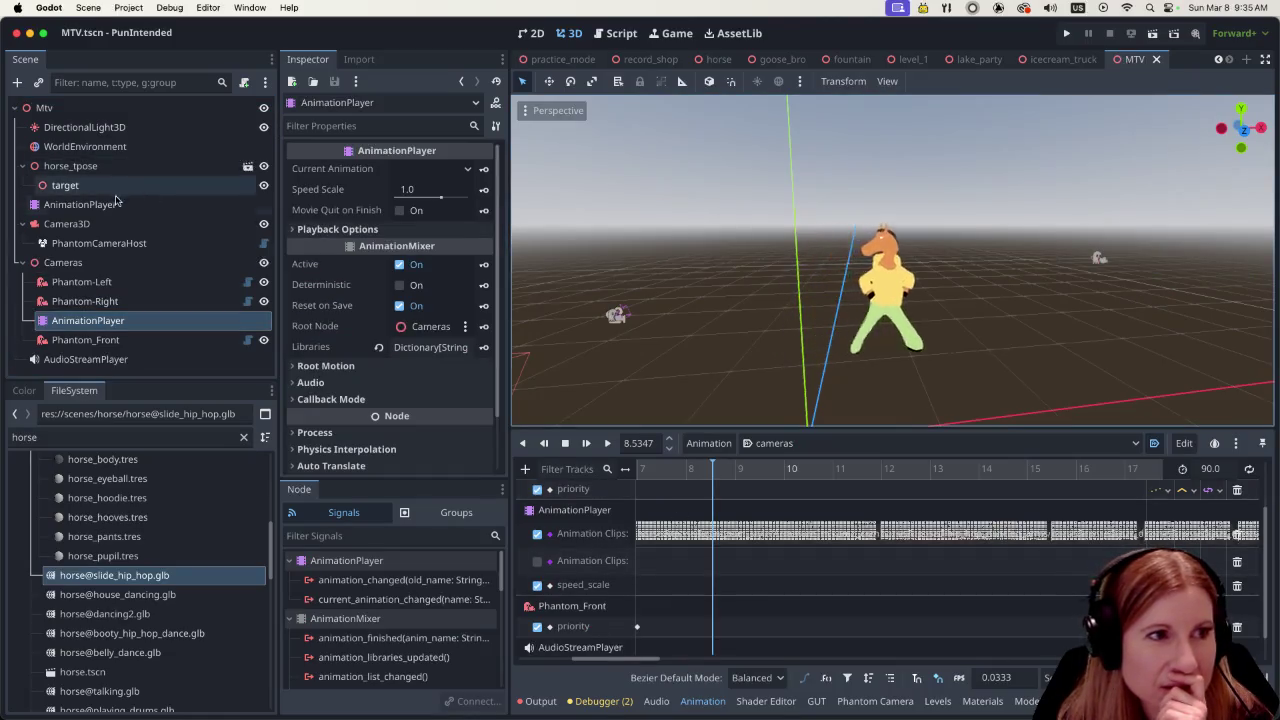
Preview the cameras sequence near 38.6 seconds, then list the horse's animations
{"action": "left_click", "coordinate": [80, 204]}
{"action": "left_click", "coordinate": [692, 442]}
{"action": "key", "text": "Escape"}
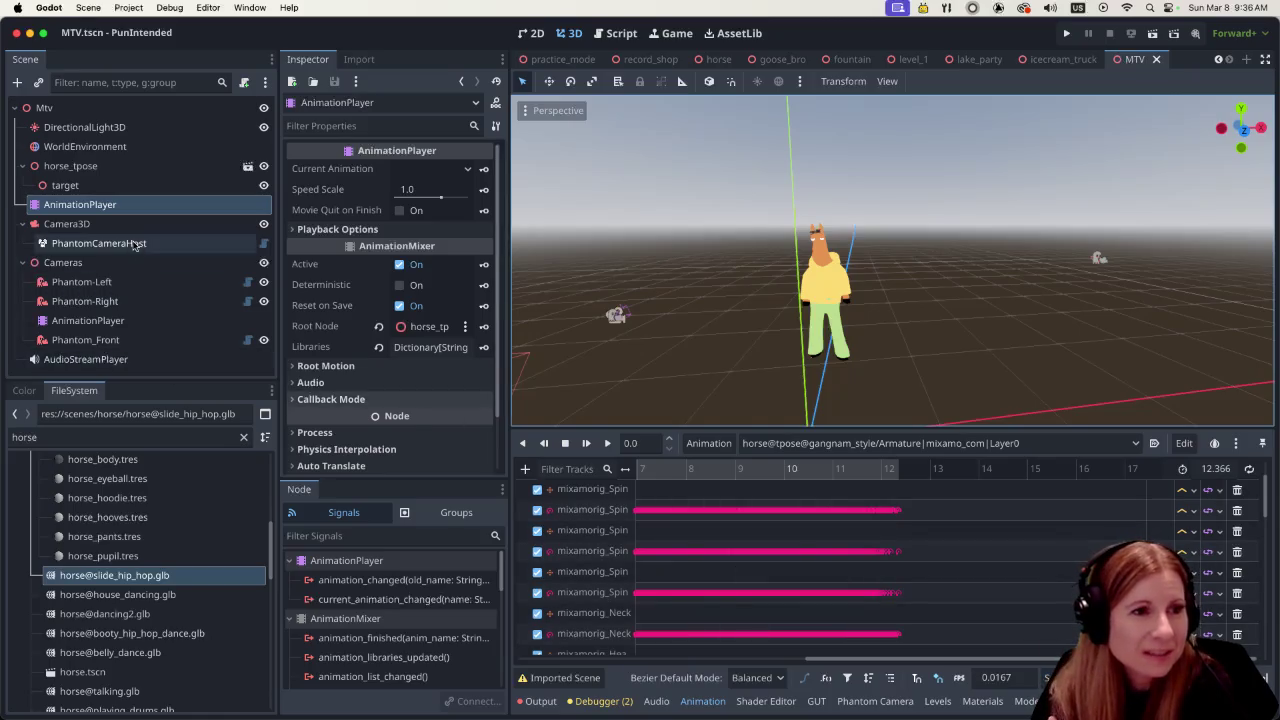
{"action": "left_click", "coordinate": [115, 320]}
{"action": "mouse_move", "coordinate": [612, 659]}
{"action": "left_mouse_down"}
{"action": "mouse_move", "coordinate": [770, 662]}
{"action": "mouse_move", "coordinate": [840, 692]}
{"action": "left_mouse_up"}
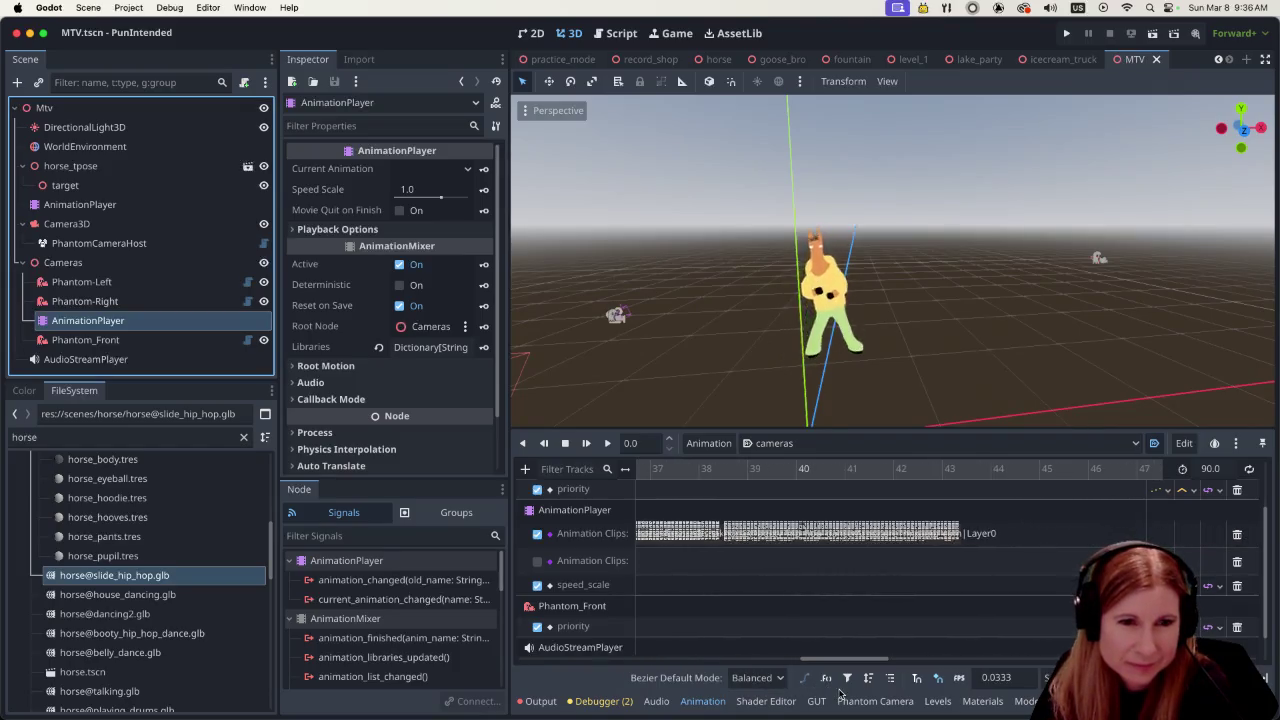
{"action": "left_click", "coordinate": [727, 472]}
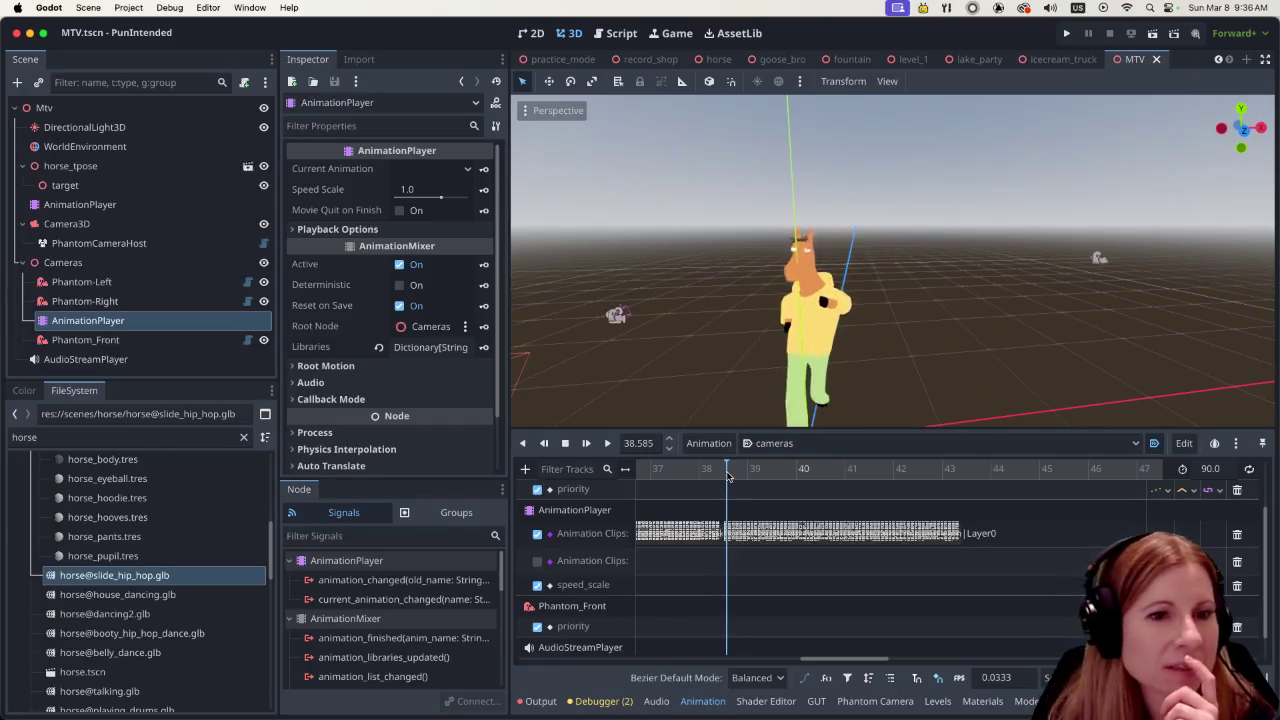
{"action": "left_click", "coordinate": [88, 209]}
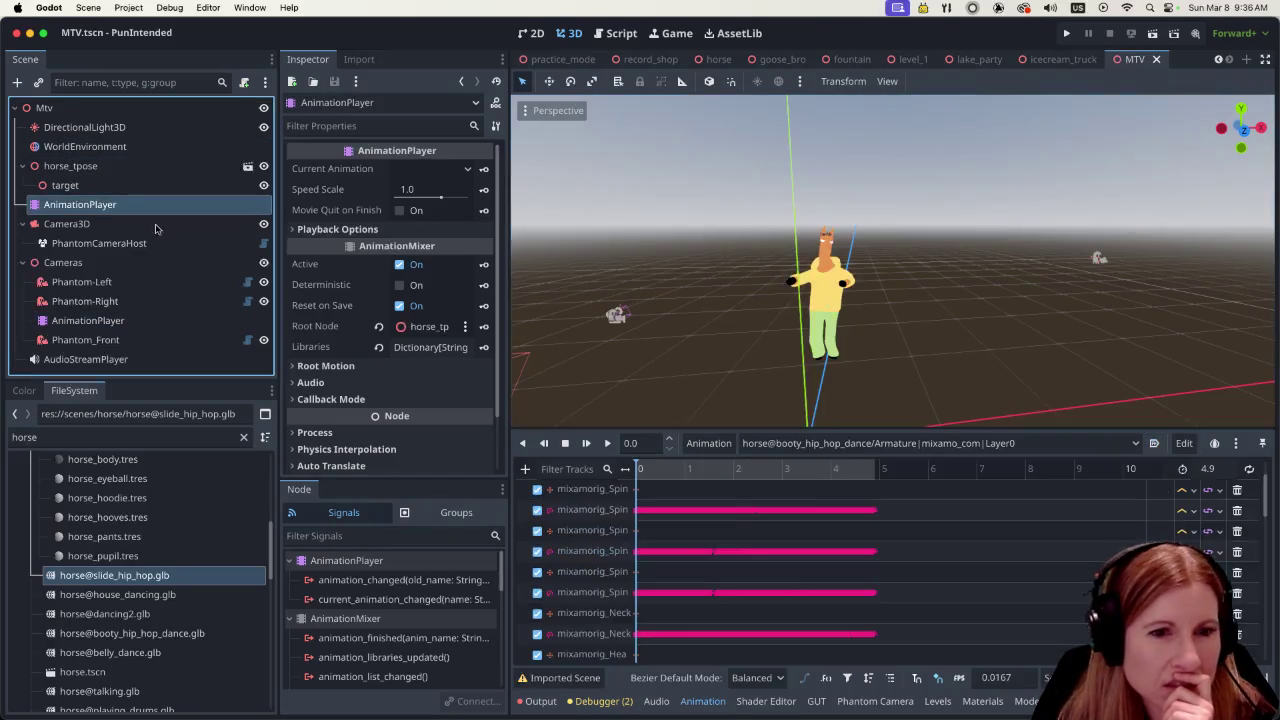
{"action": "left_click", "coordinate": [838, 443]}
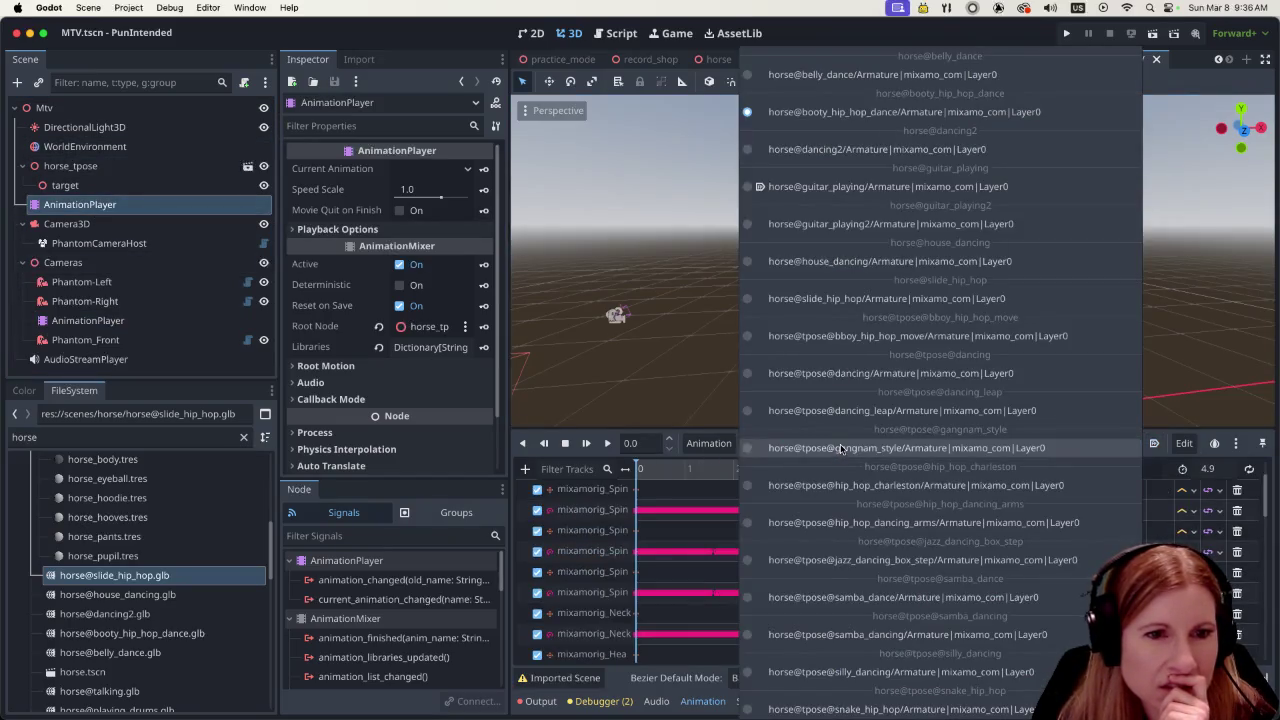
Select gangnam_style and bring up its cross-animation blend times list
{"action": "left_click", "coordinate": [841, 445]}
{"action": "left_click", "coordinate": [708, 443]}
{"action": "left_click", "coordinate": [734, 560]}
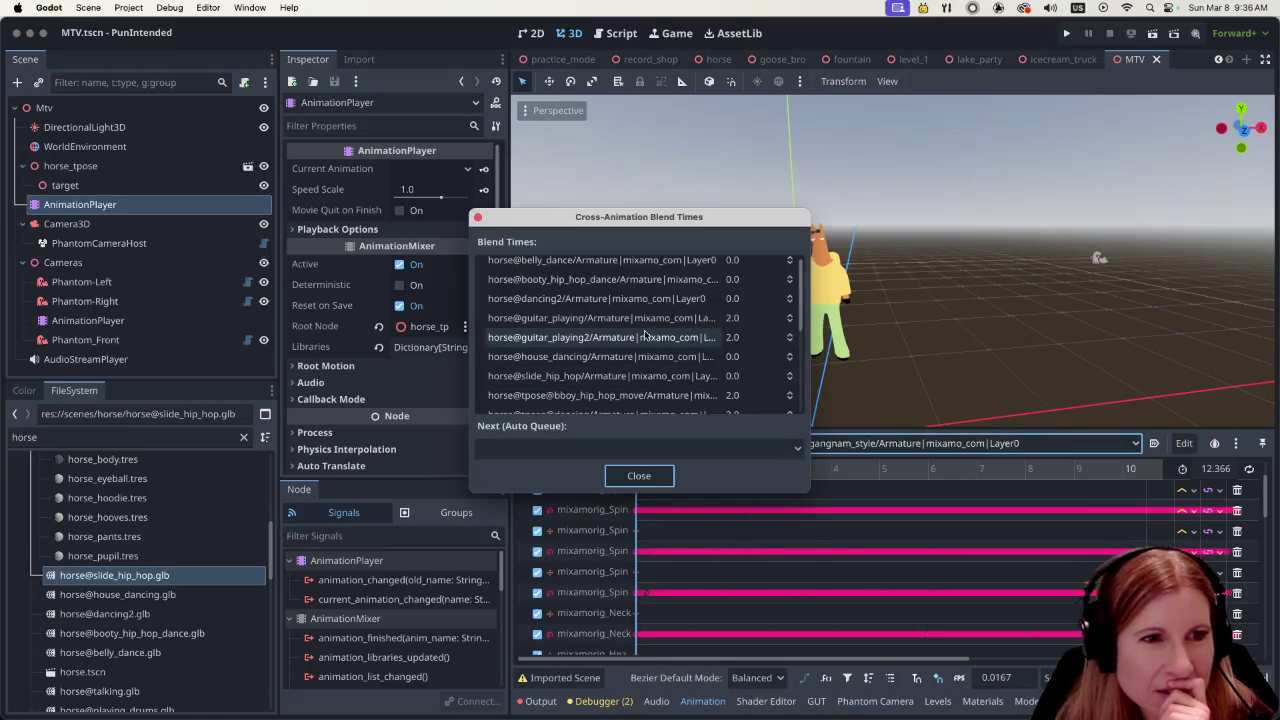
{"action": "scroll", "coordinate": [641, 335], "scroll_direction": "up", "scroll_amount": 1}
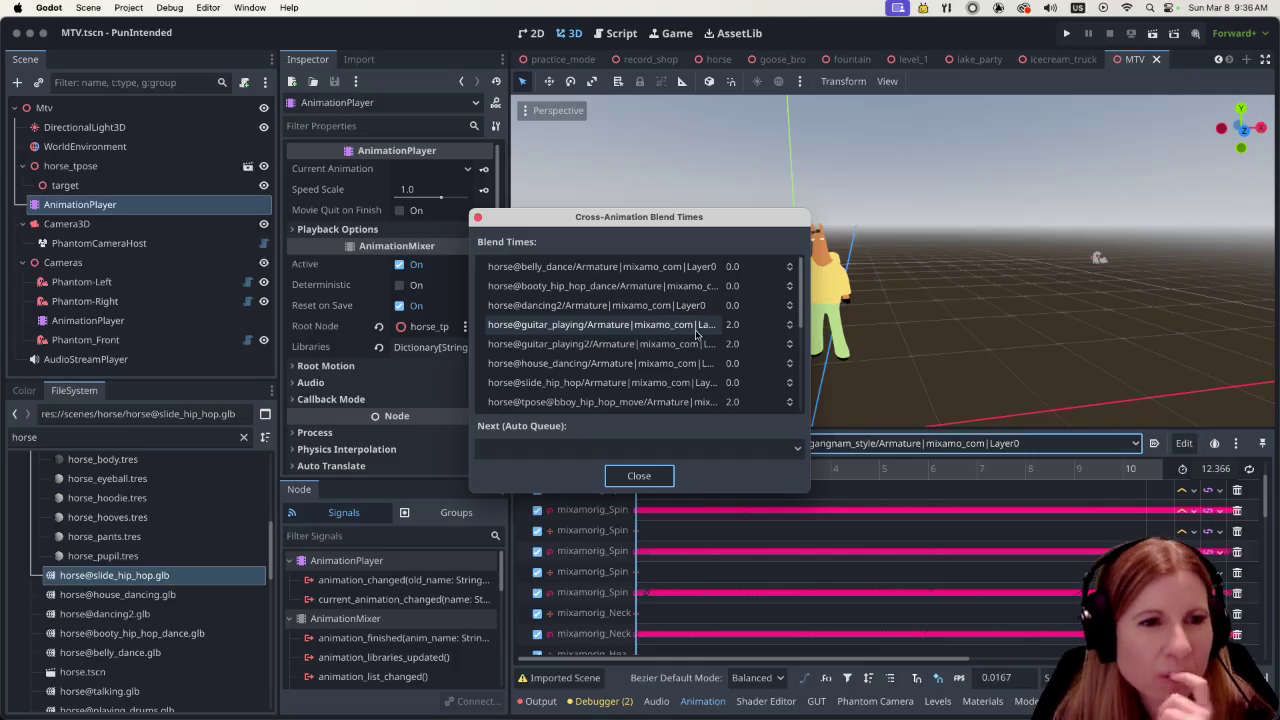
{"action": "scroll", "coordinate": [660, 340], "scroll_direction": "down", "scroll_amount": 5}
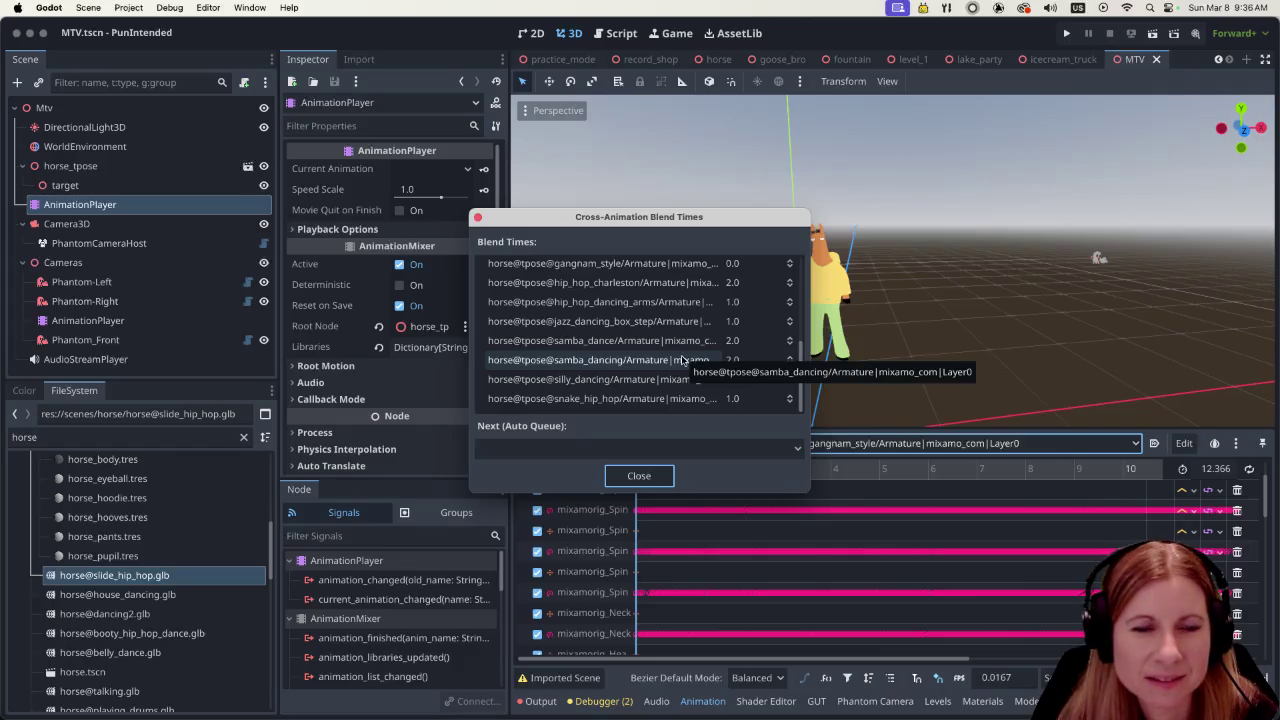
{"action": "scroll", "coordinate": [683, 360], "scroll_direction": "up", "scroll_amount": 5}
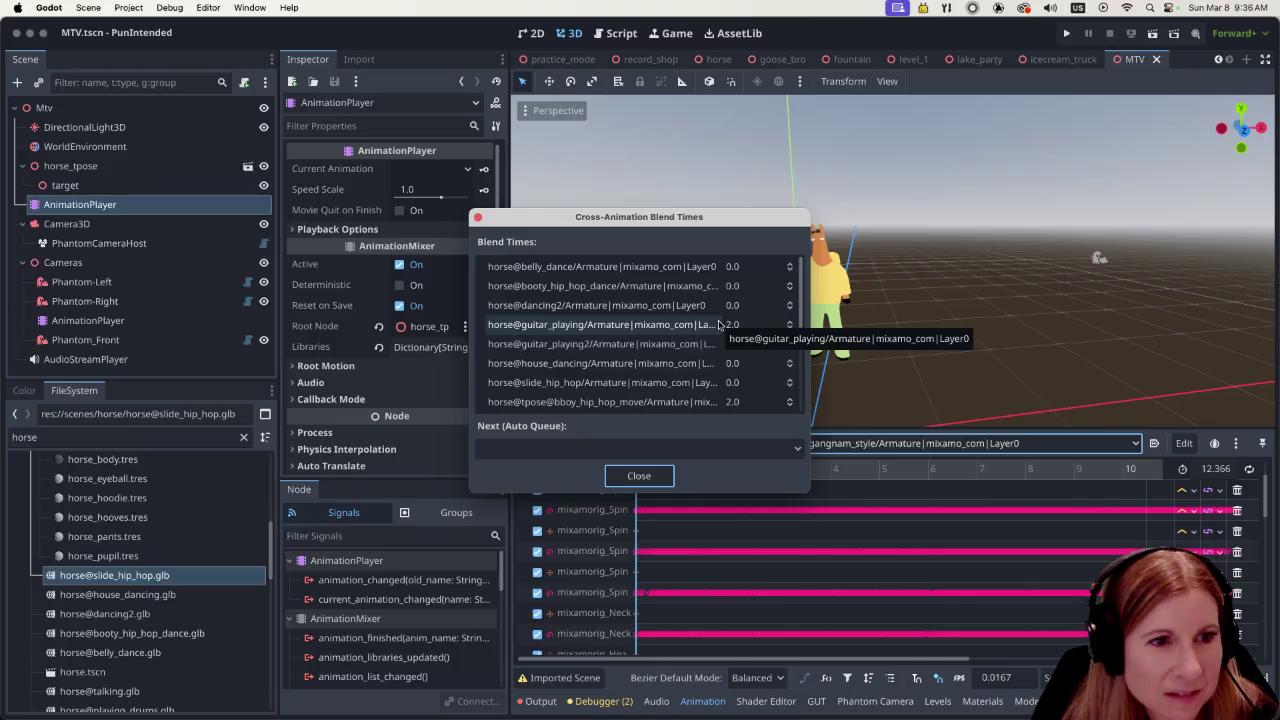
{"action": "scroll", "coordinate": [718, 324], "scroll_direction": "down", "scroll_amount": 4}
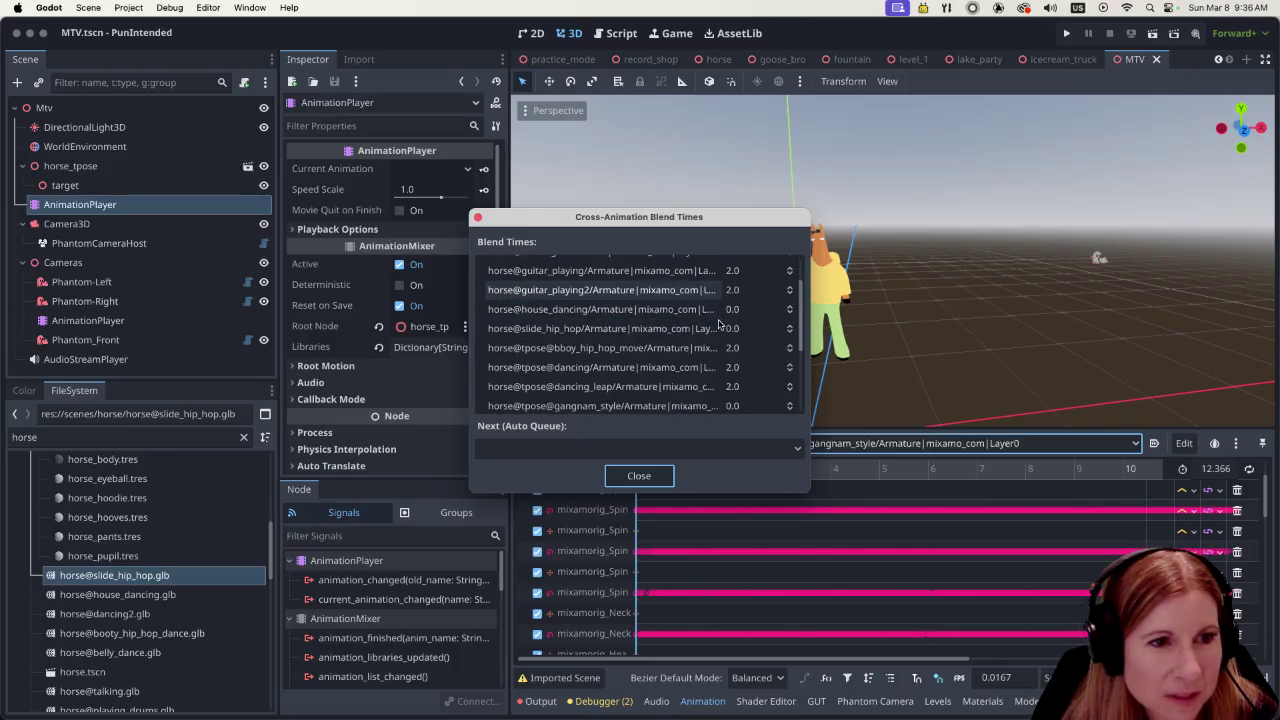
{"action": "scroll", "coordinate": [718, 324], "scroll_direction": "down", "scroll_amount": 2}
{"action": "scroll", "coordinate": [718, 324], "scroll_direction": "up", "scroll_amount": 5}
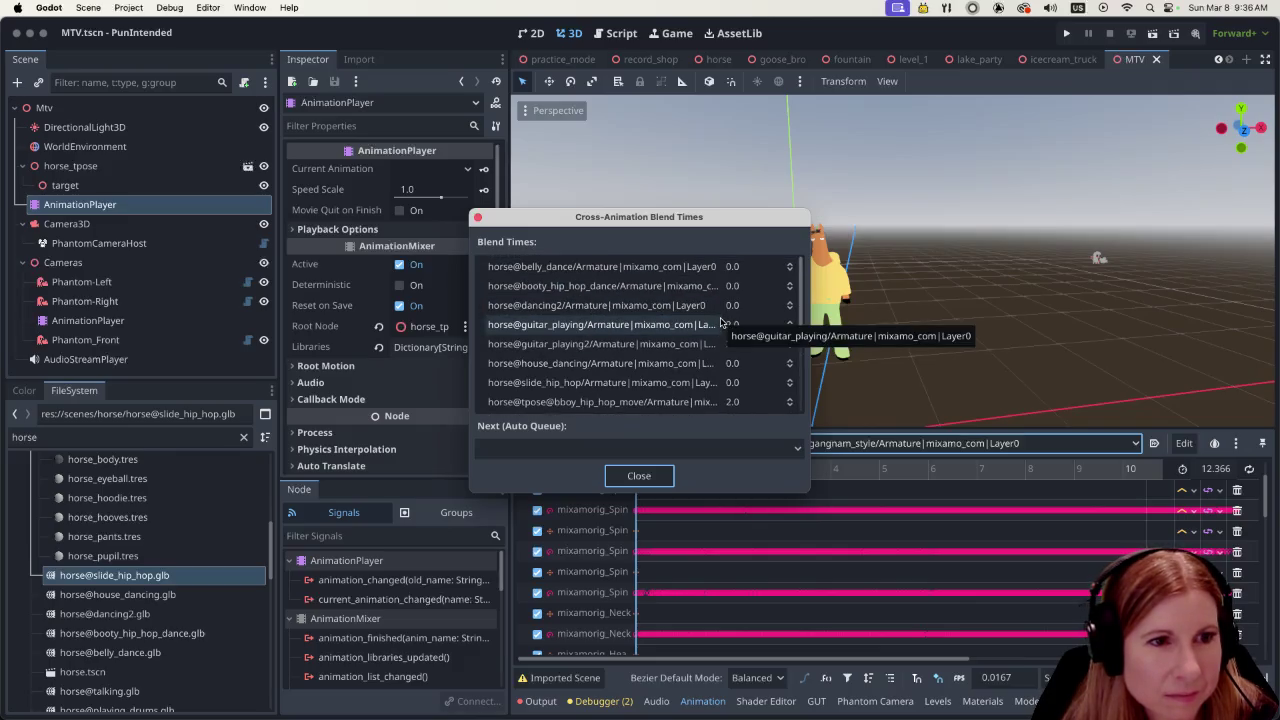
{"action": "scroll", "coordinate": [668, 350], "scroll_direction": "down", "scroll_amount": 2}
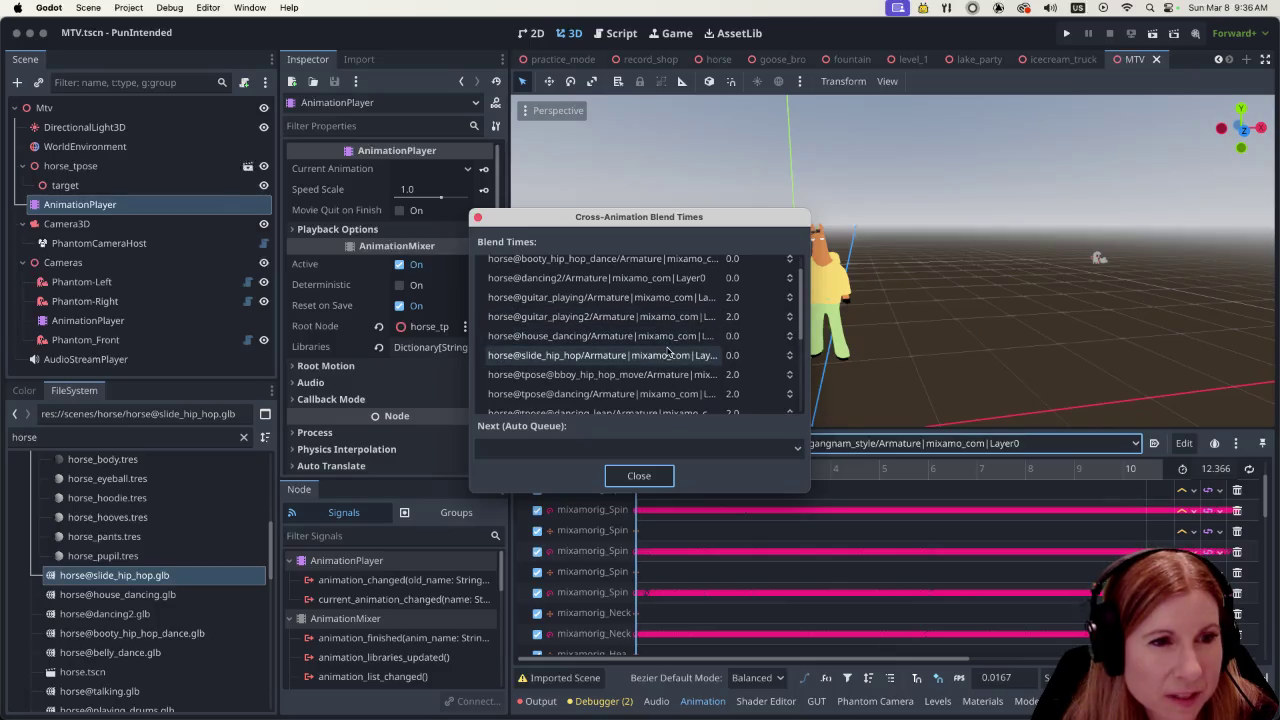
{"action": "scroll", "coordinate": [668, 349], "scroll_direction": "down", "scroll_amount": 3}
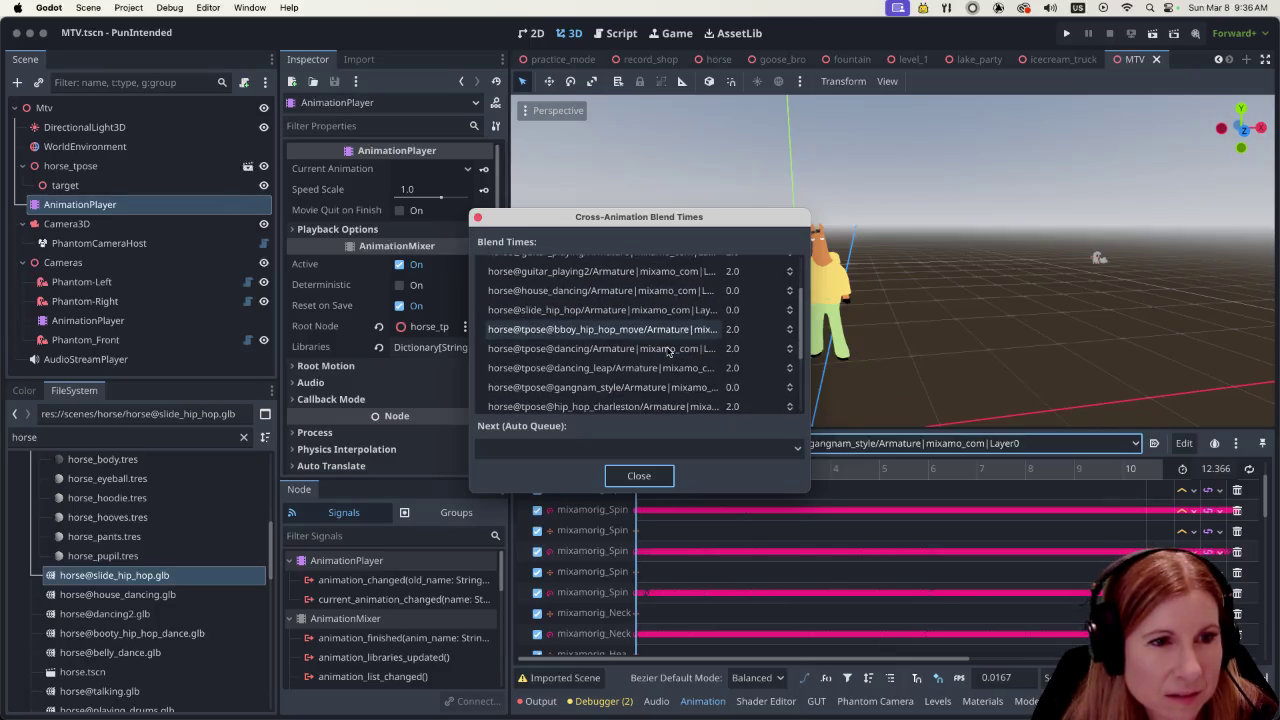
{"action": "scroll", "coordinate": [668, 349], "scroll_direction": "down", "scroll_amount": 6}
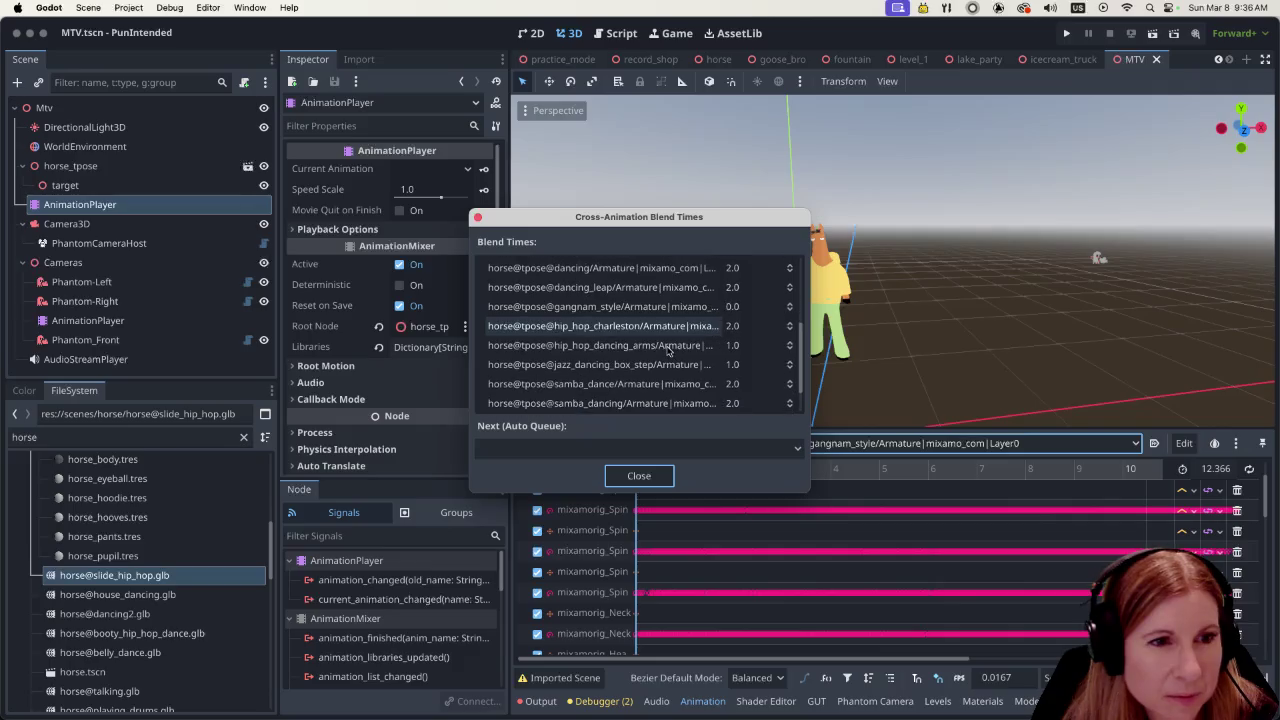
{"action": "scroll", "coordinate": [668, 349], "scroll_direction": "up", "scroll_amount": 8}
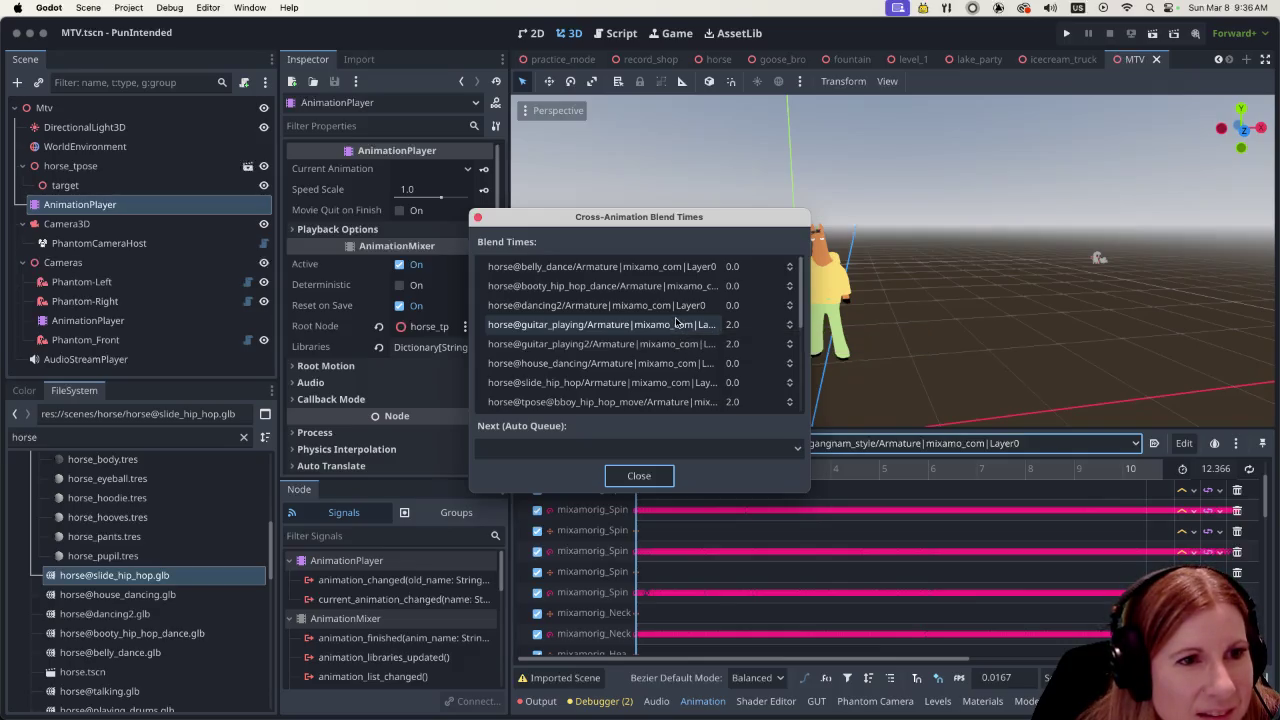
Set gangnam_style's blend time into booty_hip_hop_dance to 1.5 and close the window
{"action": "left_click", "coordinate": [748, 287]}
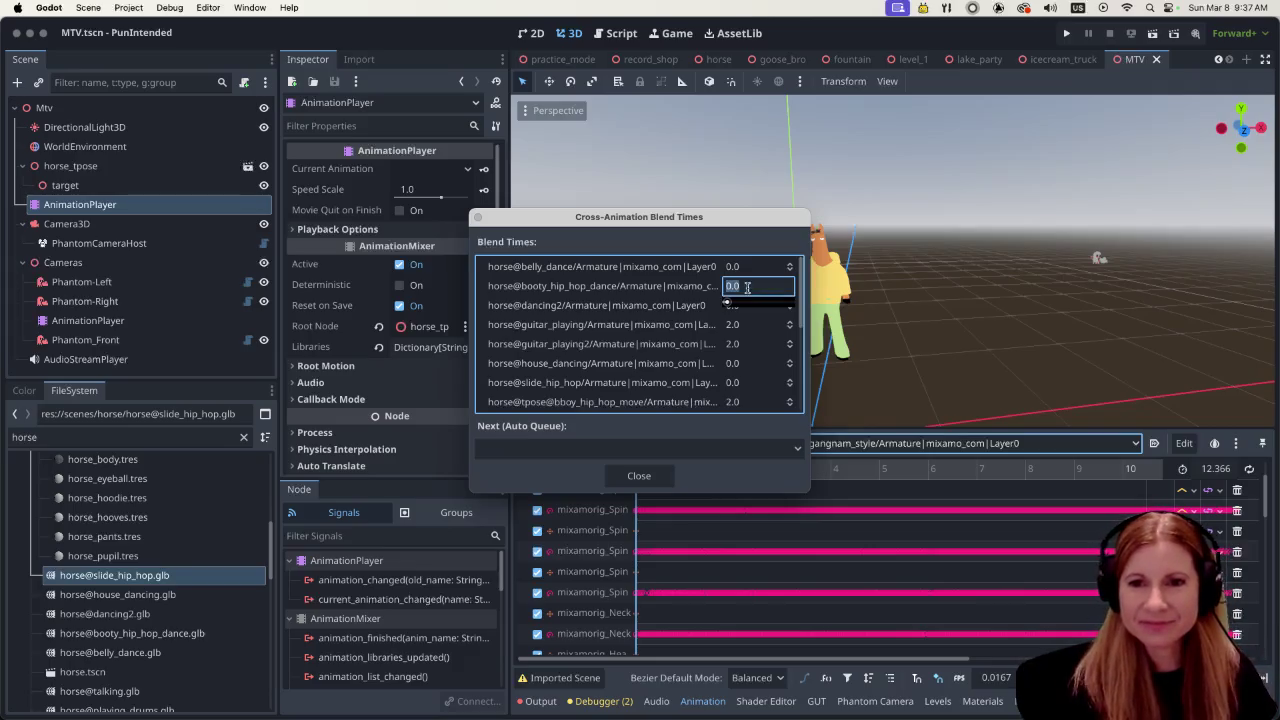
{"action": "key", "text": "Return"}
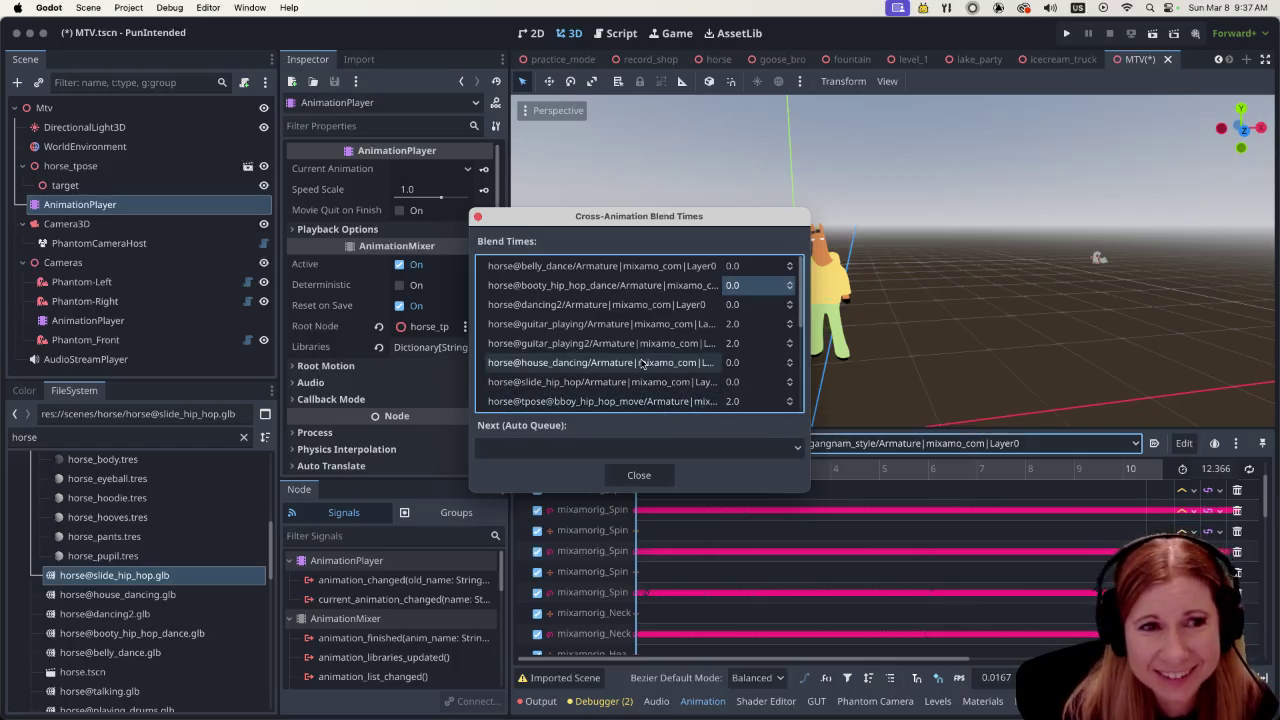
{"action": "left_click", "coordinate": [757, 288]}
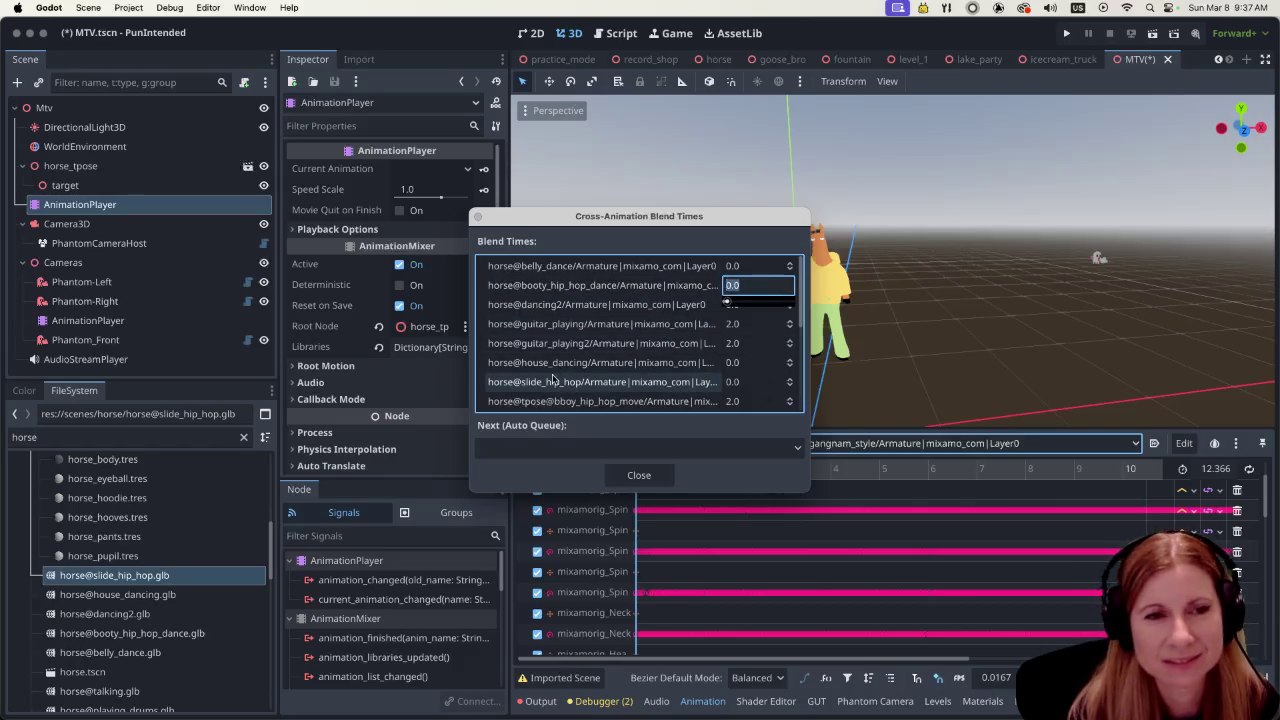
{"action": "type", "text": "1.5"}
{"action": "key", "text": "Return"}
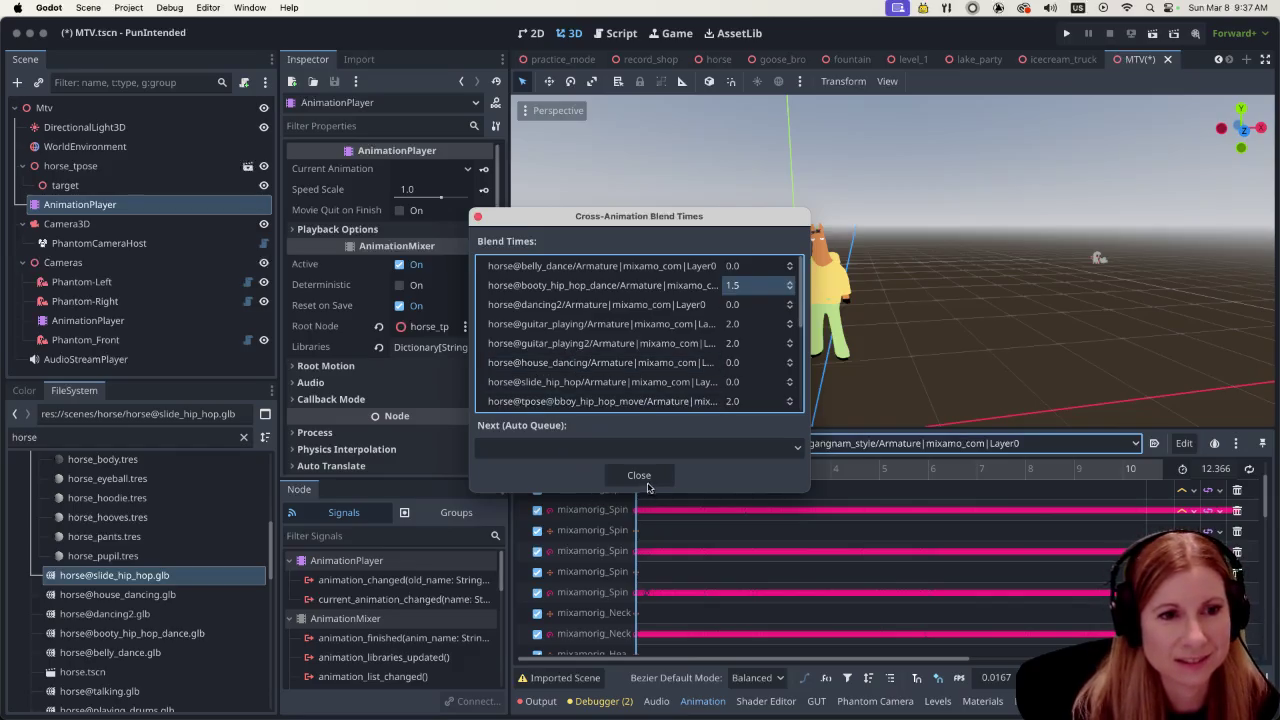
{"action": "left_click", "coordinate": [647, 476]}
{"action": "left_click", "coordinate": [88, 320]}
{"action": "scroll", "coordinate": [700, 500], "scroll_direction": "right", "scroll_amount": 10}
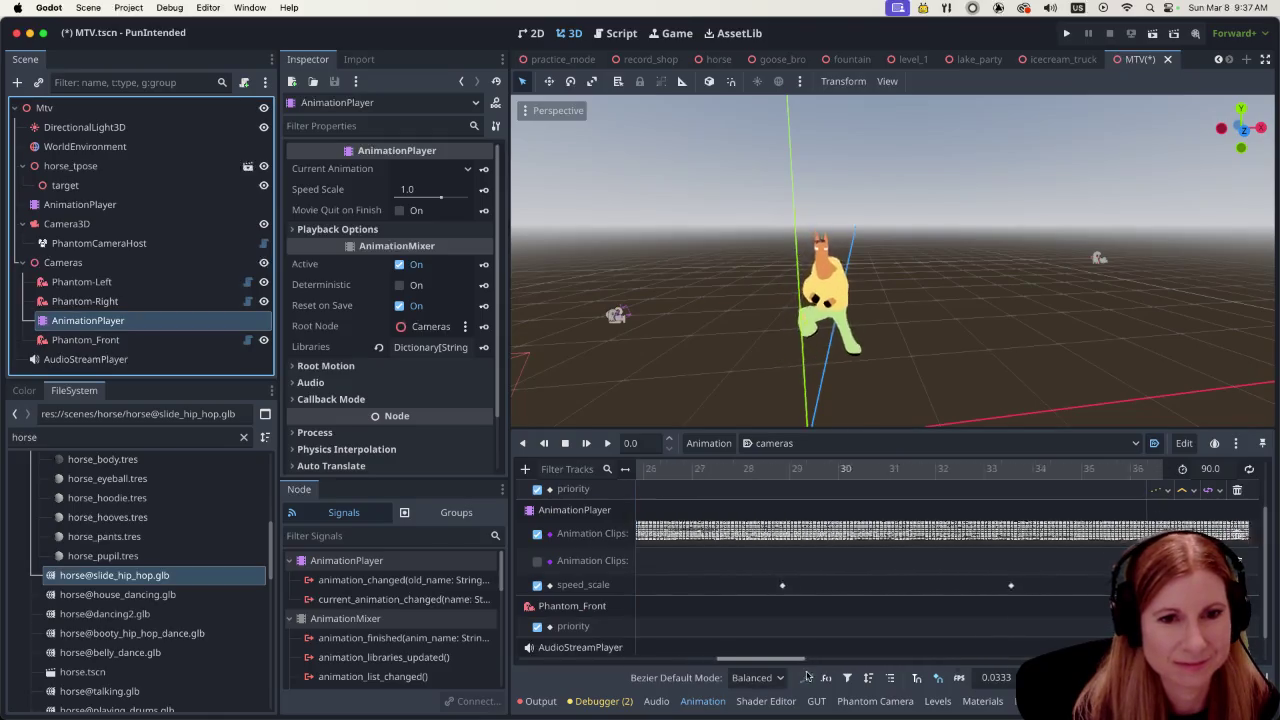
Play the cameras sequence around the clip change and inspect the key at 38.4948
{"action": "scroll", "coordinate": [729, 500], "scroll_direction": "right", "scroll_amount": 5}
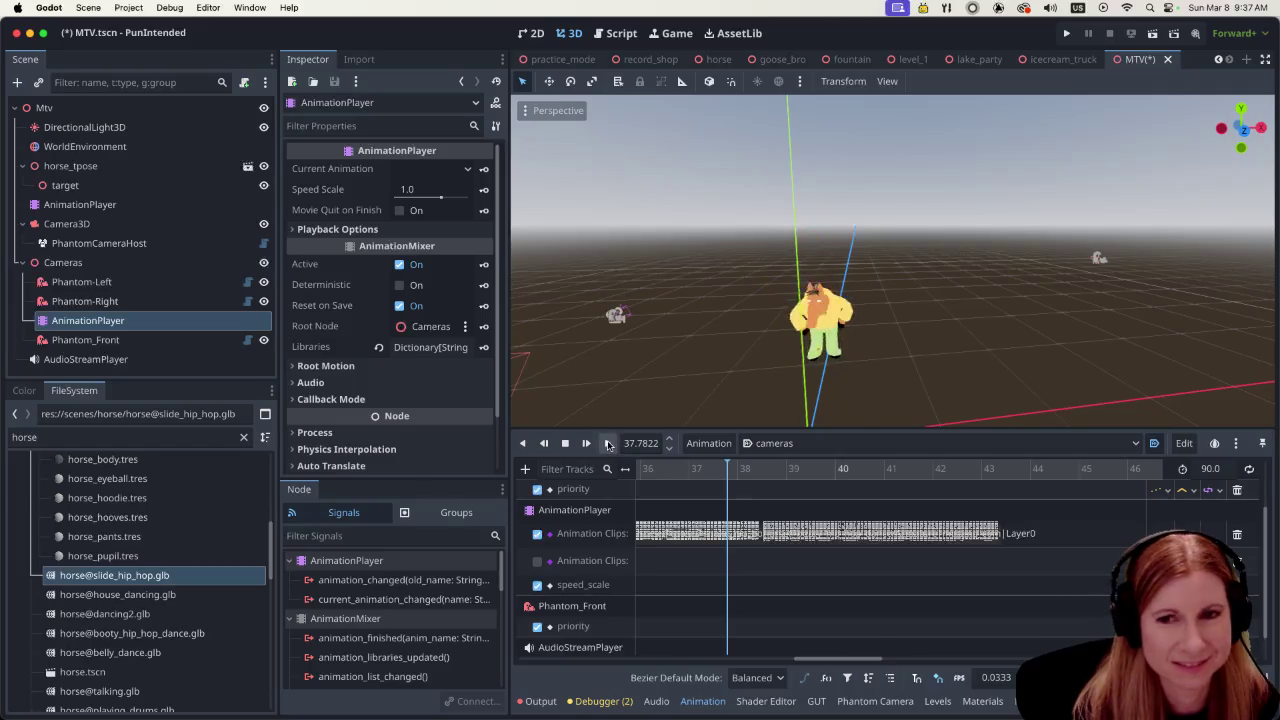
{"action": "left_click", "coordinate": [607, 444]}
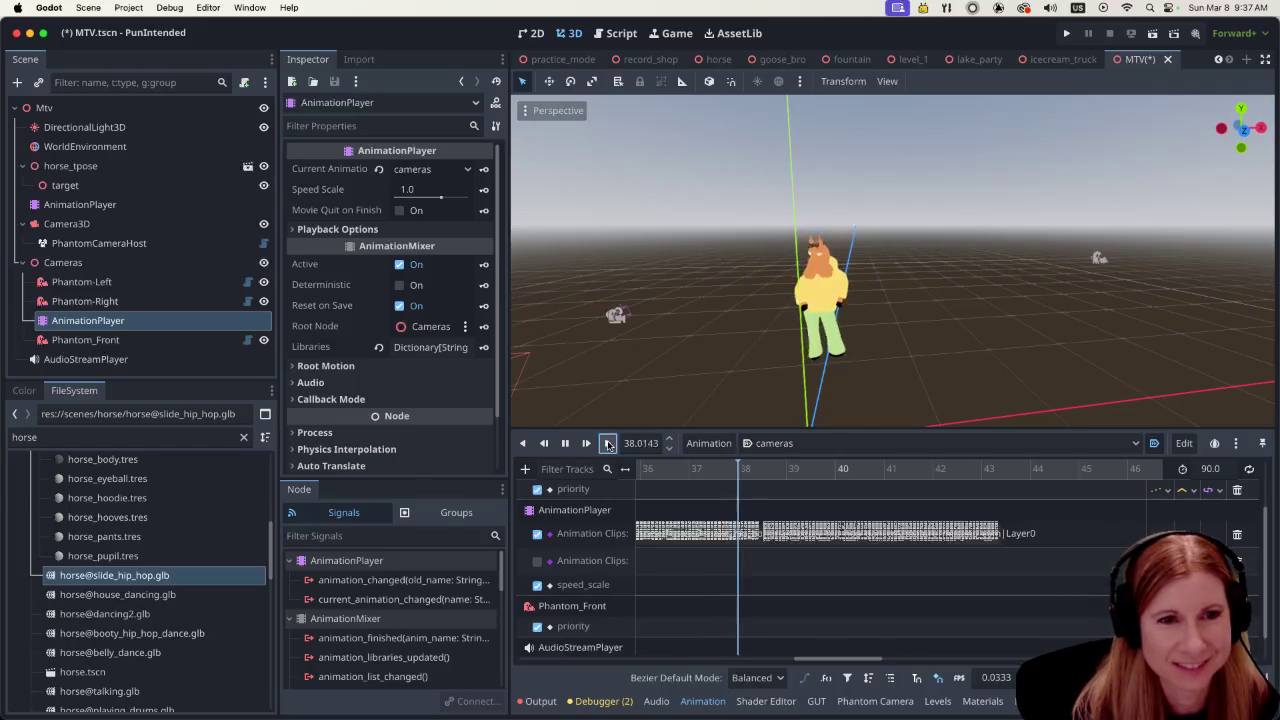
{"action": "left_click", "coordinate": [566, 444]}
{"action": "left_click", "coordinate": [767, 533]}
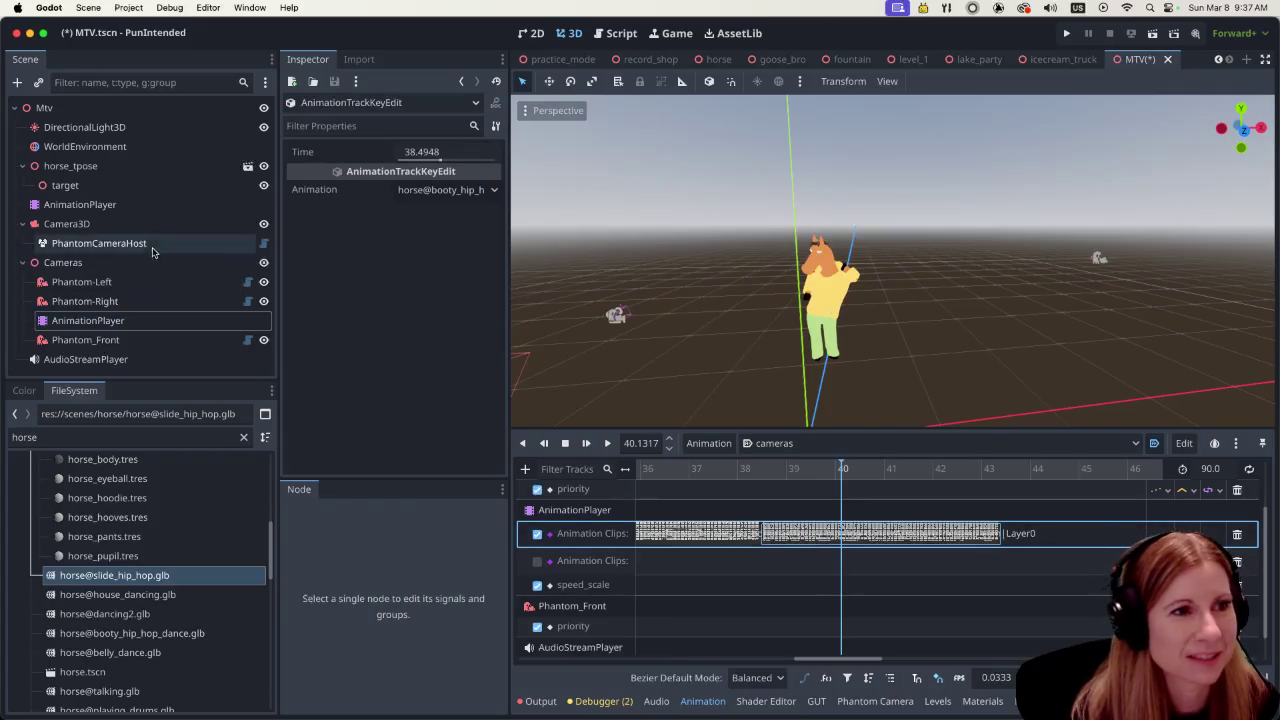
Review the horse's booty_hip_hop_dance blend times showing 2.5, then close them
{"action": "left_click", "coordinate": [80, 204]}
{"action": "left_click", "coordinate": [708, 443]}
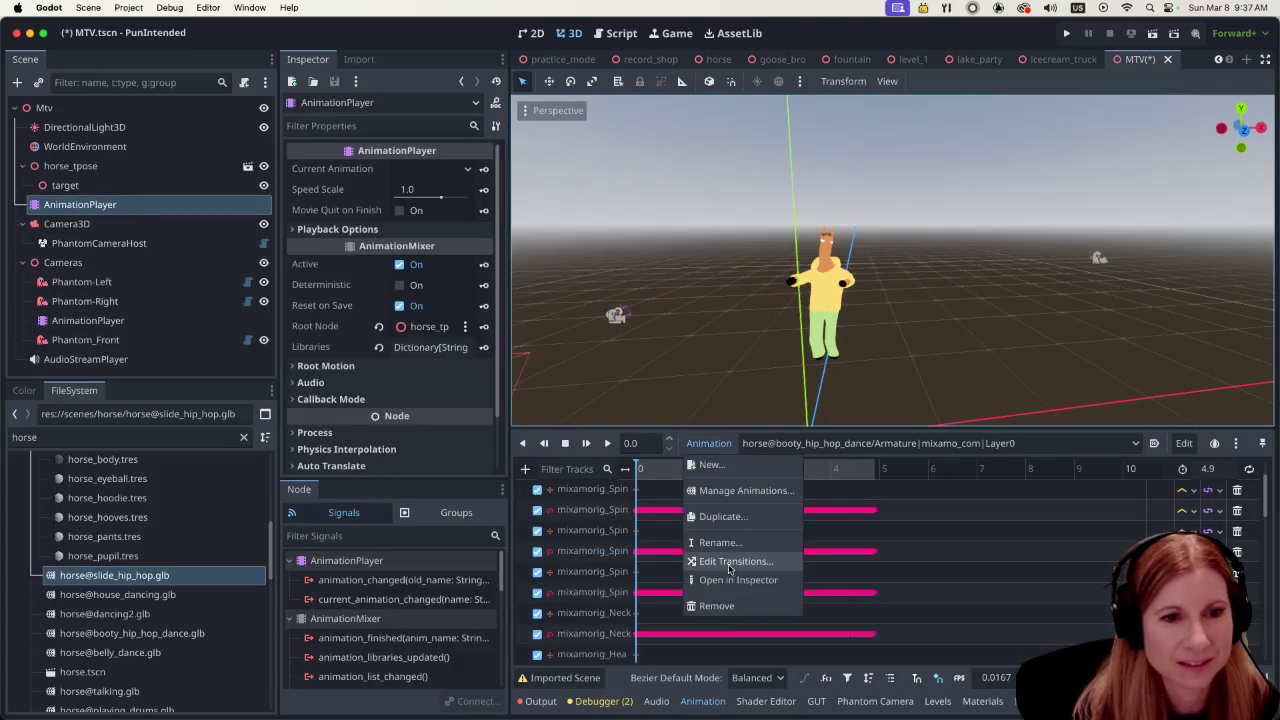
{"action": "left_click", "coordinate": [730, 564]}
{"action": "scroll", "coordinate": [751, 346], "scroll_direction": "down", "scroll_amount": 2}
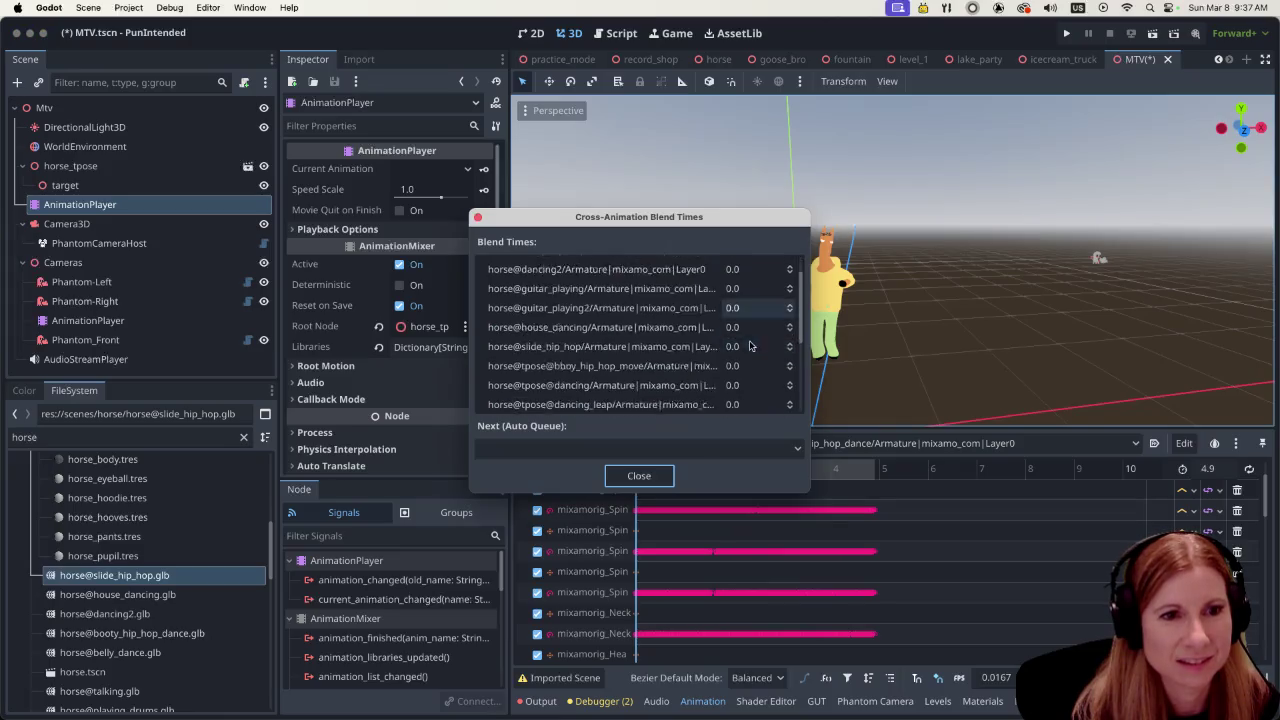
{"action": "scroll", "coordinate": [752, 352], "scroll_direction": "down", "scroll_amount": 5}
{"action": "scroll", "coordinate": [750, 364], "scroll_direction": "up", "scroll_amount": 6}
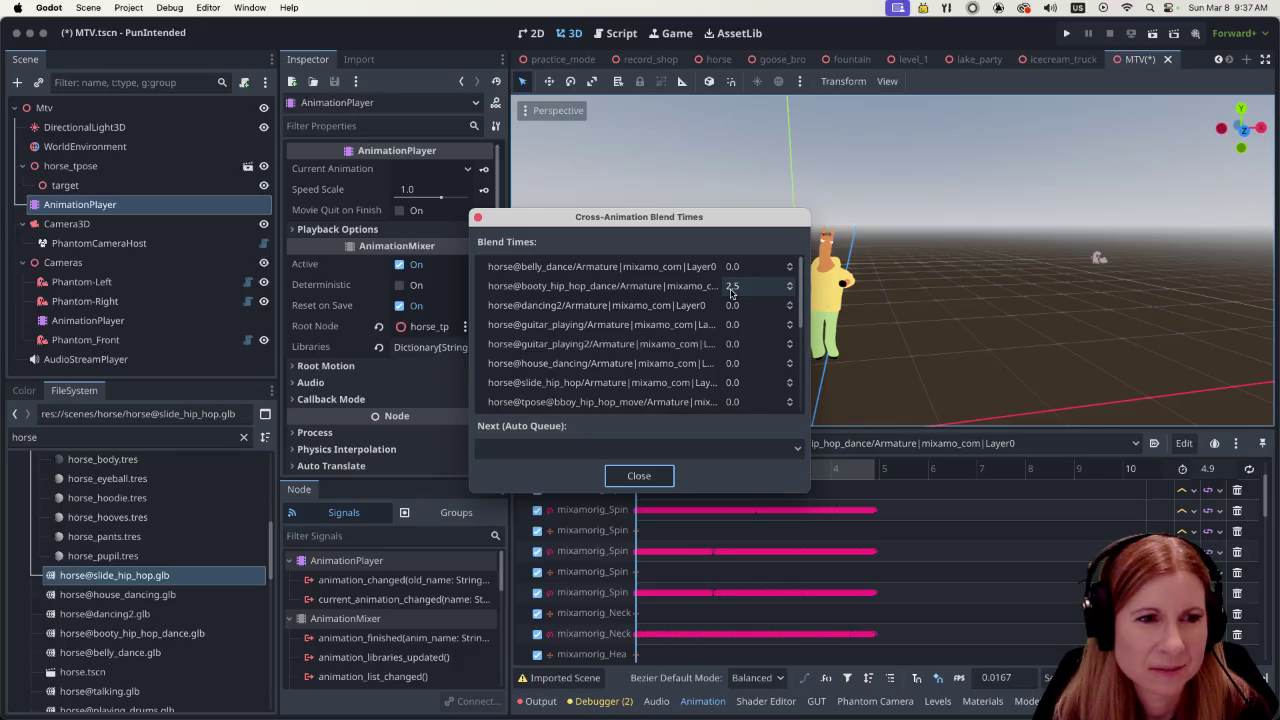
{"action": "left_click", "coordinate": [636, 475]}
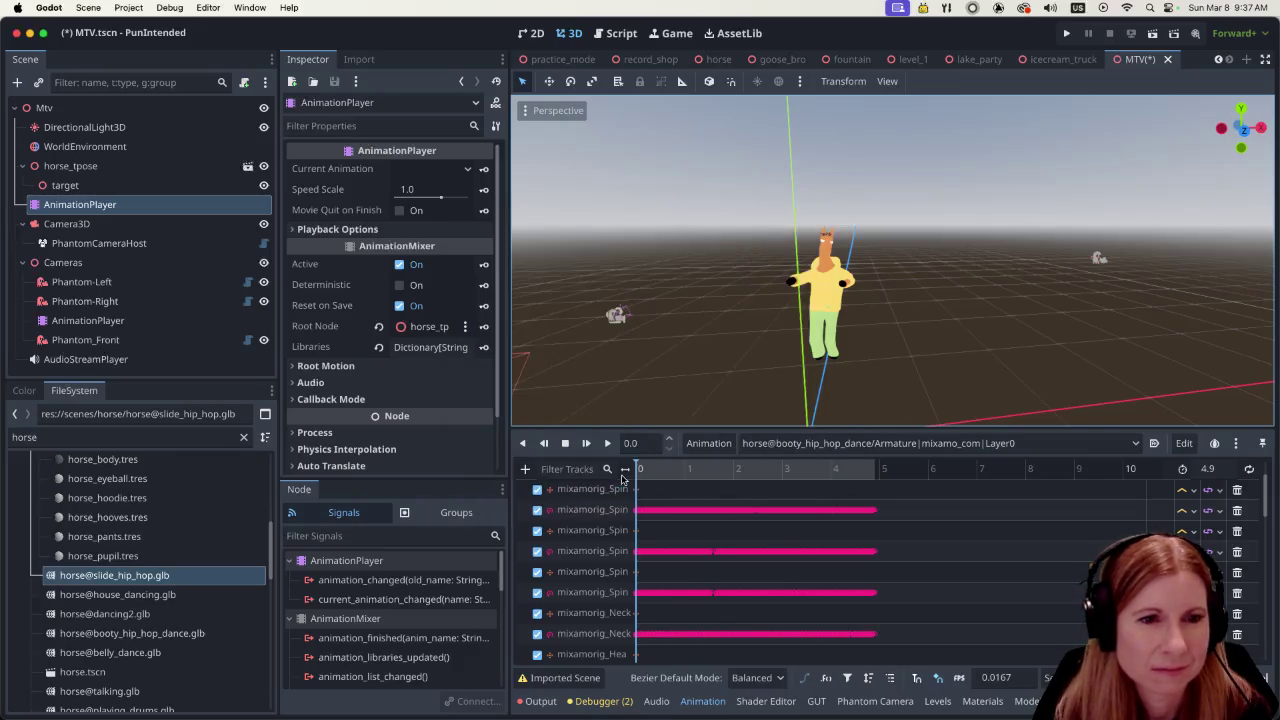
Switch the horse to slide_hip_hop and review its all-0.0 blend times
{"action": "left_click", "coordinate": [798, 446]}
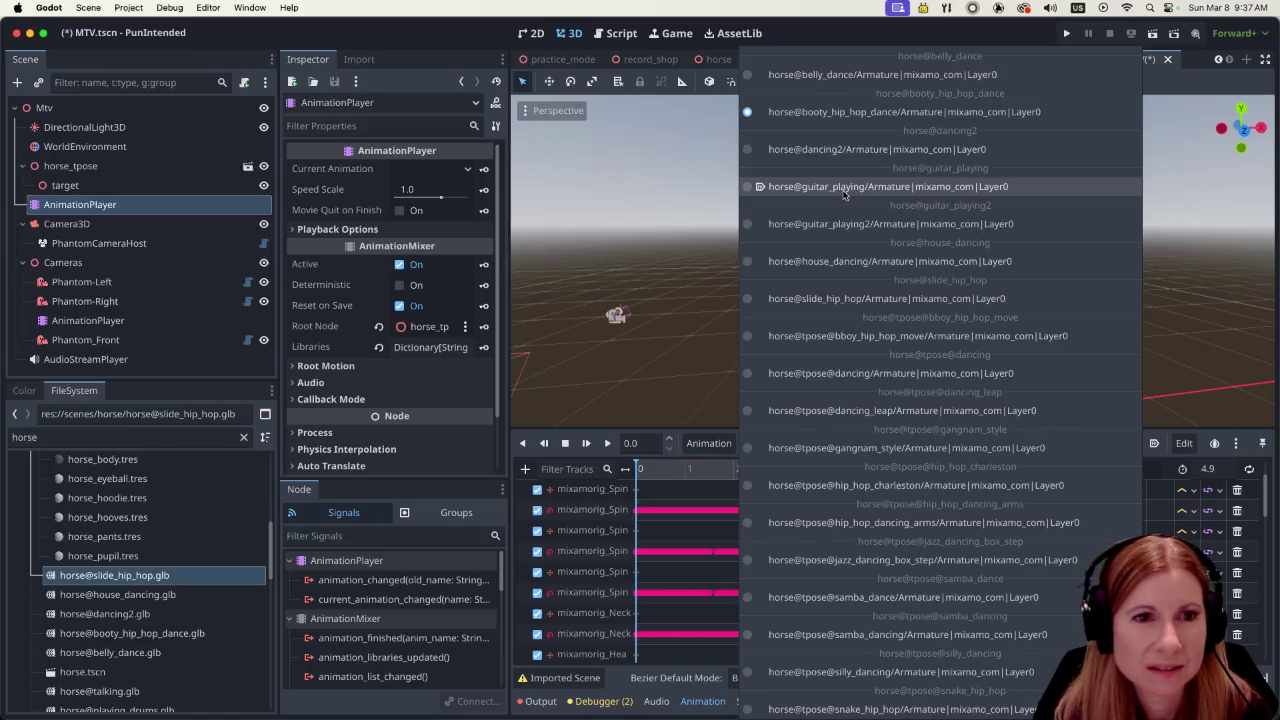
{"action": "left_click", "coordinate": [845, 298]}
{"action": "left_click", "coordinate": [720, 443]}
{"action": "left_click", "coordinate": [728, 561]}
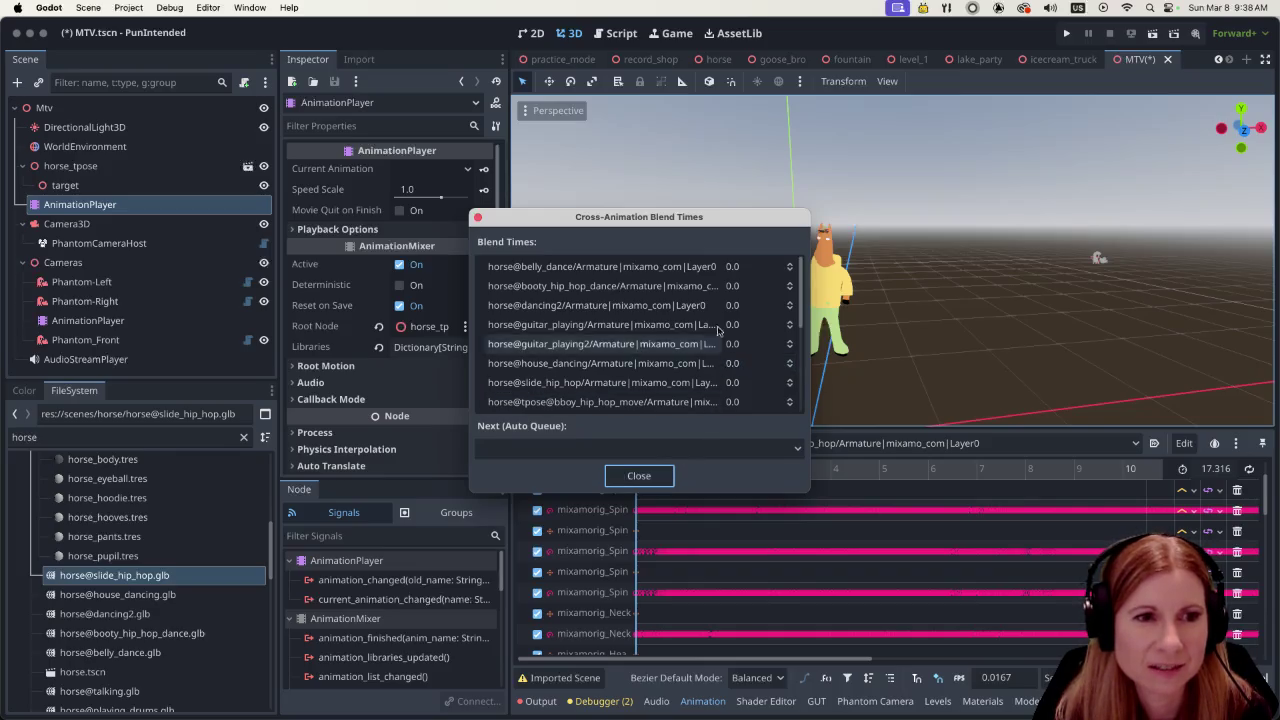
{"action": "scroll", "coordinate": [700, 355], "scroll_direction": "down", "scroll_amount": 5}
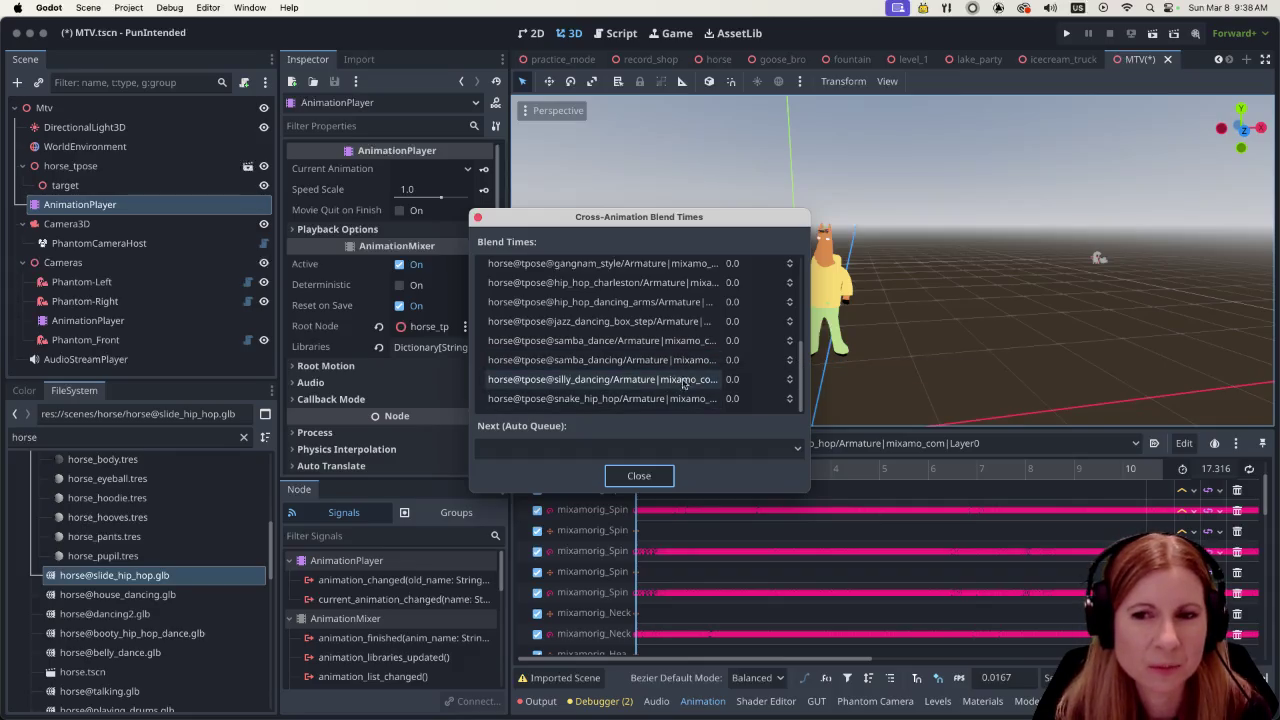
{"action": "left_click", "coordinate": [640, 476]}
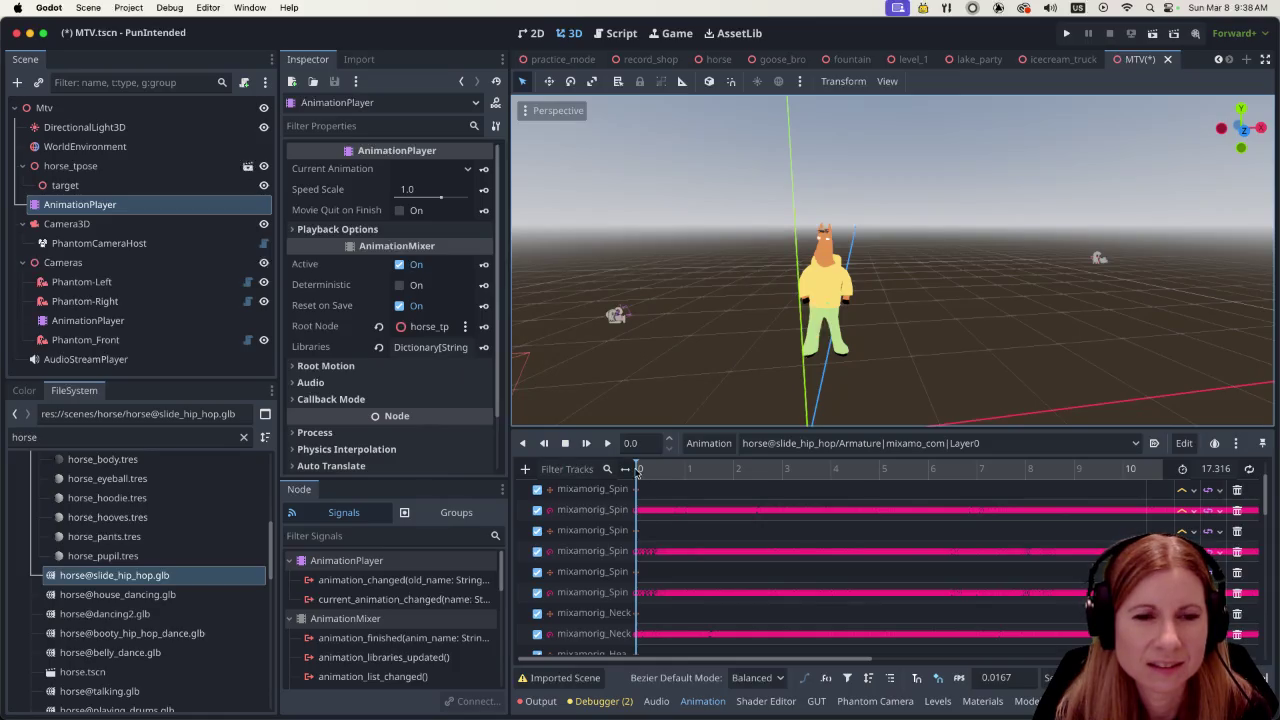
{"action": "left_click", "coordinate": [785, 445]}
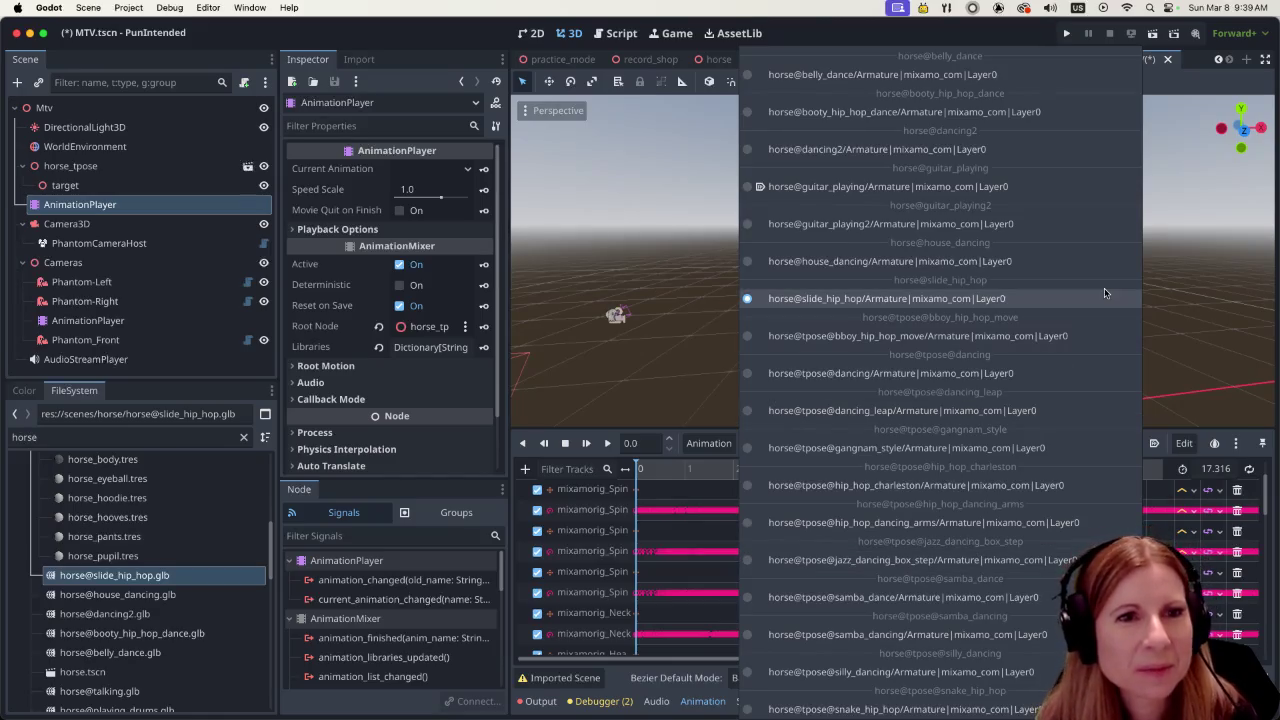
Switch back to booty_hip_hop_dance and confirm its 2.5 blend time entry
{"action": "left_click", "coordinate": [1023, 112]}
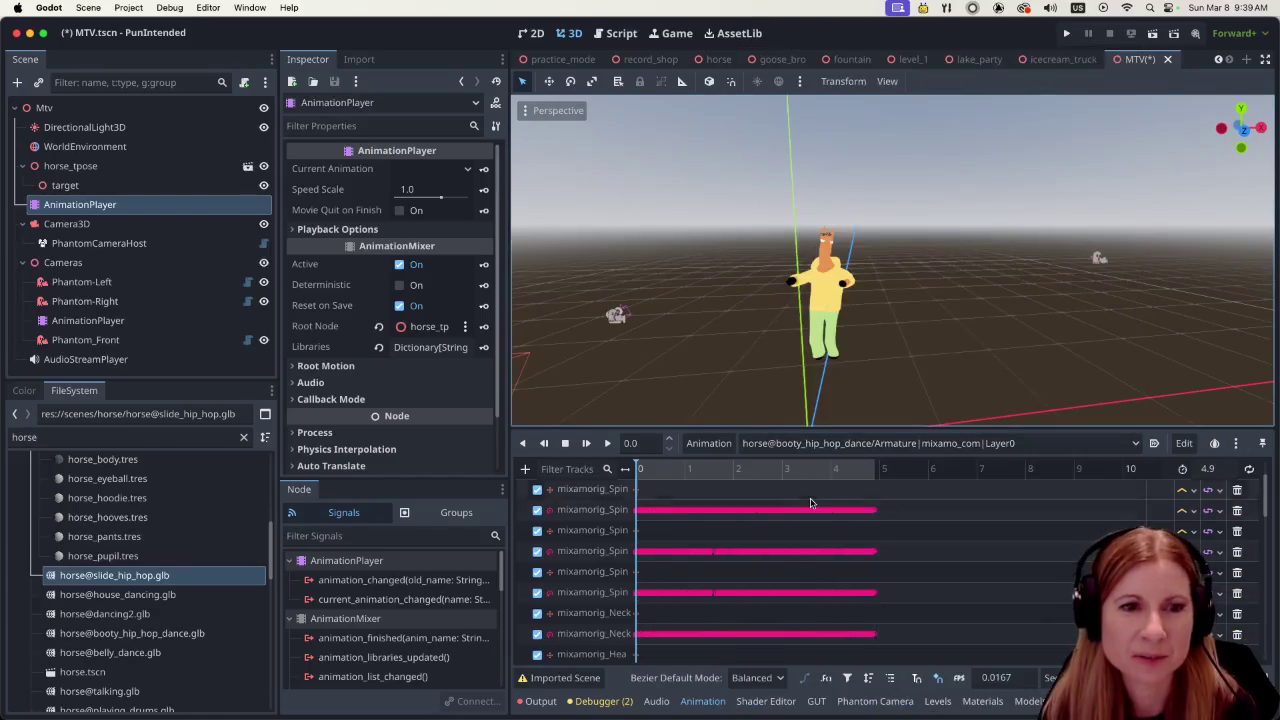
{"action": "left_click", "coordinate": [710, 443]}
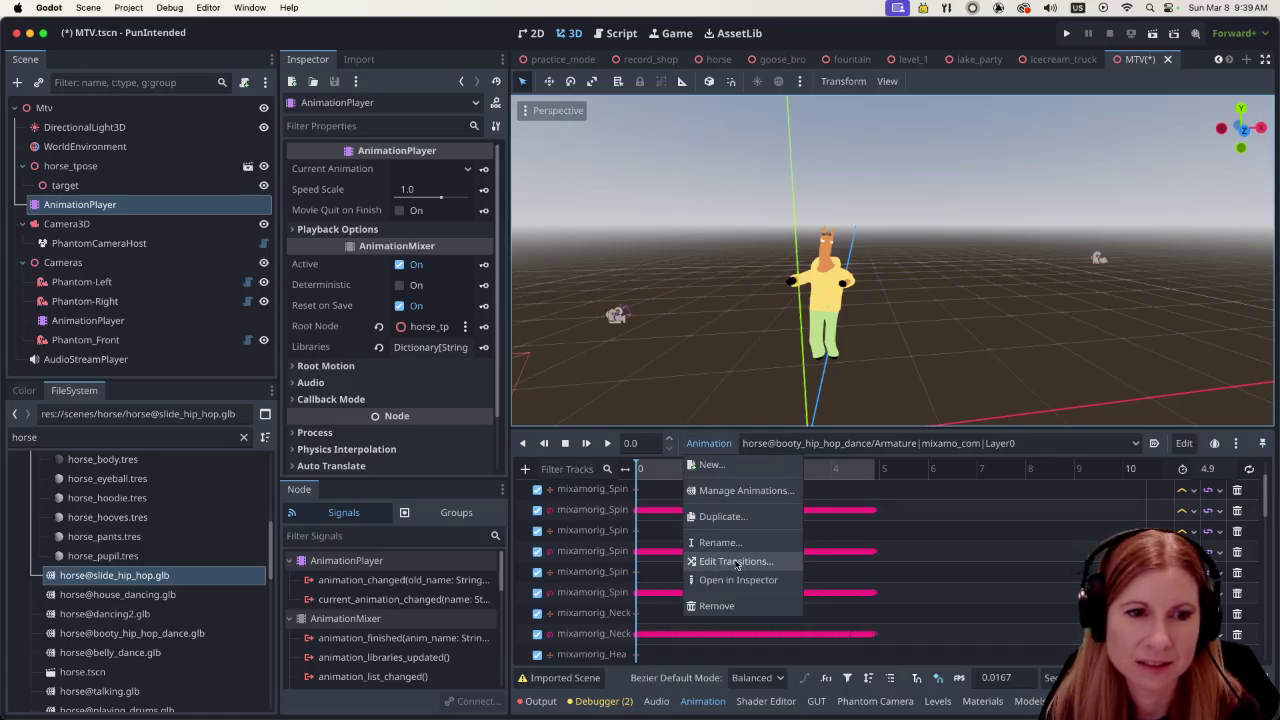
{"action": "left_click", "coordinate": [736, 562]}
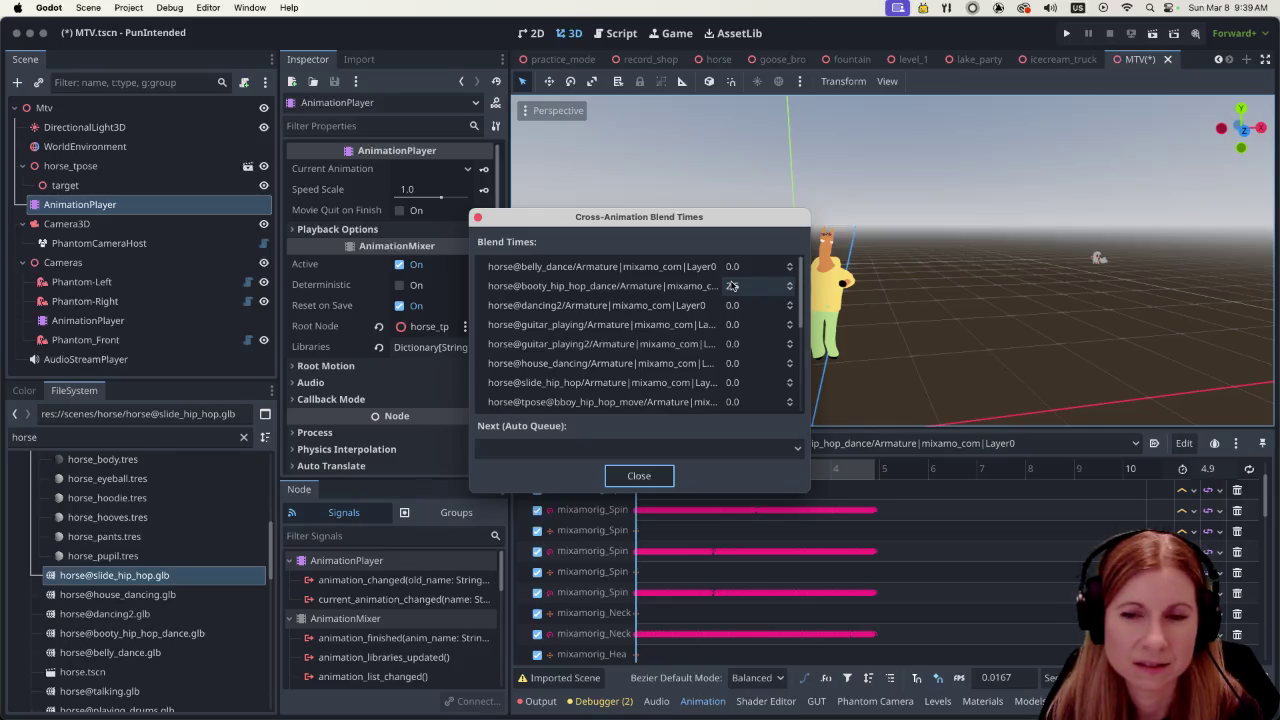
{"action": "left_click", "coordinate": [625, 475]}
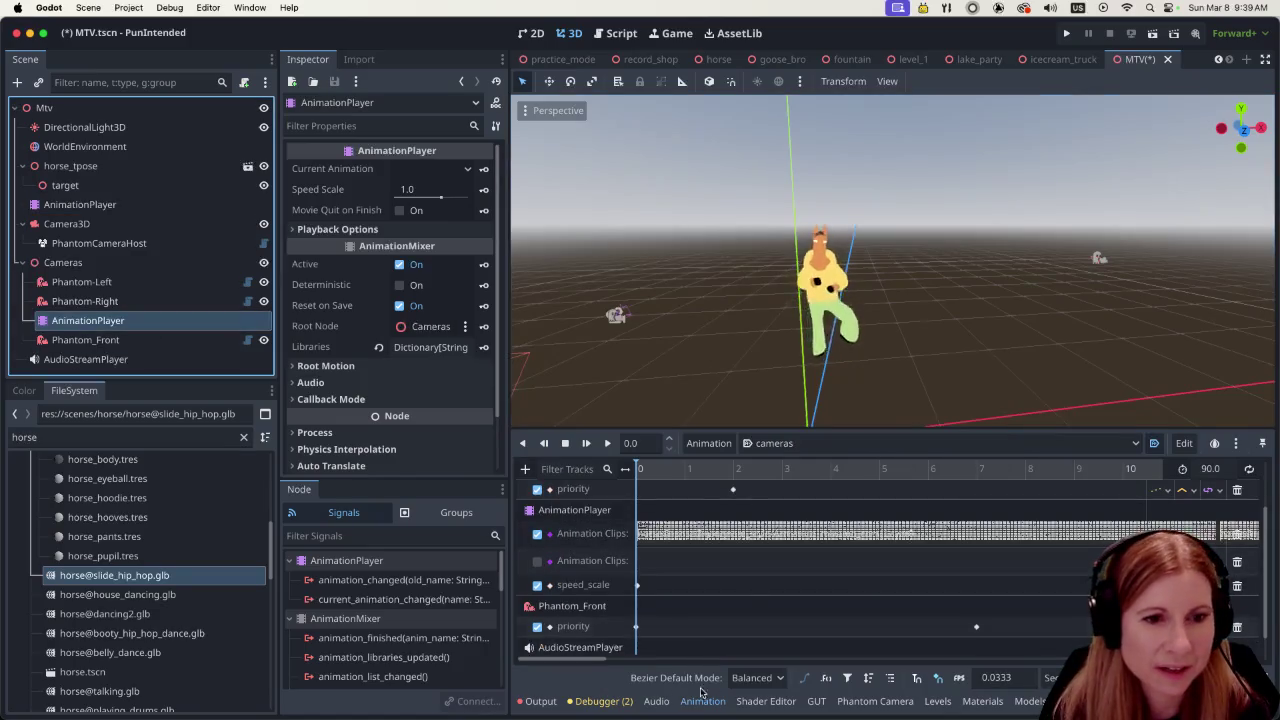
Scroll the cameras timeline and select clip keys, including booty_hip_hop at 38.4948
{"action": "mouse_move", "coordinate": [600, 664]}
{"action": "left_mouse_down"}
{"action": "mouse_move", "coordinate": [890, 664]}
{"action": "mouse_move", "coordinate": [853, 664]}
{"action": "left_mouse_up"}
{"action": "left_click", "coordinate": [821, 533]}
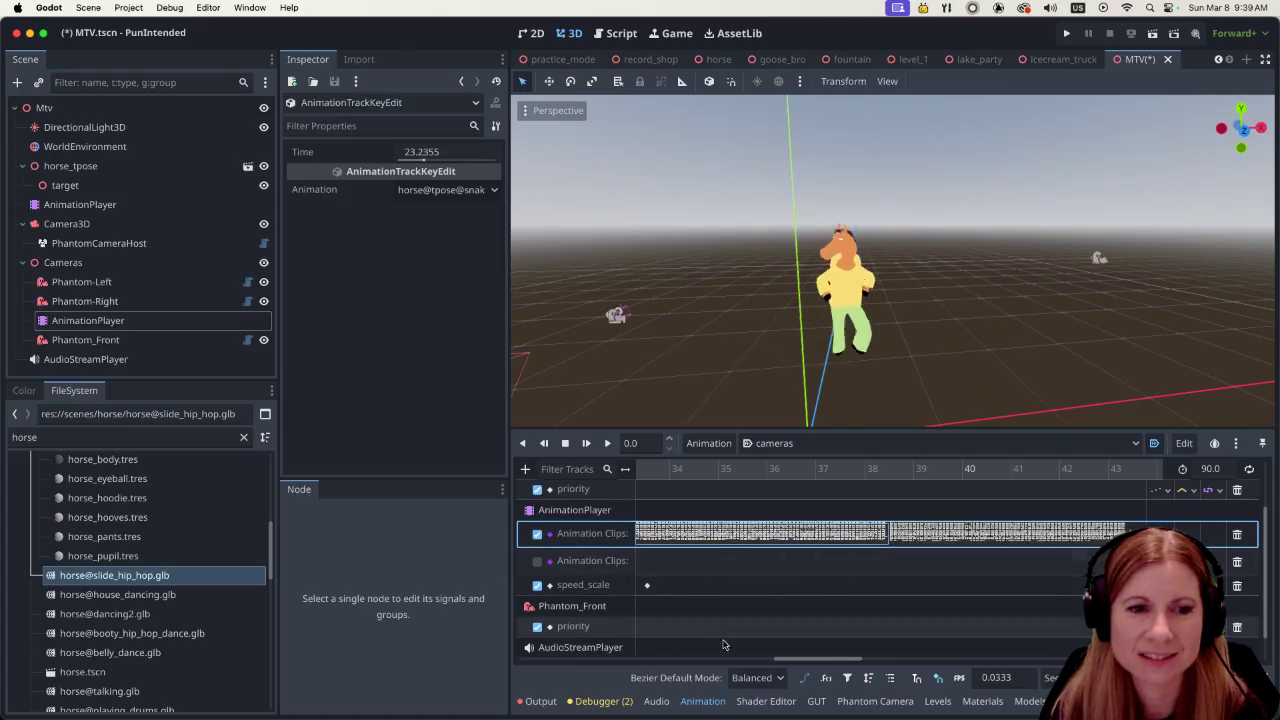
{"action": "mouse_move", "coordinate": [810, 662]}
{"action": "left_mouse_down"}
{"action": "mouse_move", "coordinate": [789, 664]}
{"action": "mouse_move", "coordinate": [818, 664]}
{"action": "left_mouse_up"}
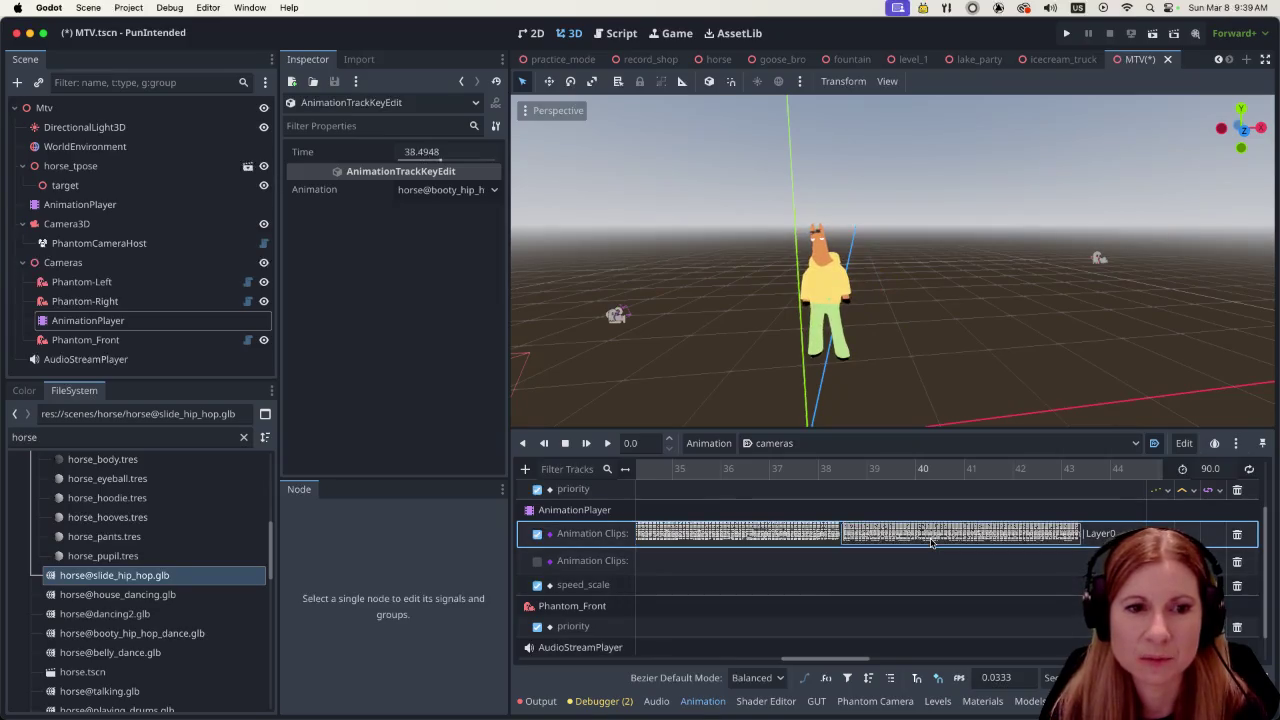
{"action": "left_click", "coordinate": [893, 527]}
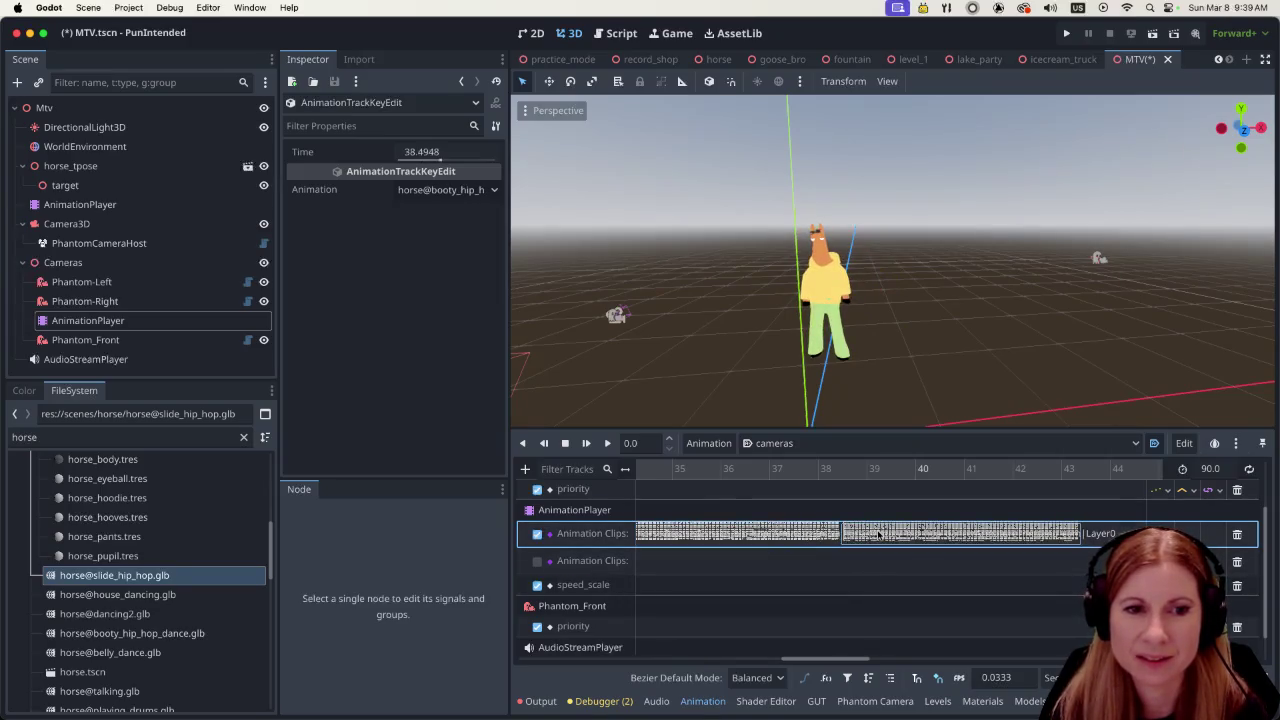
Preview the blend into booty_hip_hop near 38 s, then select the snake_hip_hop key at 23.2355
{"action": "left_click", "coordinate": [816, 468]}
{"action": "left_click", "coordinate": [607, 443]}
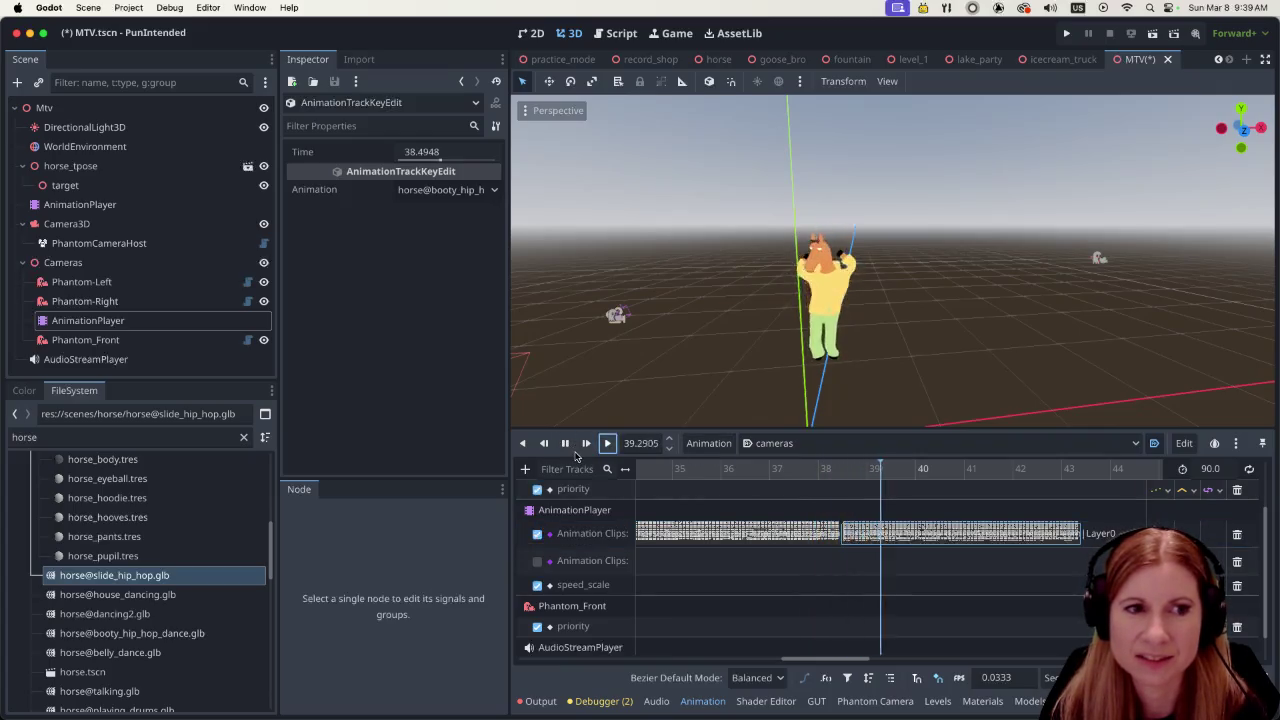
{"action": "left_click", "coordinate": [865, 527]}
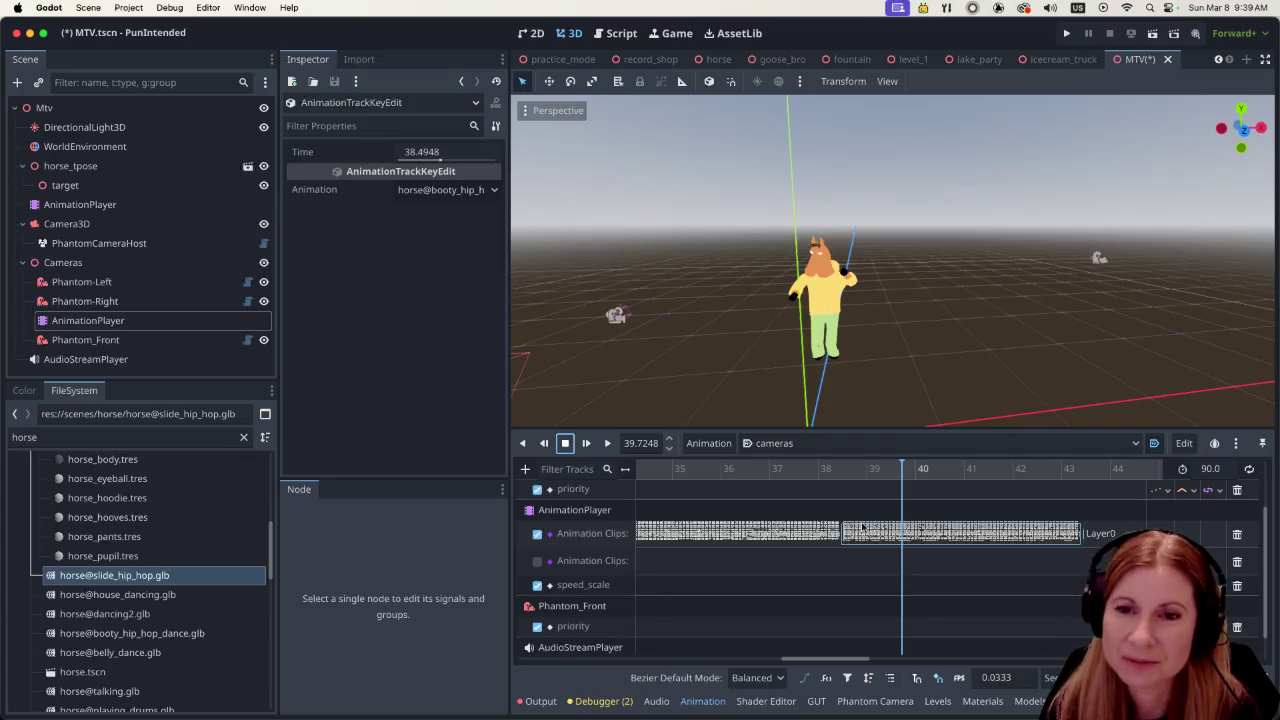
{"action": "left_click", "coordinate": [805, 470]}
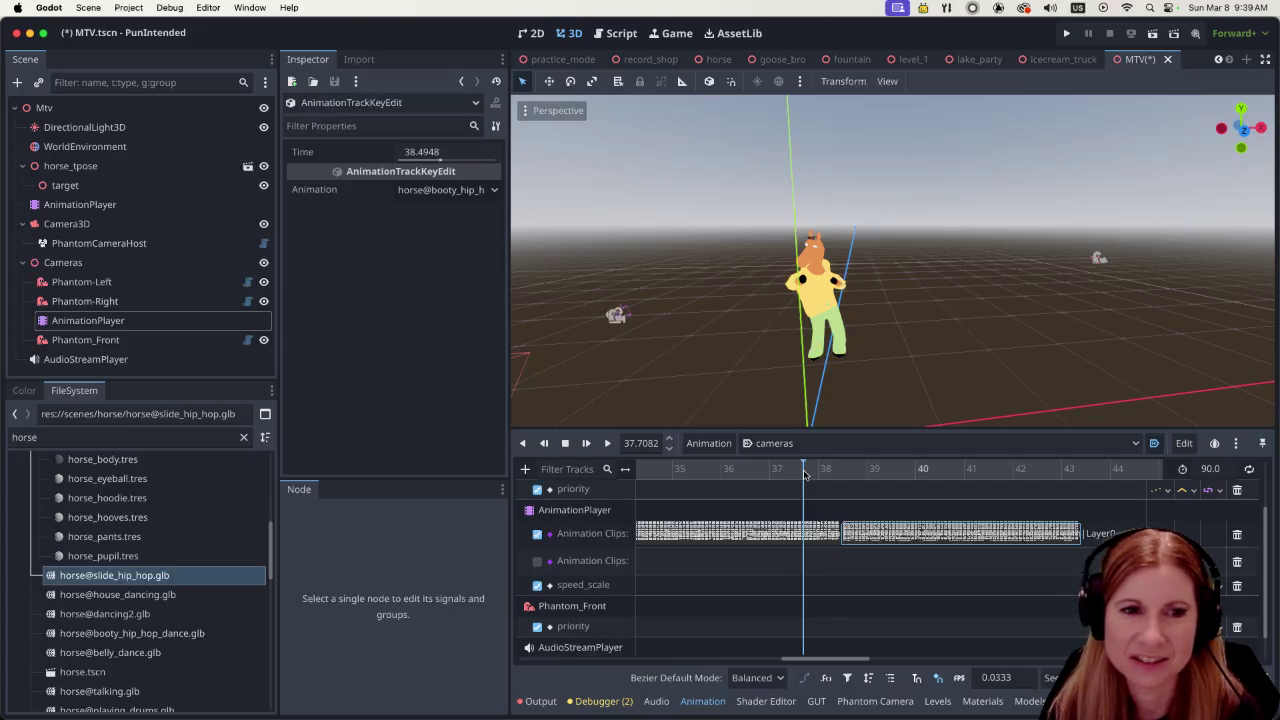
{"action": "left_click", "coordinate": [650, 533]}
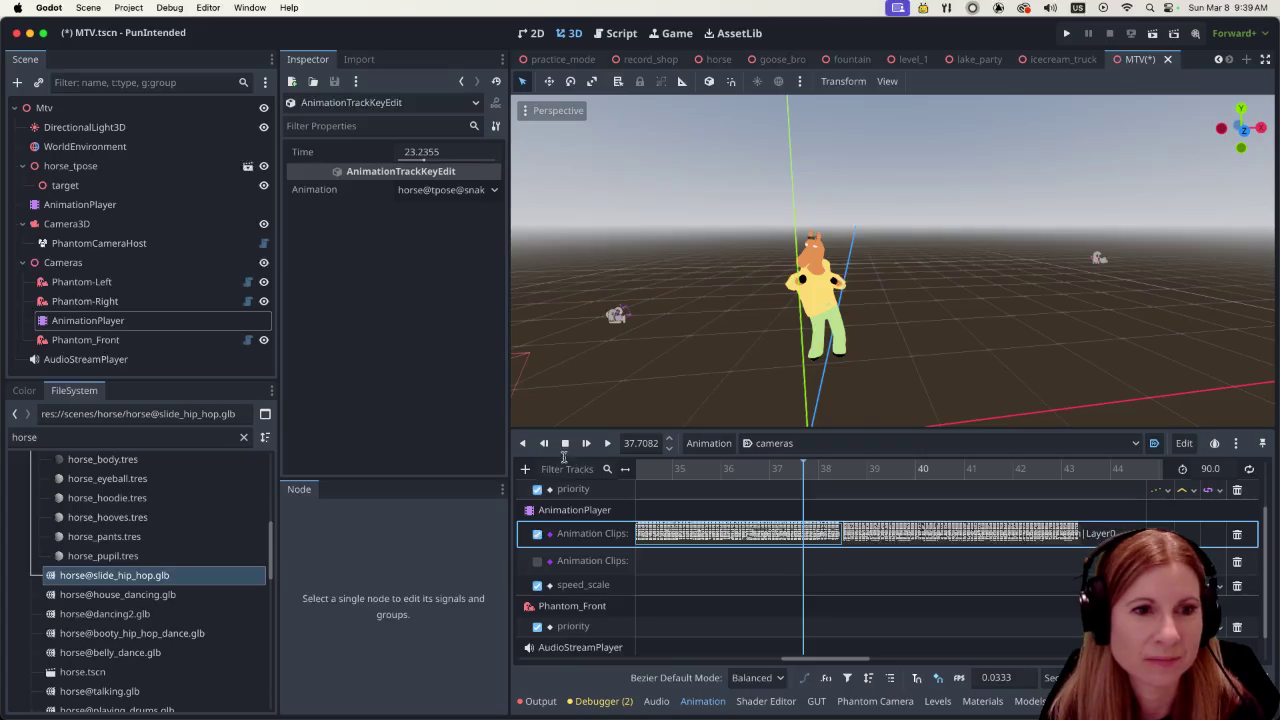
{"action": "left_click", "coordinate": [157, 206]}
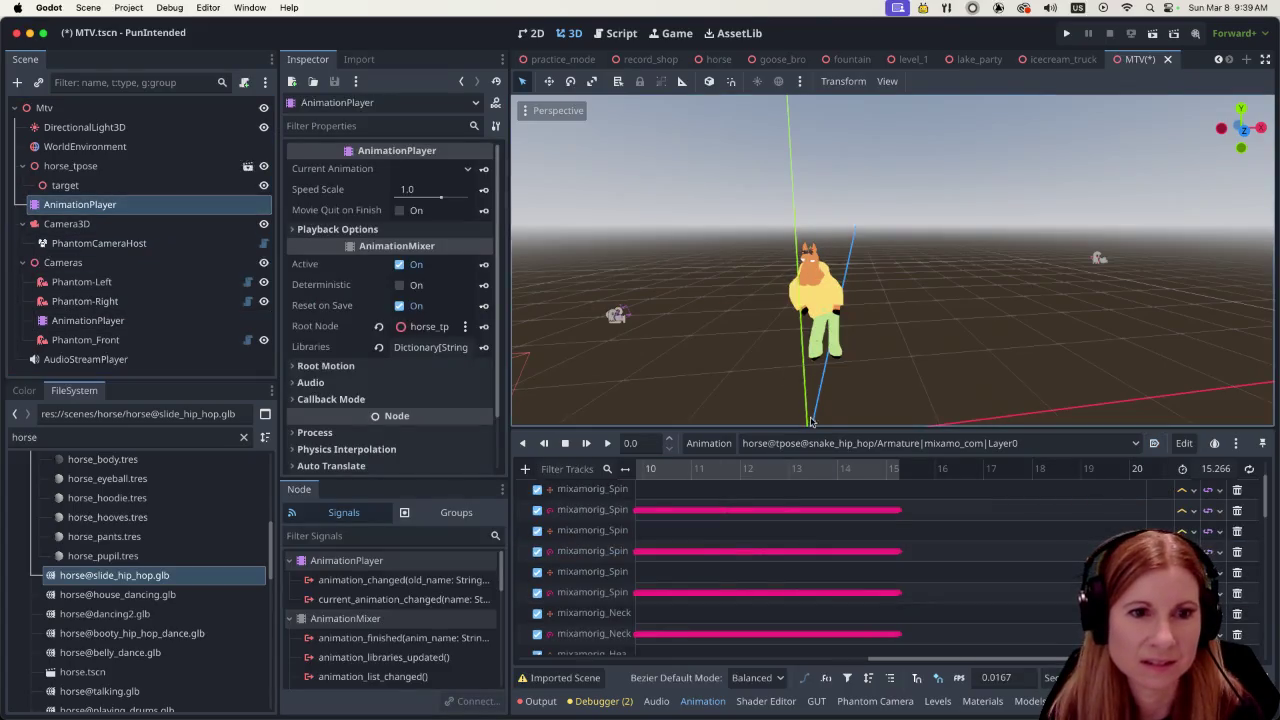
Open snake_hip_hop's blend times and set silly_dancing to 1.0
{"action": "left_click", "coordinate": [709, 443]}
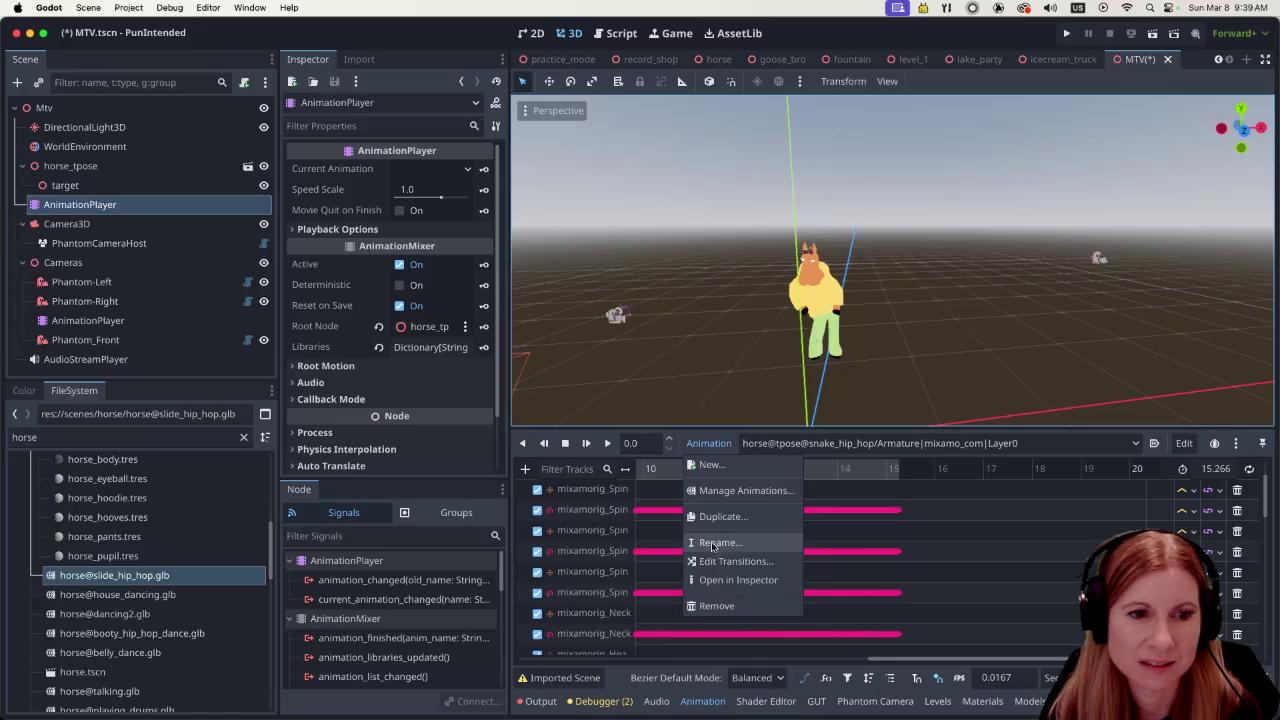
{"action": "left_click", "coordinate": [725, 561]}
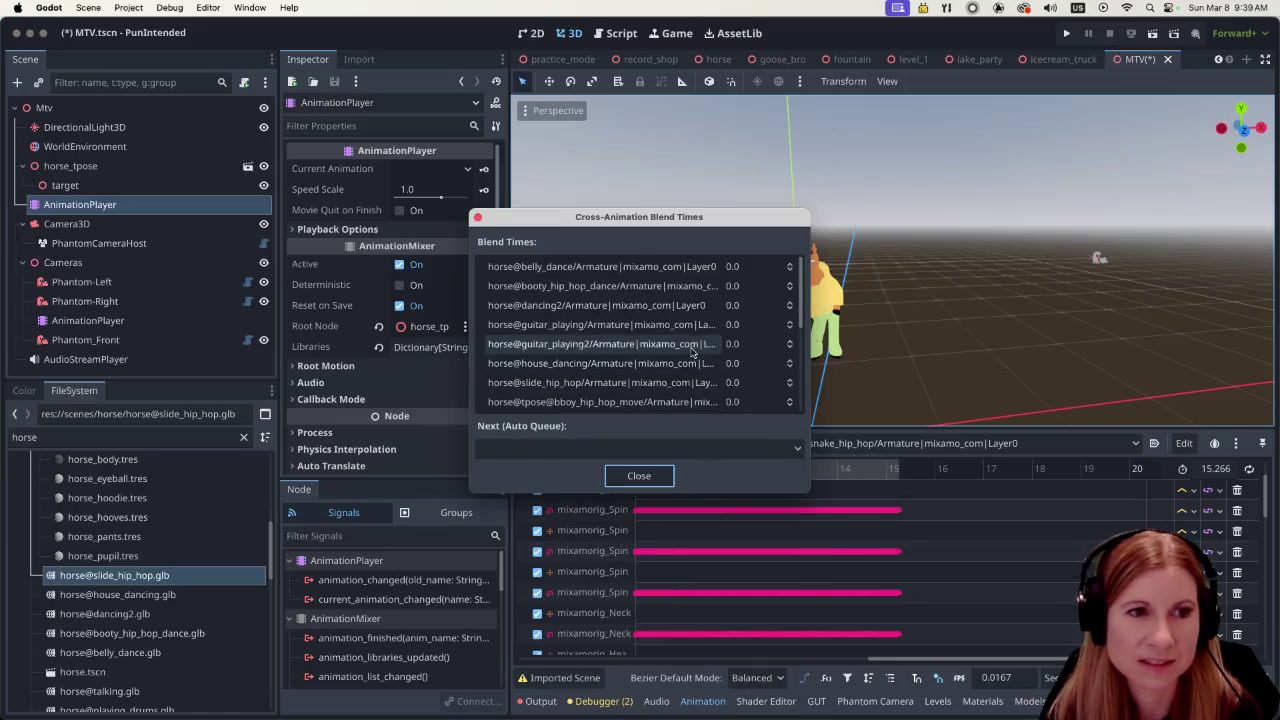
{"action": "scroll", "coordinate": [691, 351], "scroll_direction": "down", "scroll_amount": 5}
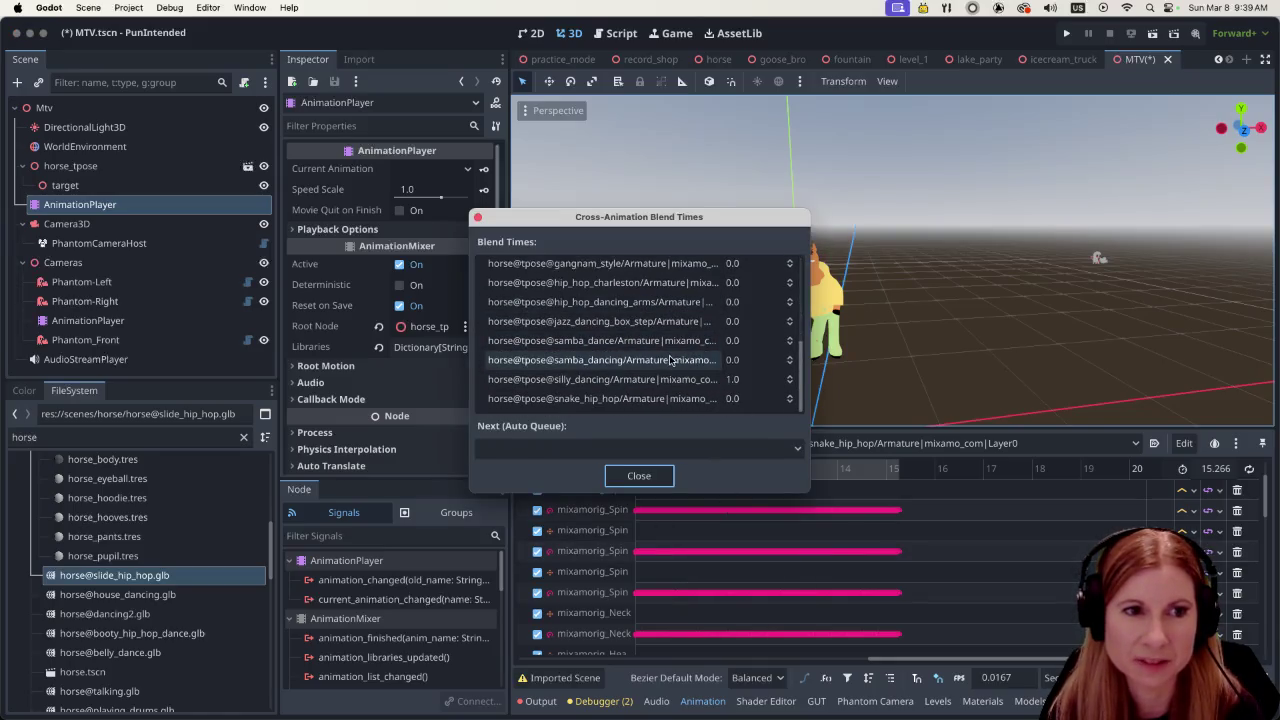
{"action": "left_click", "coordinate": [668, 372]}
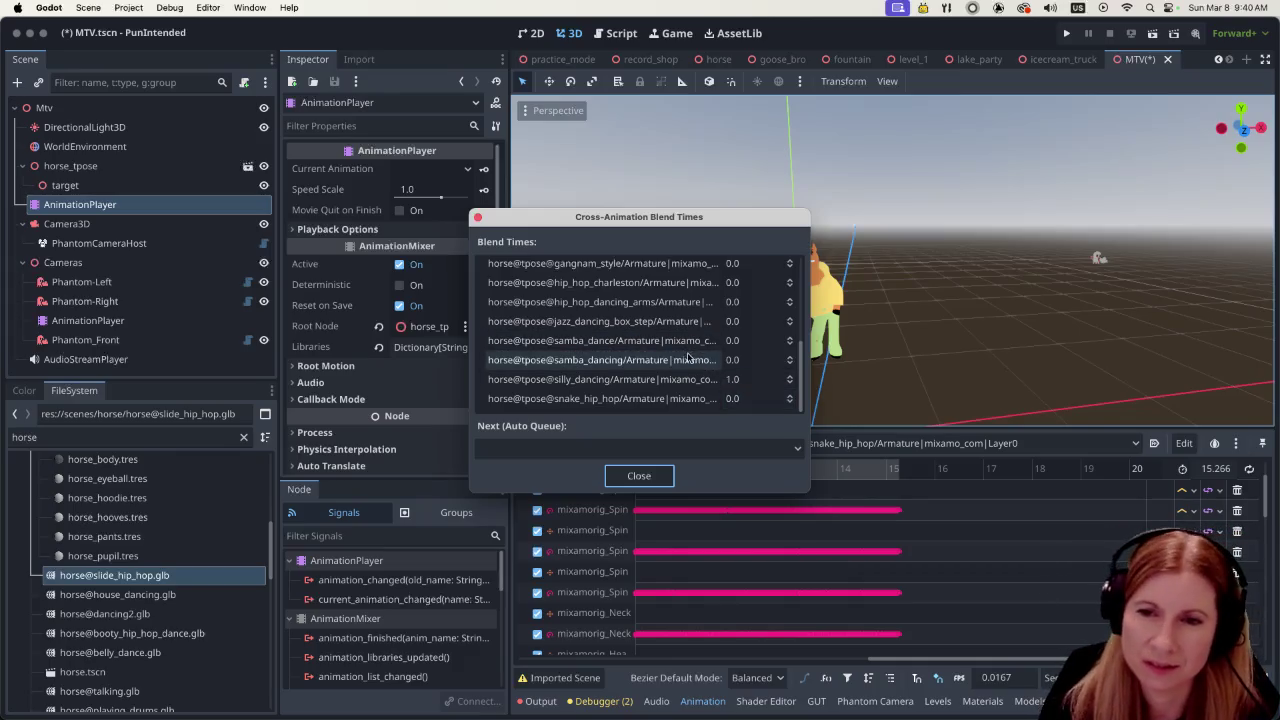
{"action": "scroll", "coordinate": [643, 338], "scroll_direction": "up", "scroll_amount": 5}
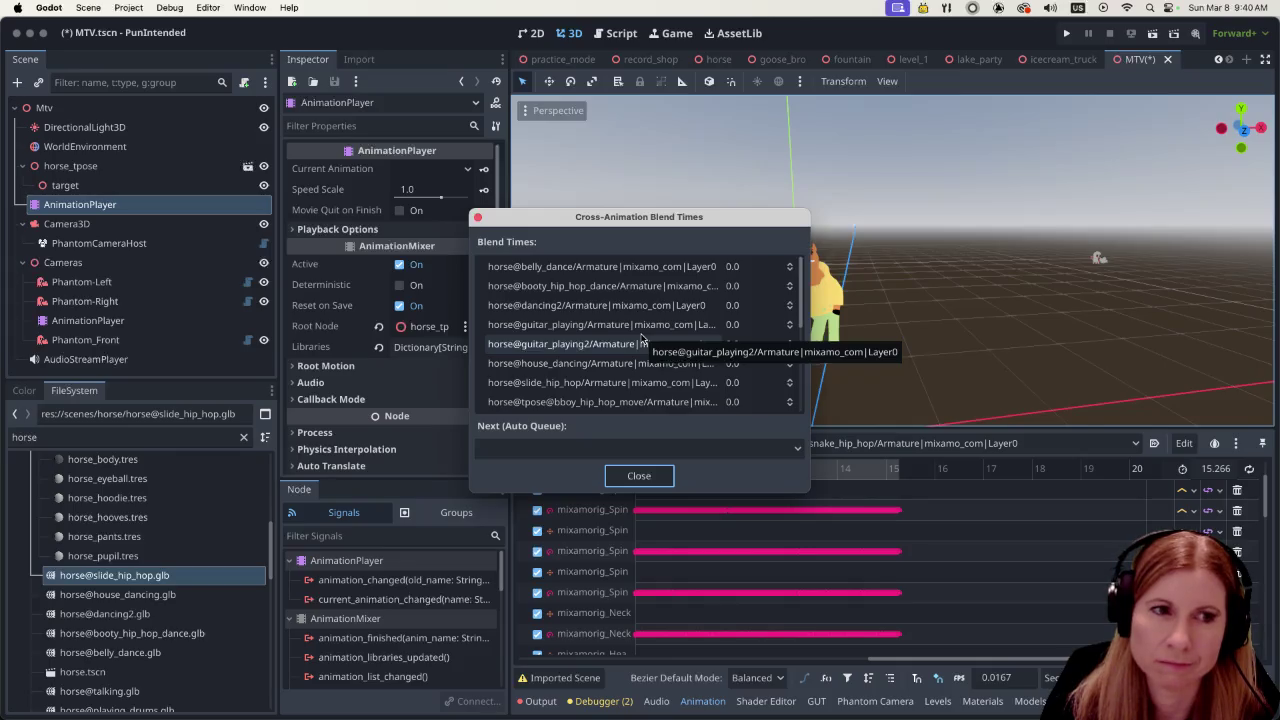
{"action": "scroll", "coordinate": [643, 338], "scroll_direction": "down", "scroll_amount": 5}
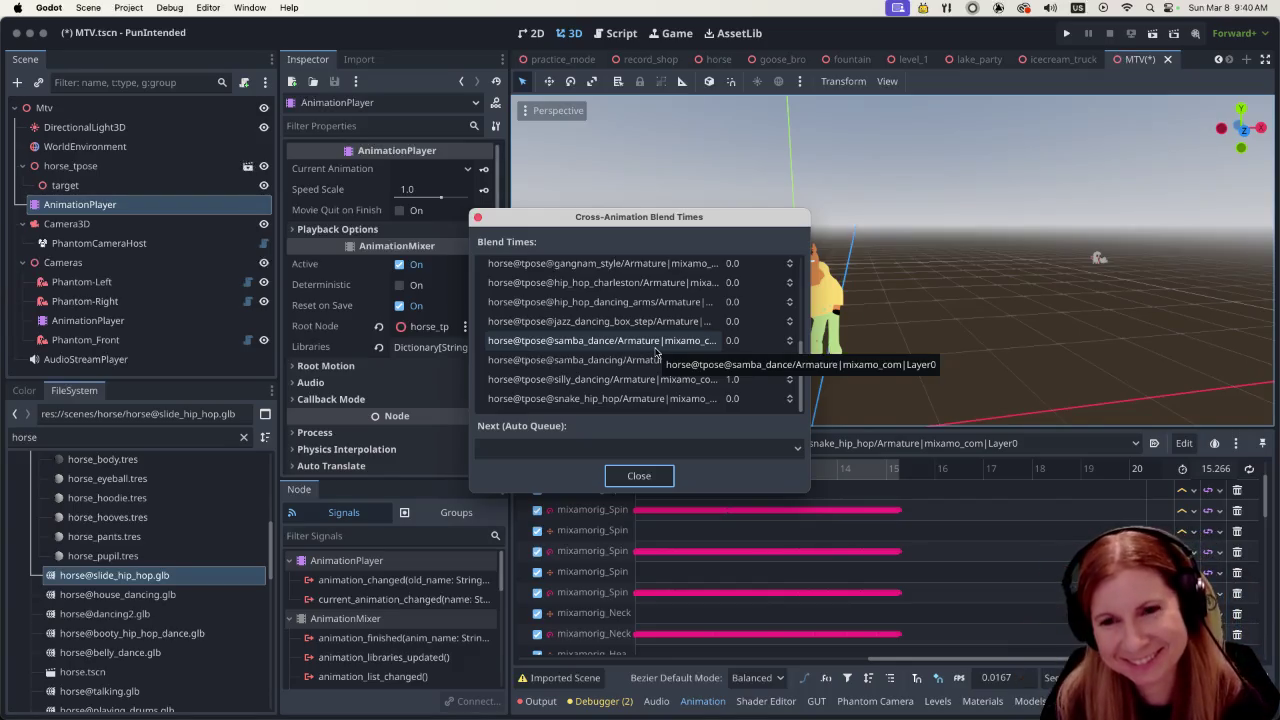
Set the snake_hip_hop blend time to 1.0 and close the window
{"action": "left_click", "coordinate": [736, 398]}
{"action": "type", "text": "1"}
{"action": "key", "text": "Return"}
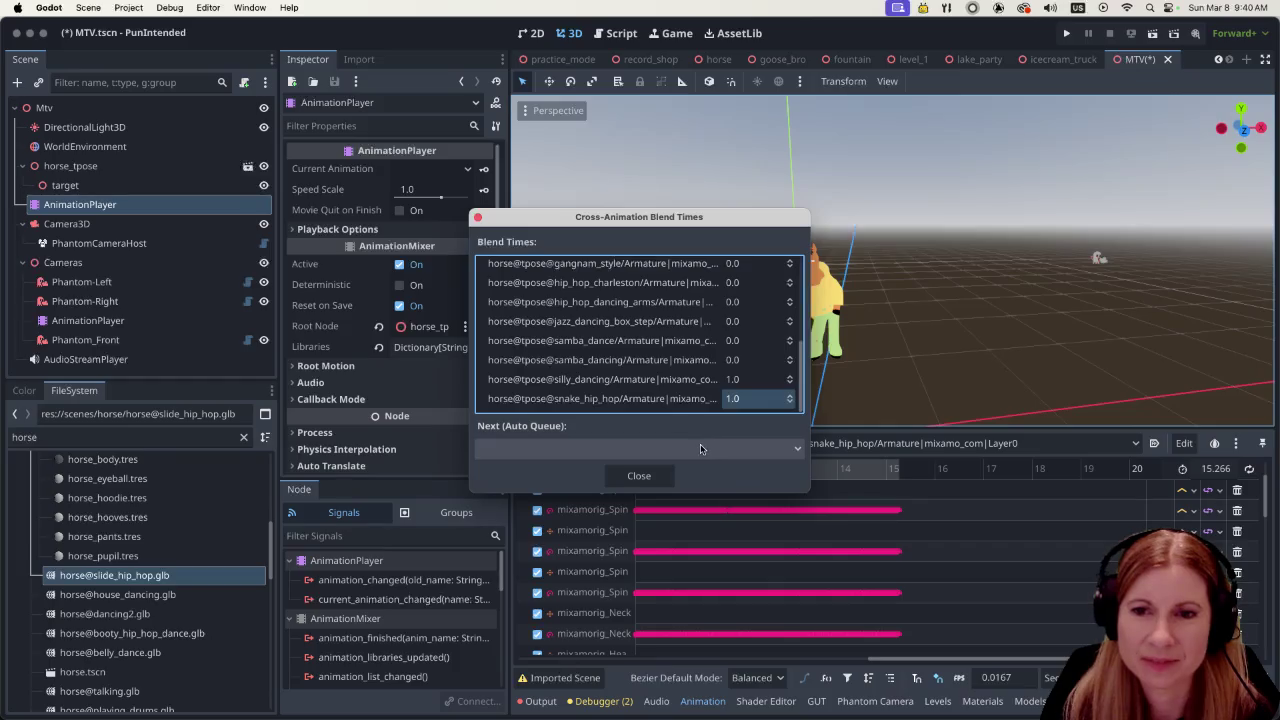
{"action": "scroll", "coordinate": [650, 335], "scroll_direction": "up", "scroll_amount": 5}
{"action": "scroll", "coordinate": [640, 338], "scroll_direction": "down", "scroll_amount": 5}
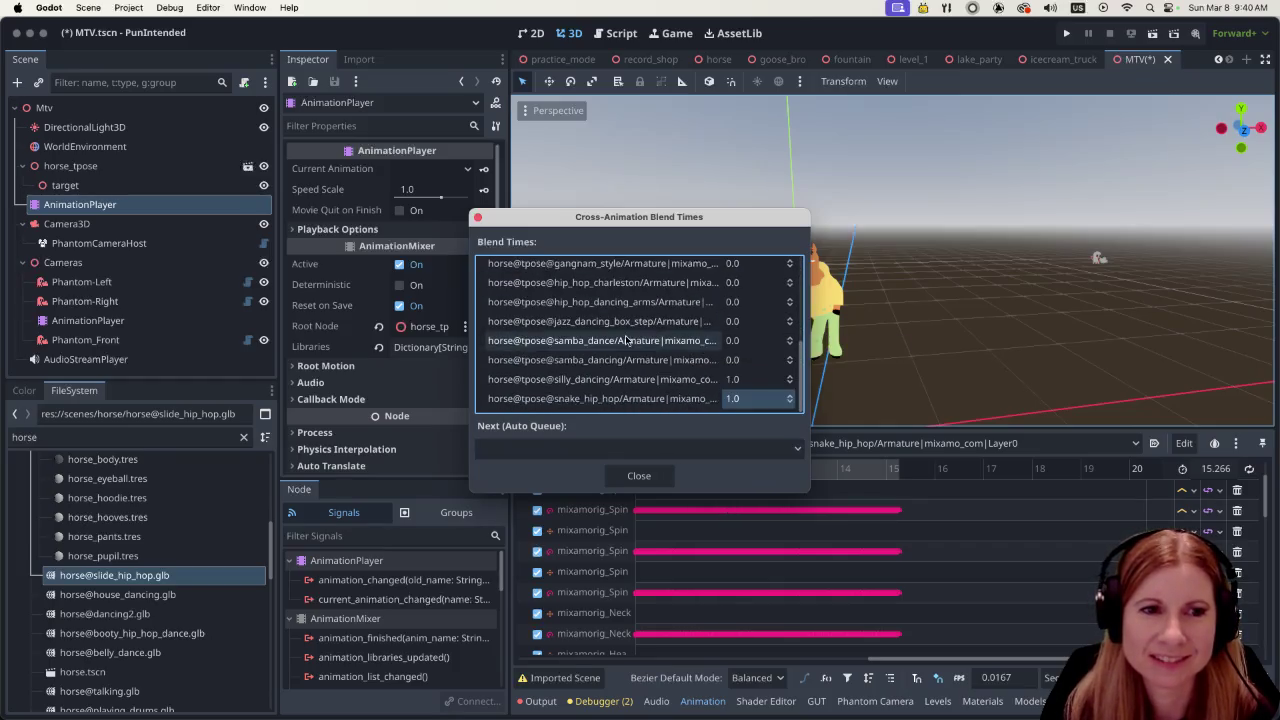
{"action": "scroll", "coordinate": [690, 350], "scroll_direction": "up", "scroll_amount": 5}
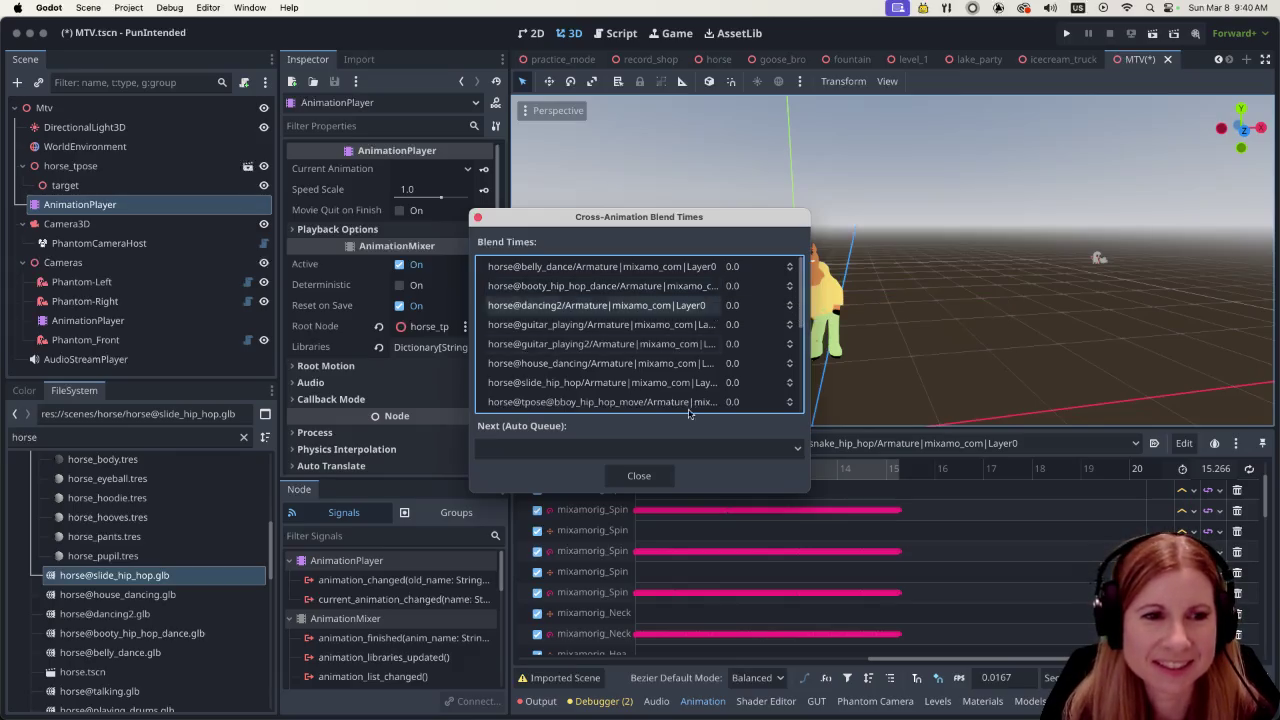
{"action": "scroll", "coordinate": [675, 398], "scroll_direction": "down", "scroll_amount": 5}
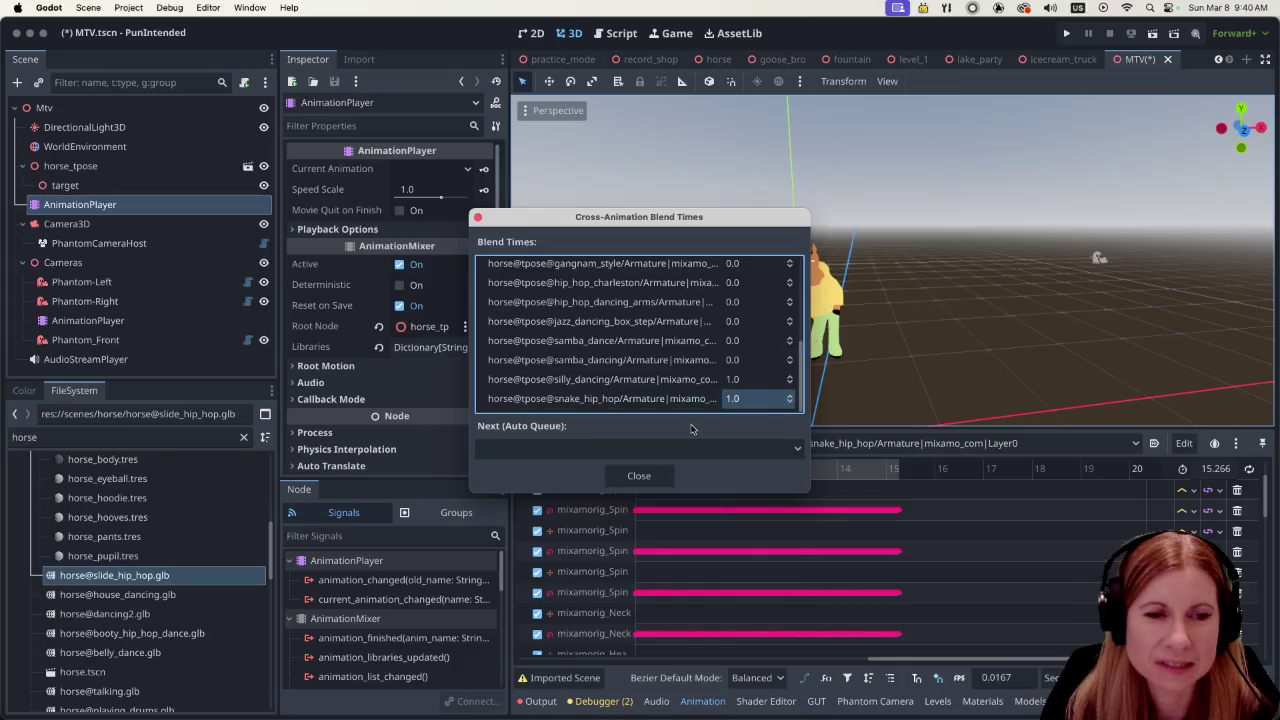
{"action": "left_click", "coordinate": [650, 477]}
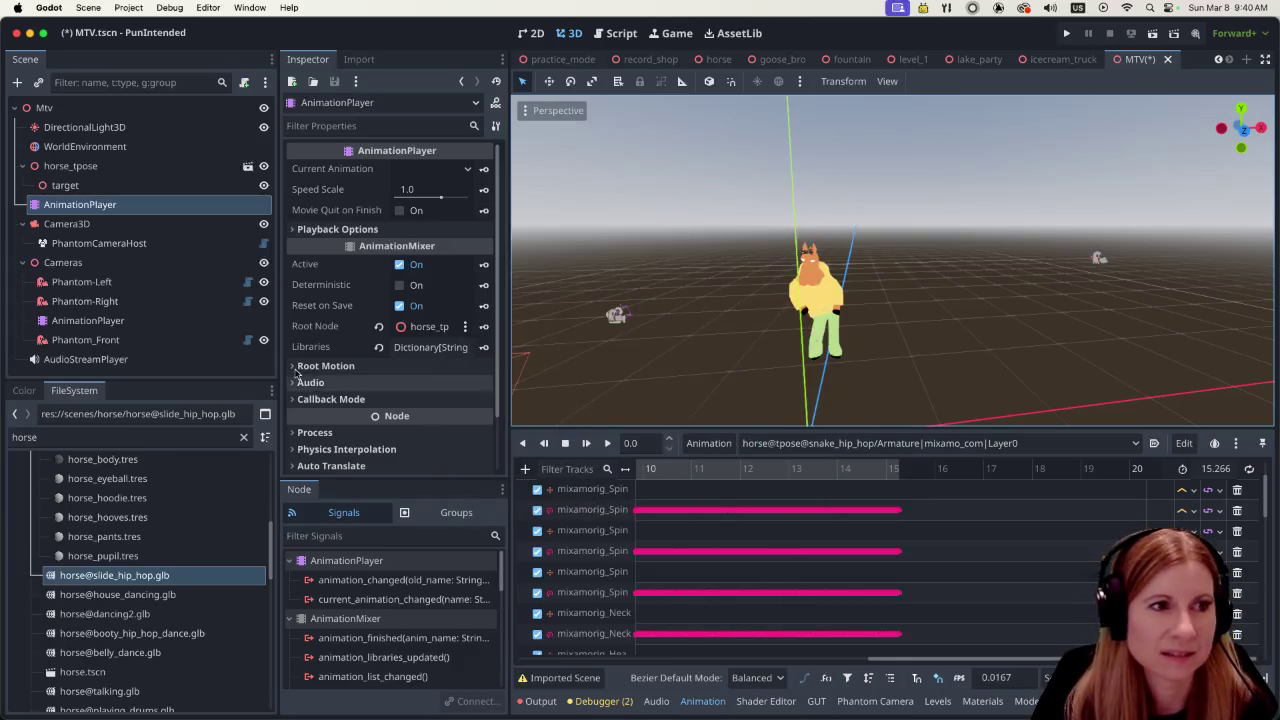
{"action": "left_click", "coordinate": [178, 322]}
Preview the cameras sequence from about 36.7 s, then list the horse's animations
{"action": "left_click_drag", "start_coordinate": [672, 660], "coordinate": [842, 650]}
{"action": "left_click", "coordinate": [861, 468]}
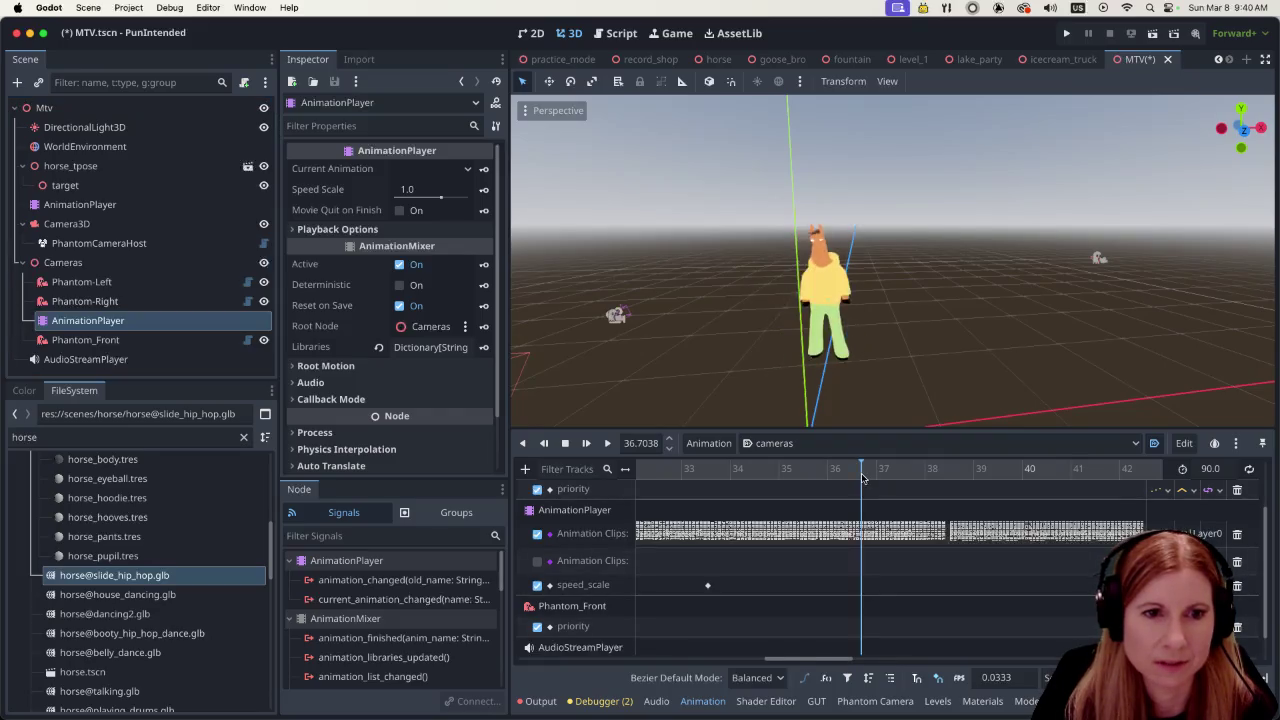
{"action": "left_click", "coordinate": [608, 445]}
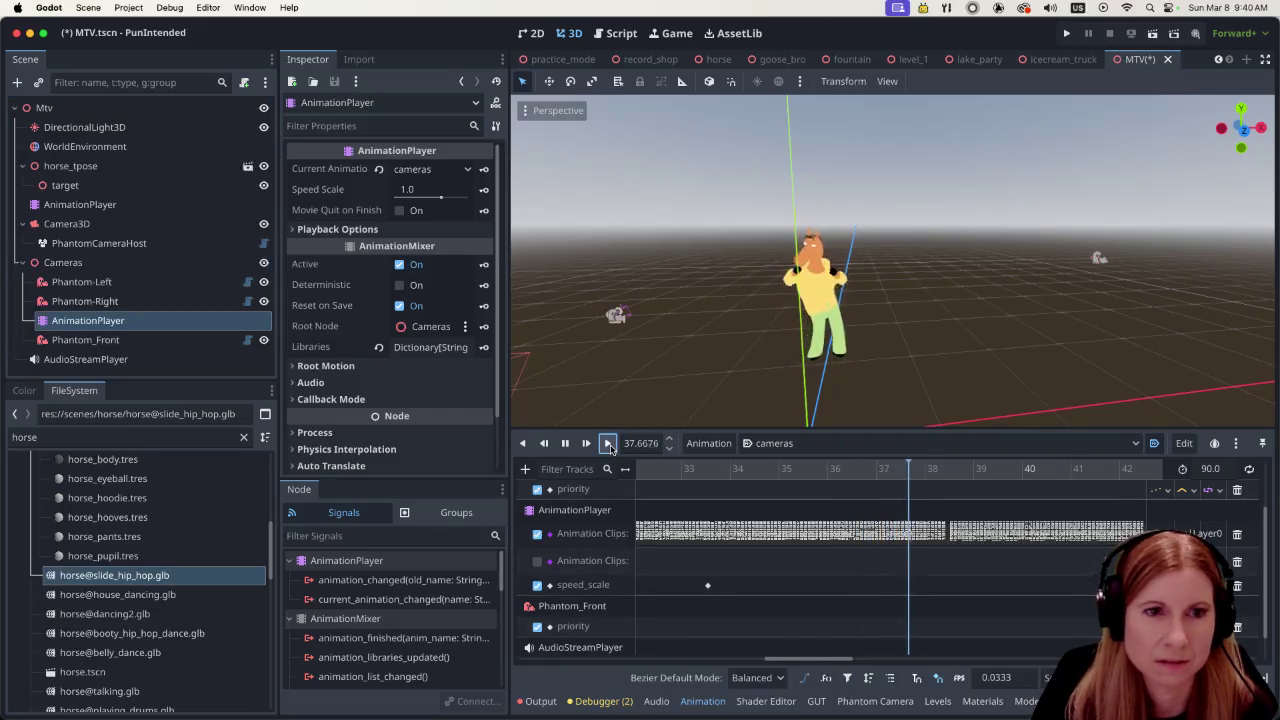
{"action": "left_click", "coordinate": [601, 445]}
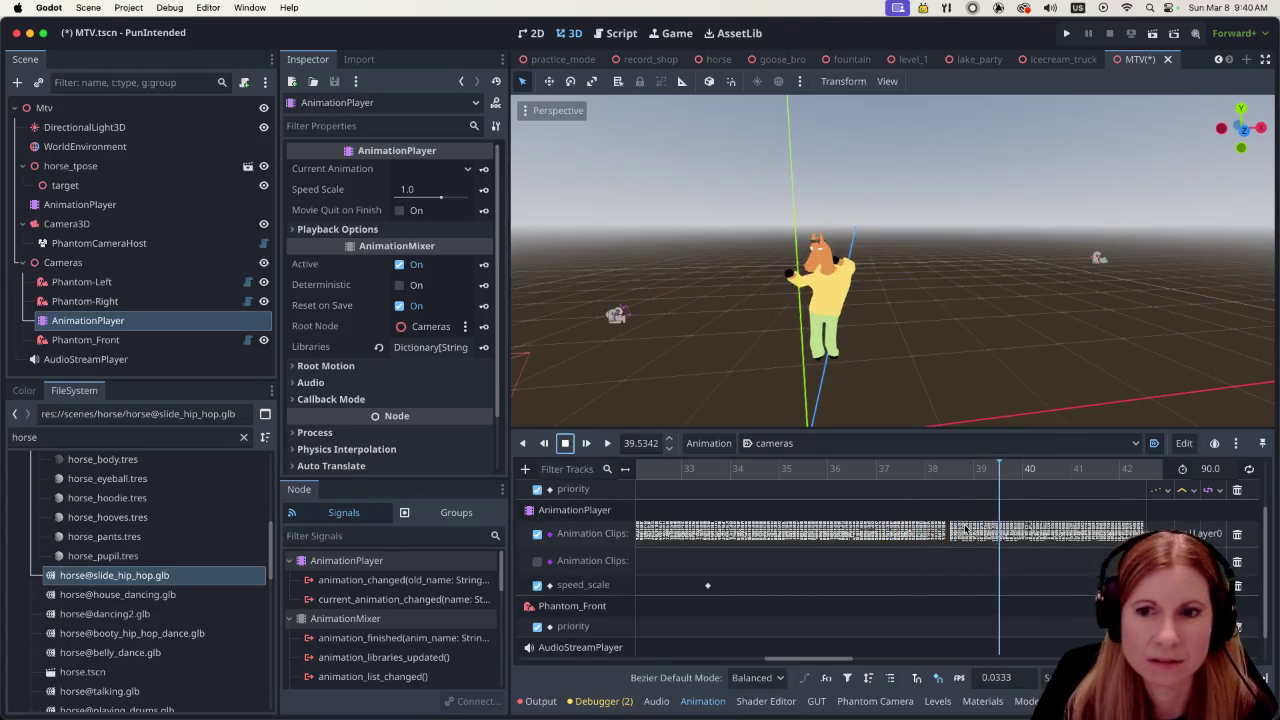
{"action": "left_click", "coordinate": [80, 204]}
{"action": "left_click", "coordinate": [833, 445]}
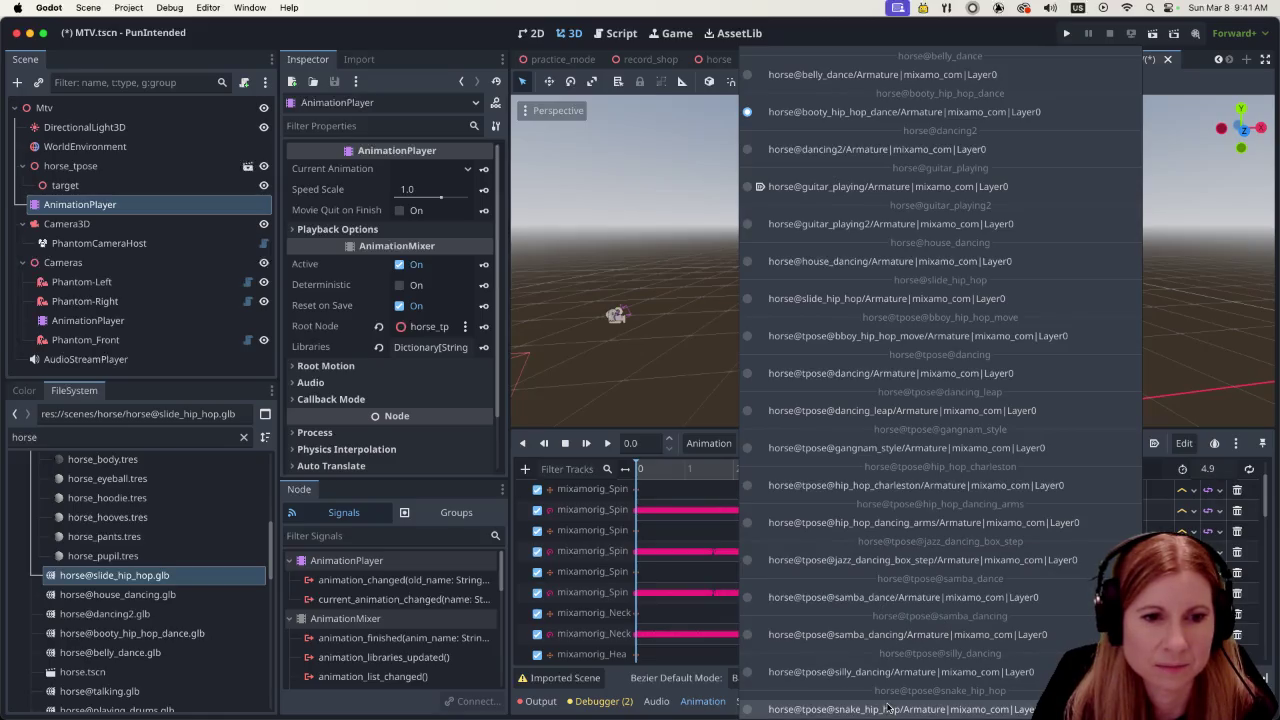
Make snake_hip_hop current and set its blend into booty_hip_hop_dance to 2.0
{"action": "left_click", "coordinate": [885, 711]}
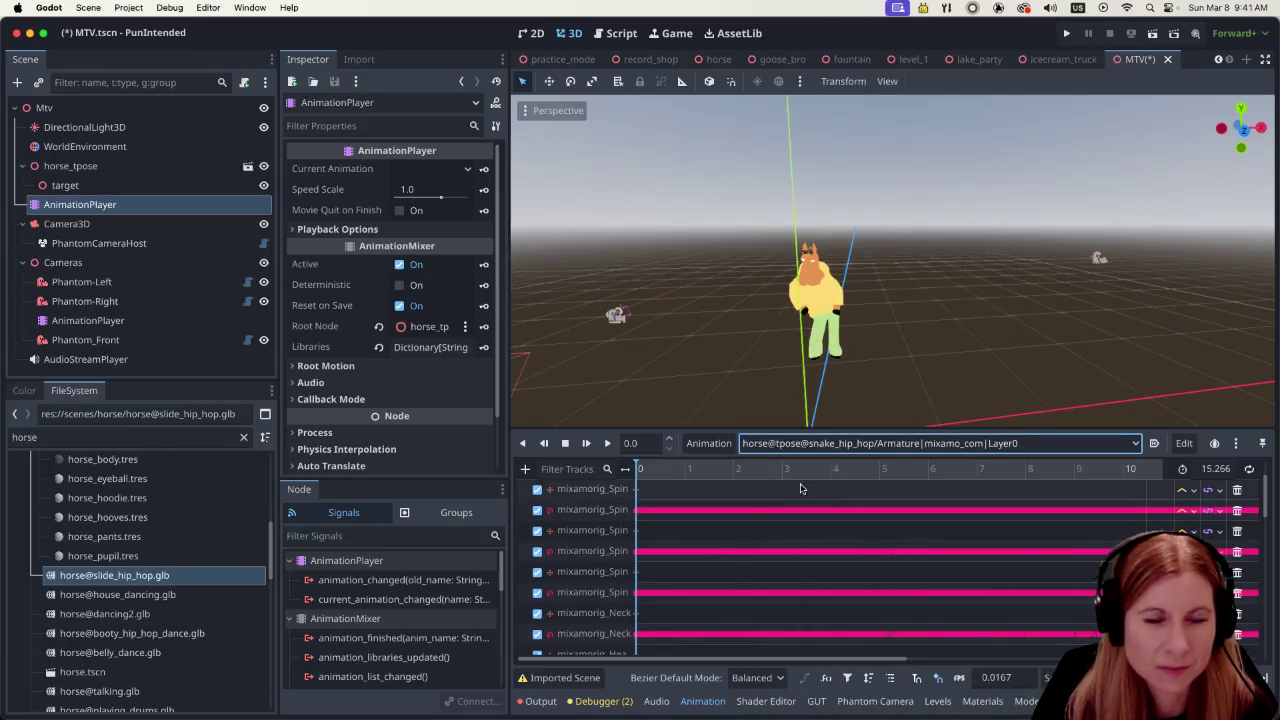
{"action": "left_click", "coordinate": [708, 443]}
{"action": "left_click", "coordinate": [729, 566]}
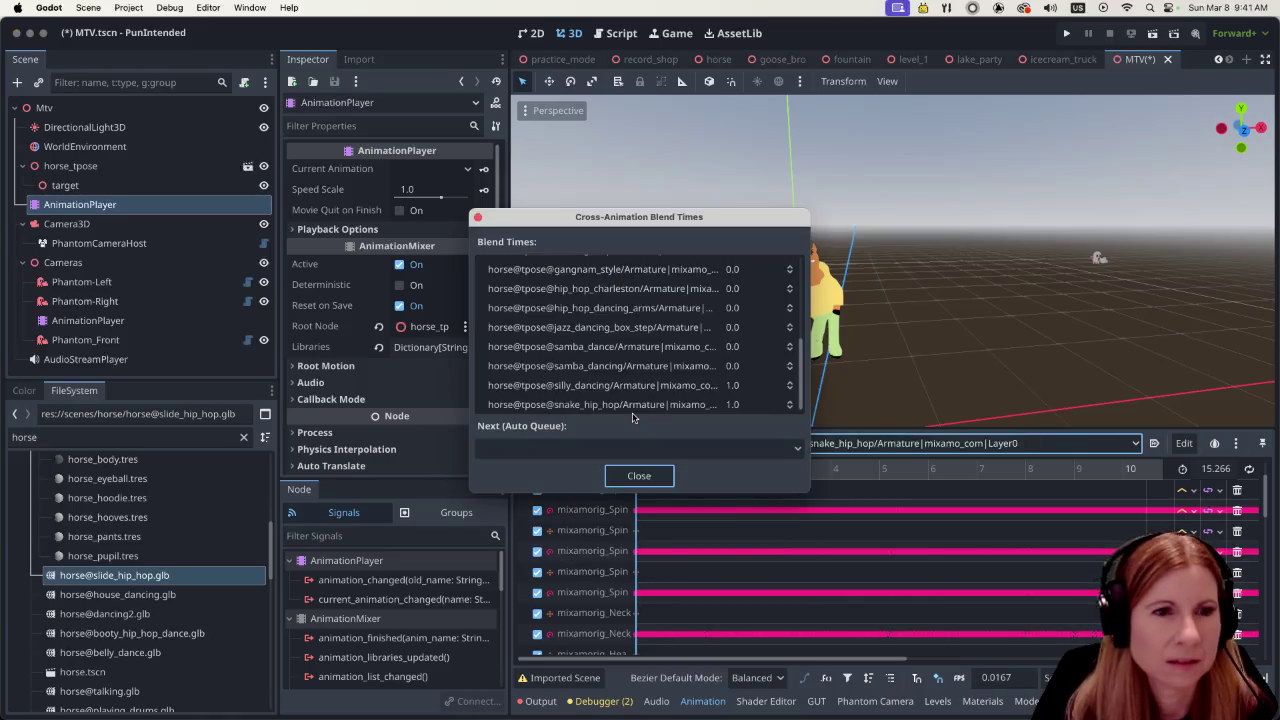
{"action": "scroll", "coordinate": [690, 395], "scroll_direction": "down", "scroll_amount": 2}
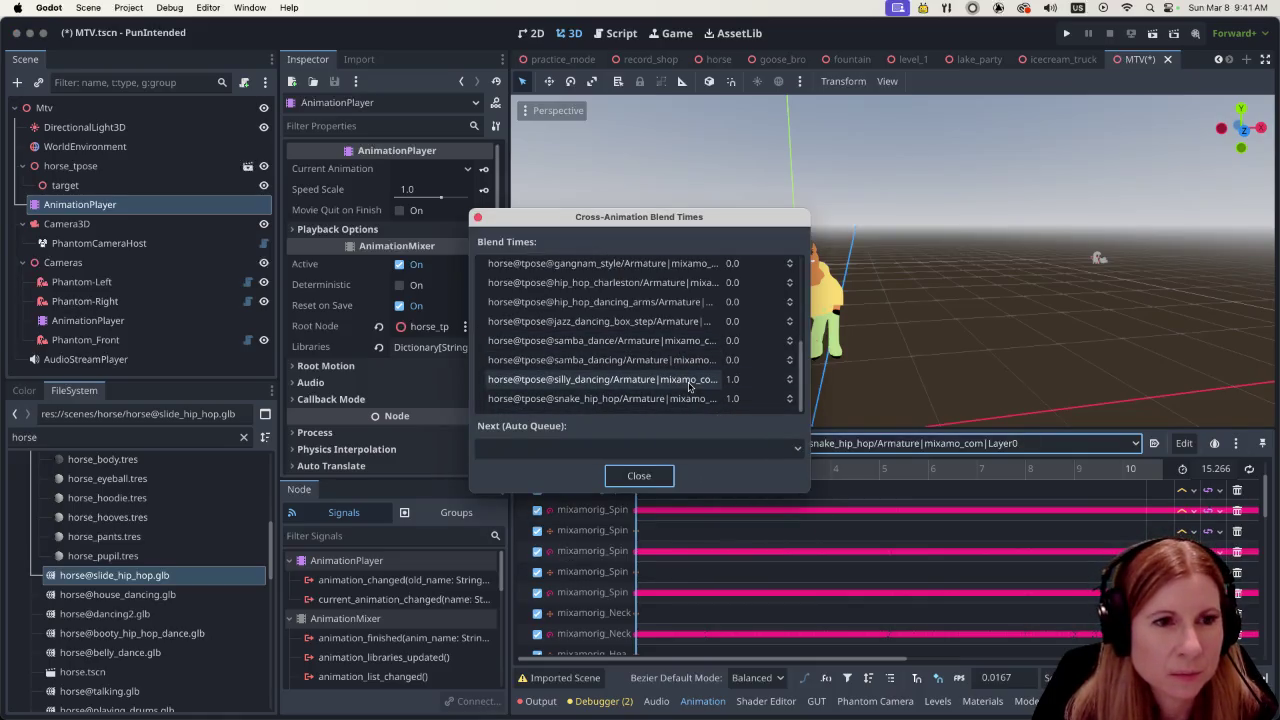
{"action": "scroll", "coordinate": [692, 385], "scroll_direction": "up", "scroll_amount": 5}
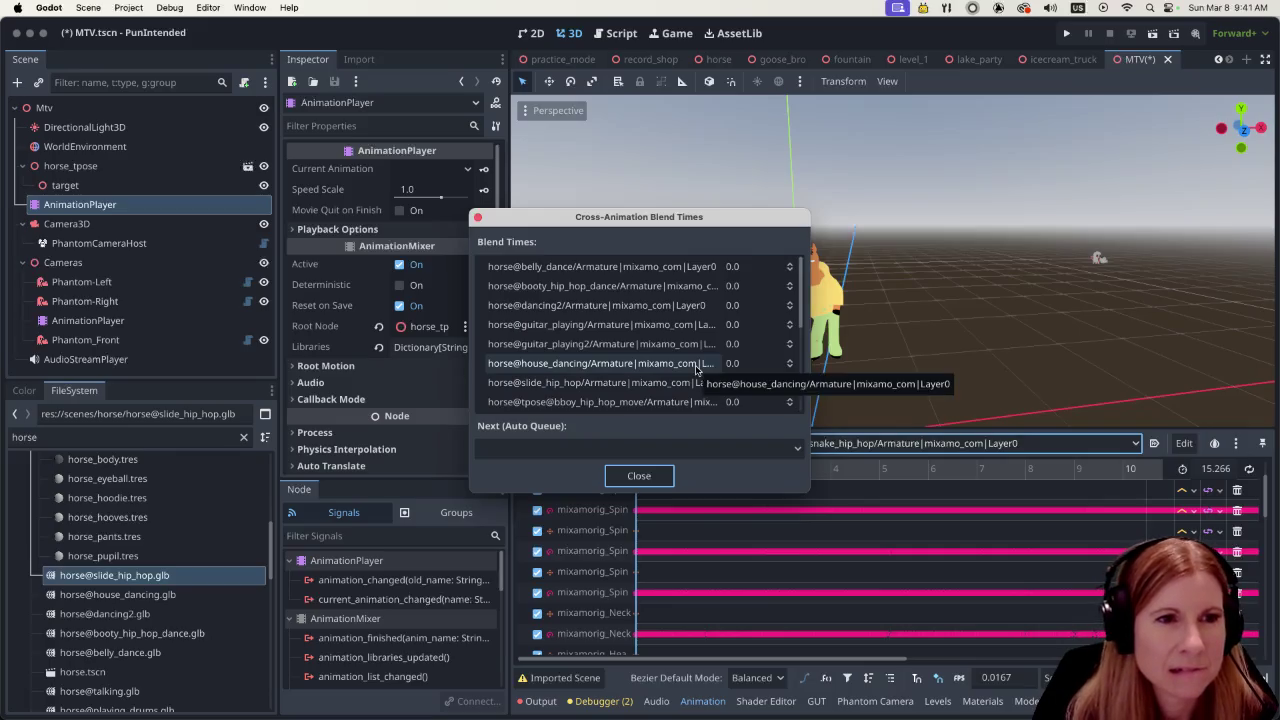
{"action": "left_click", "coordinate": [749, 285]}
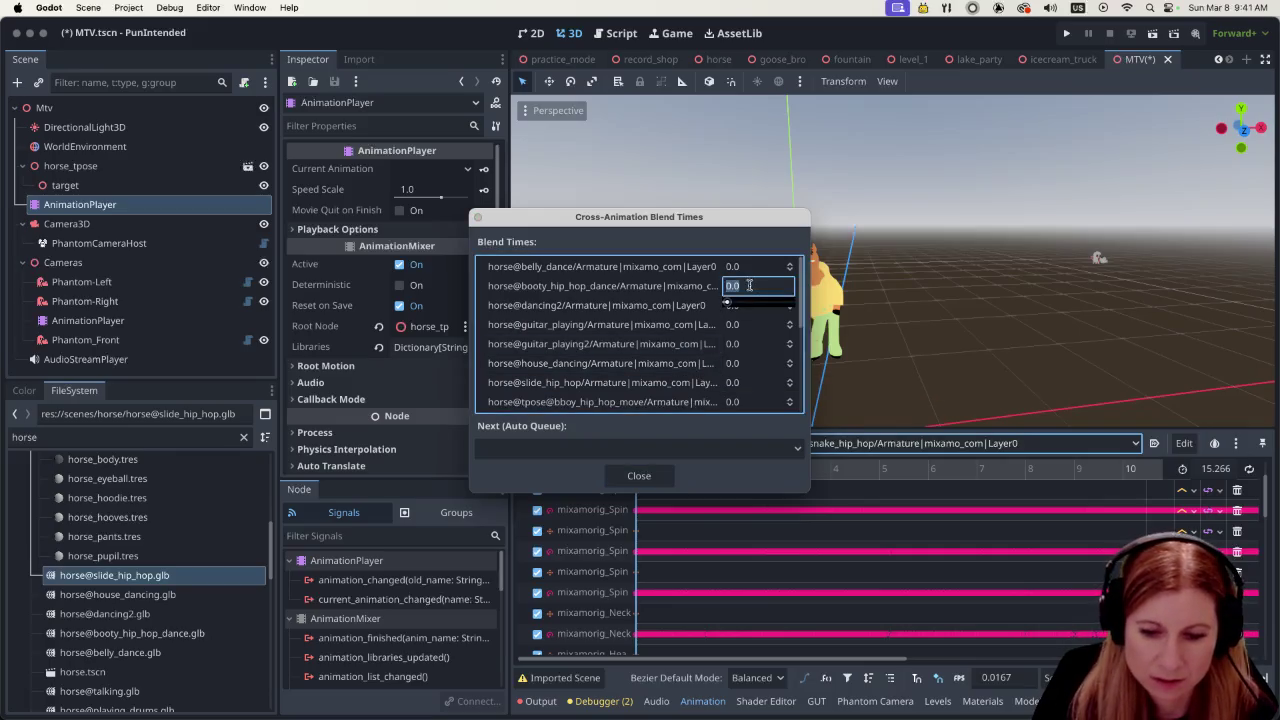
{"action": "type", "text": "2"}
{"action": "key", "text": "Return"}
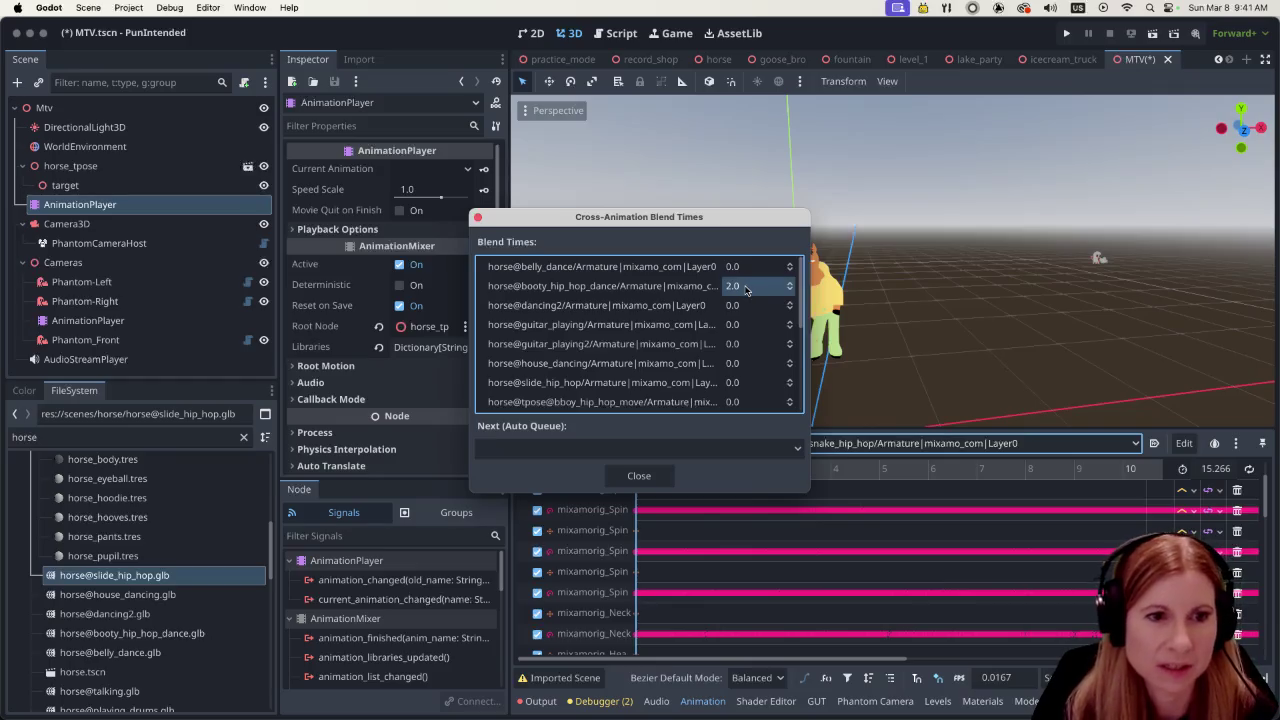
{"action": "left_click", "coordinate": [639, 475]}
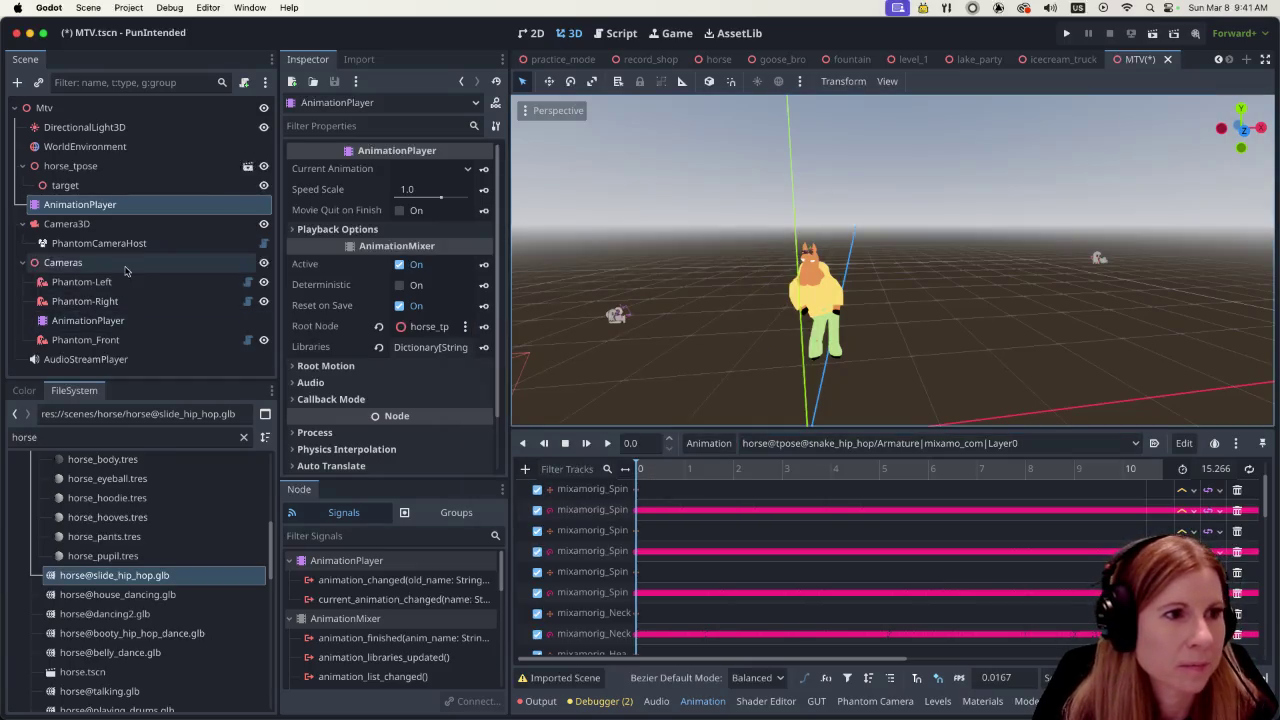
{"action": "left_click", "coordinate": [88, 320]}
Play the cameras sequence past 40 s, then switch to the horse's booty_hip_hop_dance player
{"action": "left_click_drag", "start_coordinate": [593, 659], "coordinate": [863, 659]}
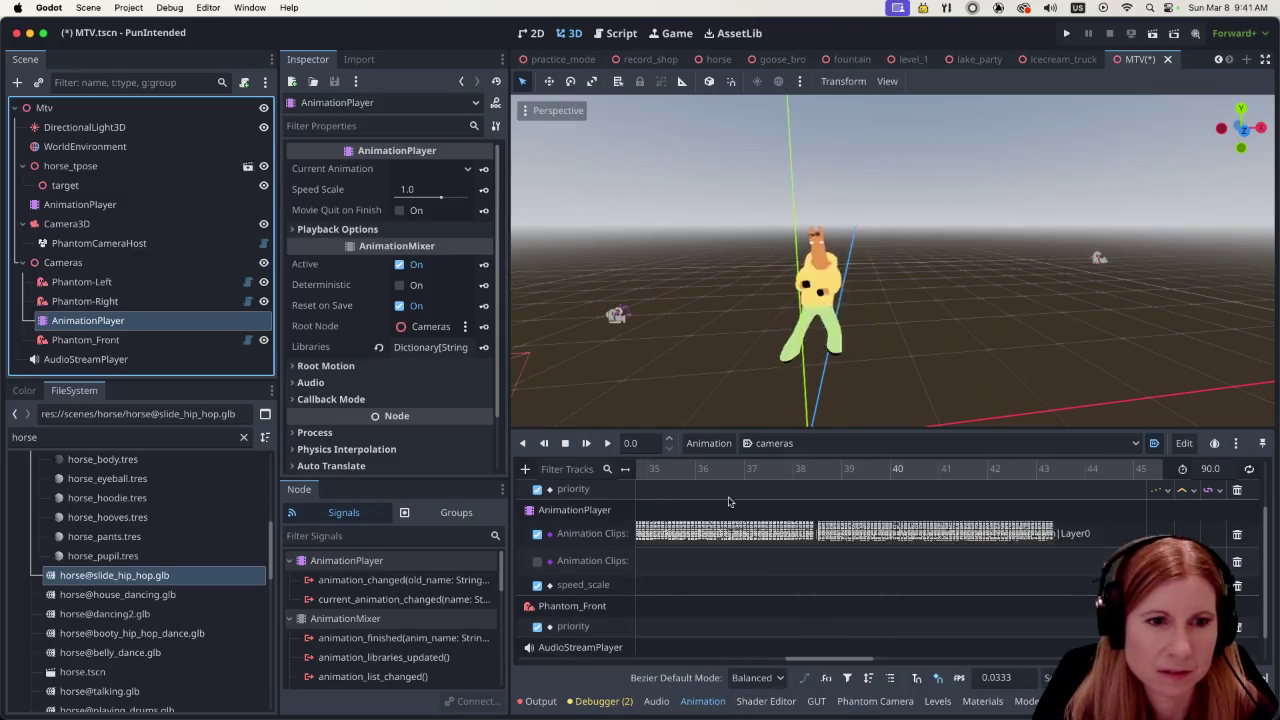
{"action": "left_click", "coordinate": [607, 443]}
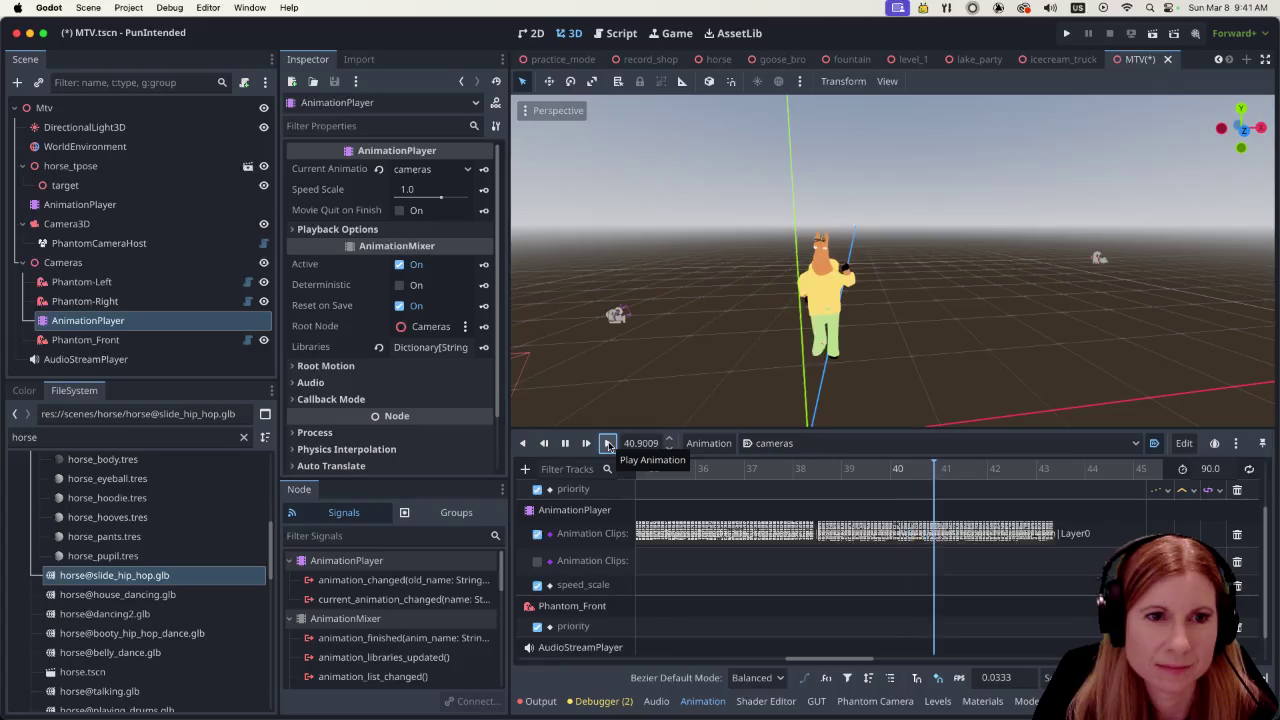
{"action": "left_click", "coordinate": [565, 443]}
{"action": "left_click", "coordinate": [72, 206]}
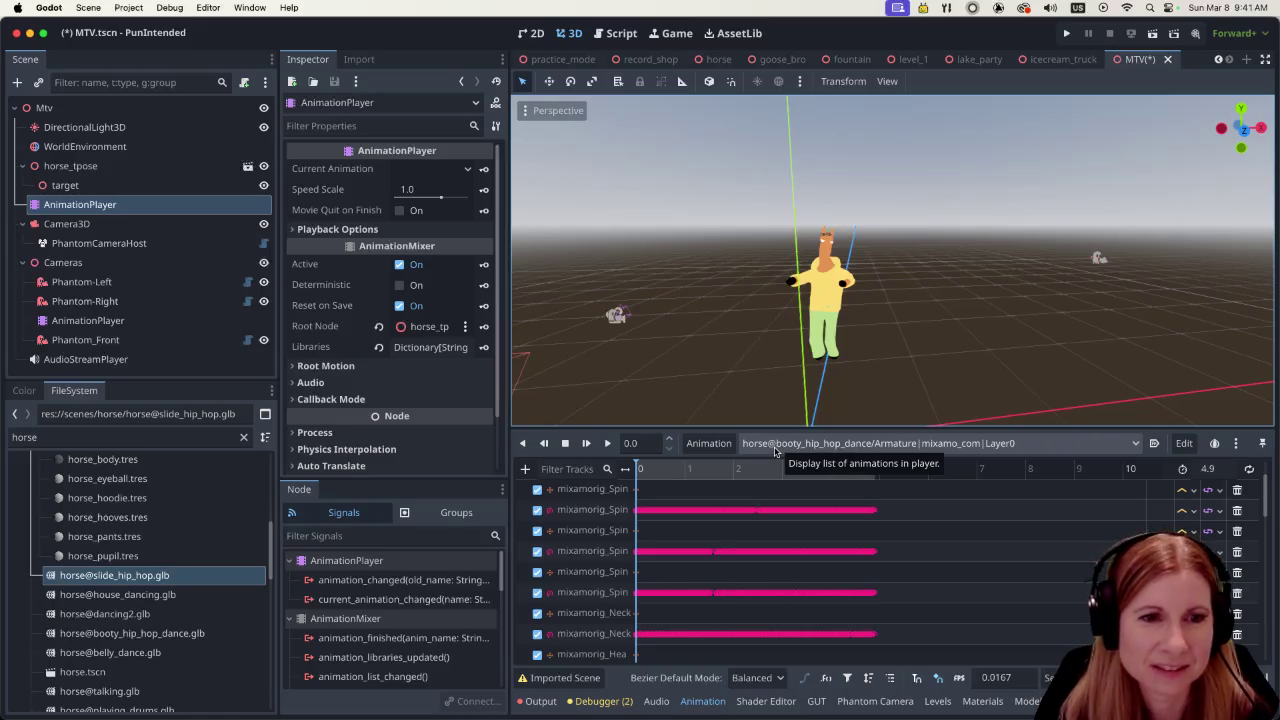
{"action": "left_click", "coordinate": [698, 445]}
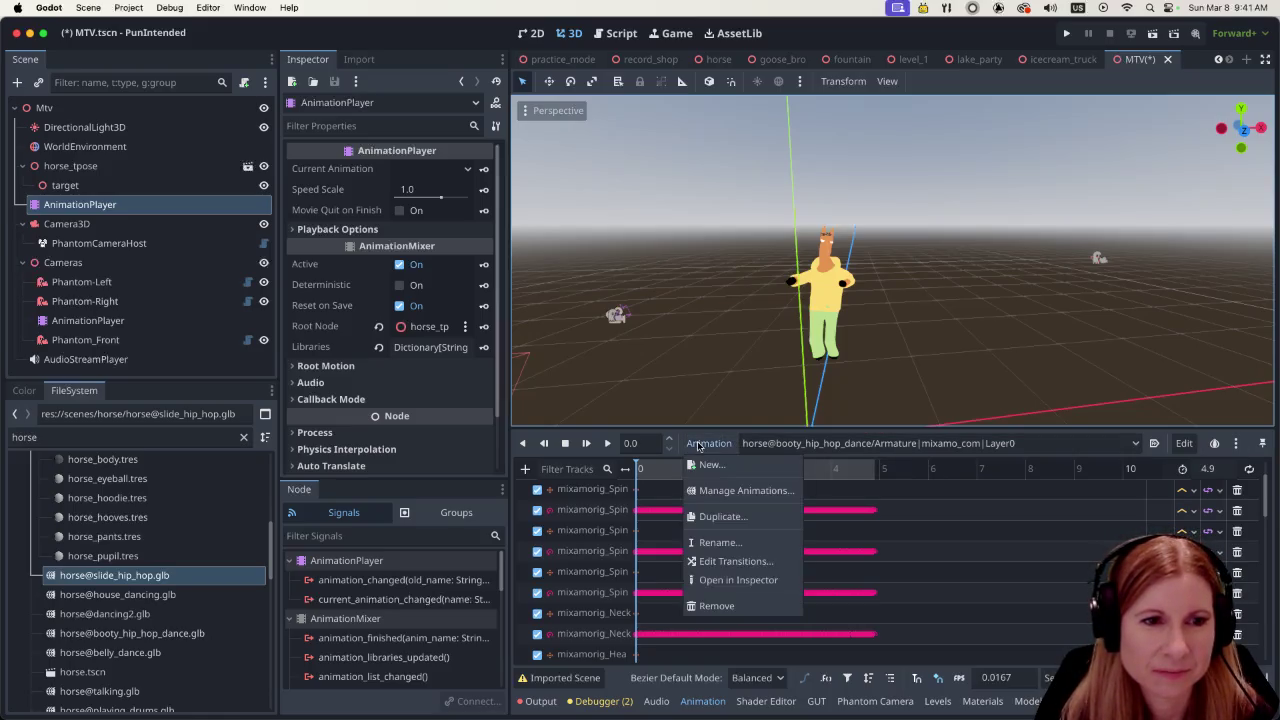
Reset booty_hip_hop_dance's blend time from 2.5 to 0.0 and show the Cameras AnimationPlayer timeline
{"action": "left_click", "coordinate": [698, 445]}
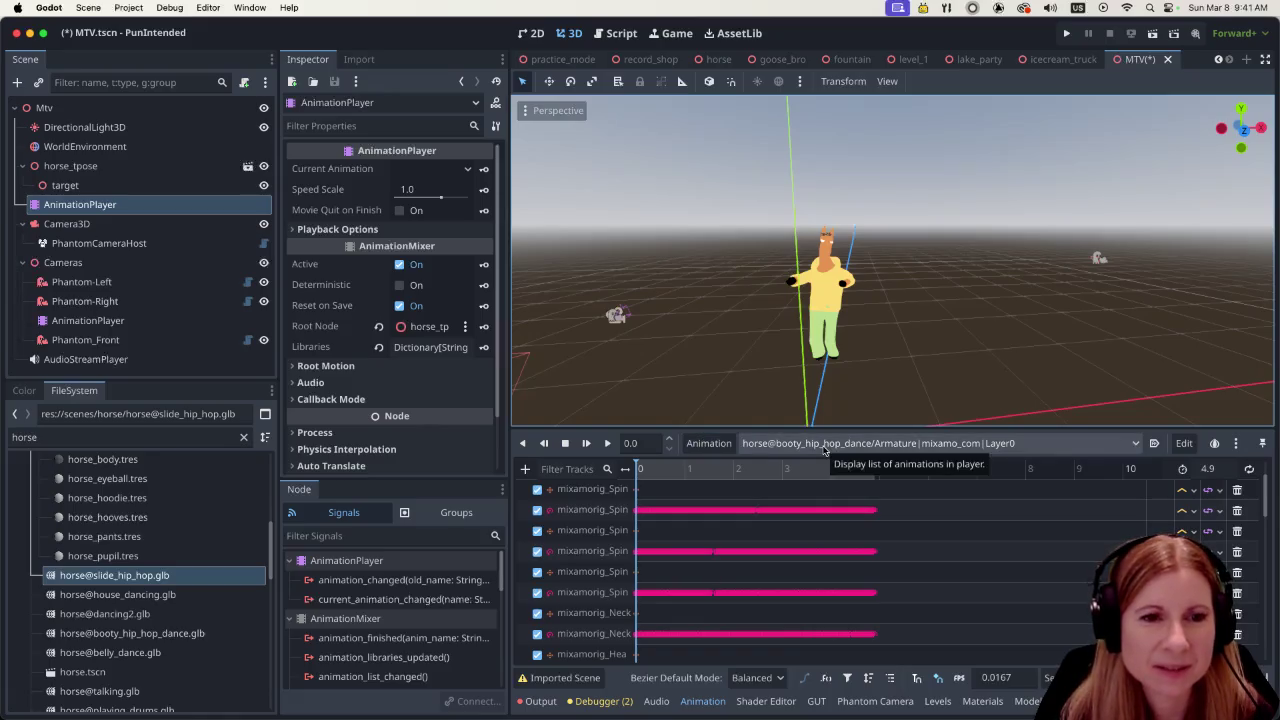
{"action": "left_click", "coordinate": [823, 450]}
{"action": "left_click", "coordinate": [709, 443]}
{"action": "left_click", "coordinate": [708, 443]}
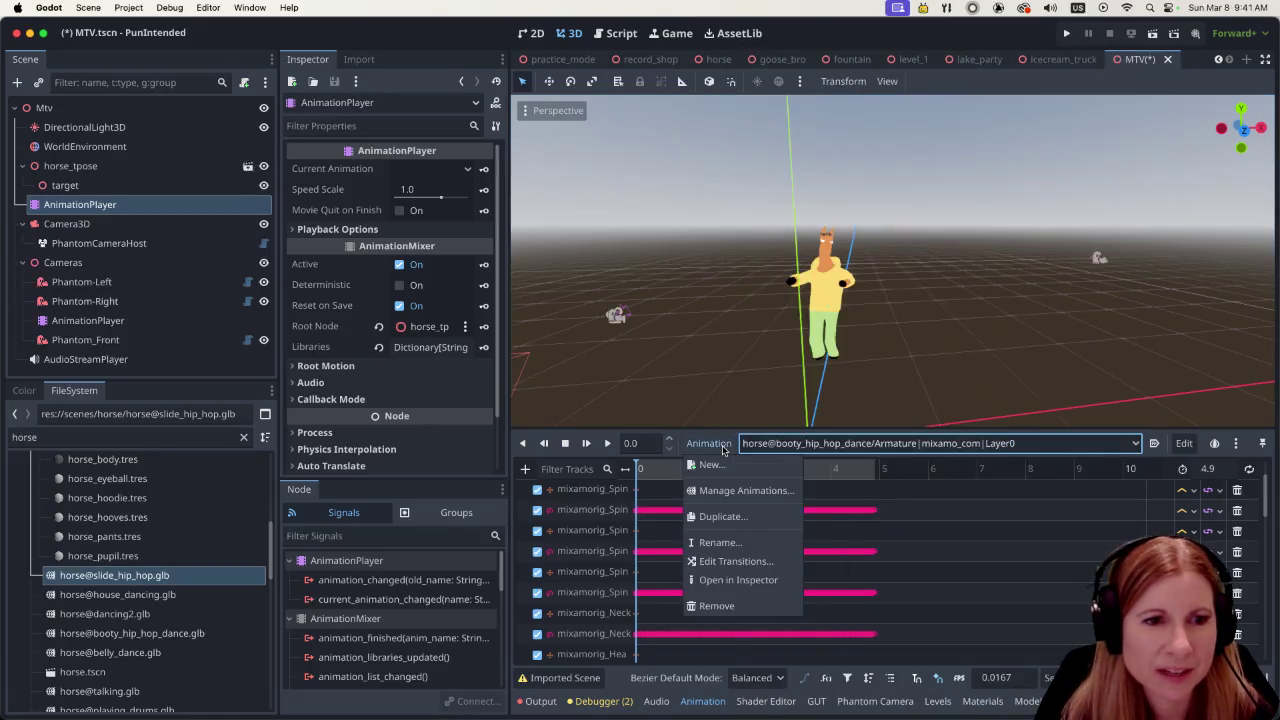
{"action": "left_click", "coordinate": [722, 559]}
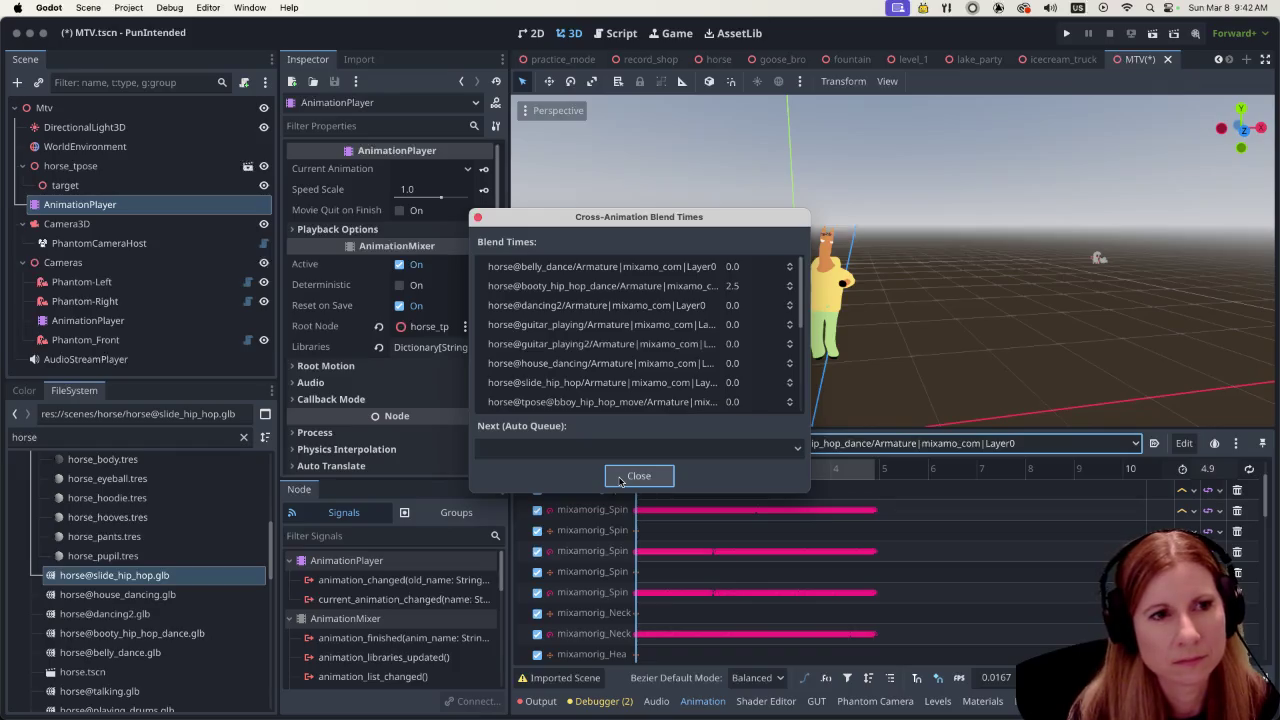
{"action": "left_click", "coordinate": [735, 287]}
{"action": "type", "text": "0"}
{"action": "key", "text": "Return"}
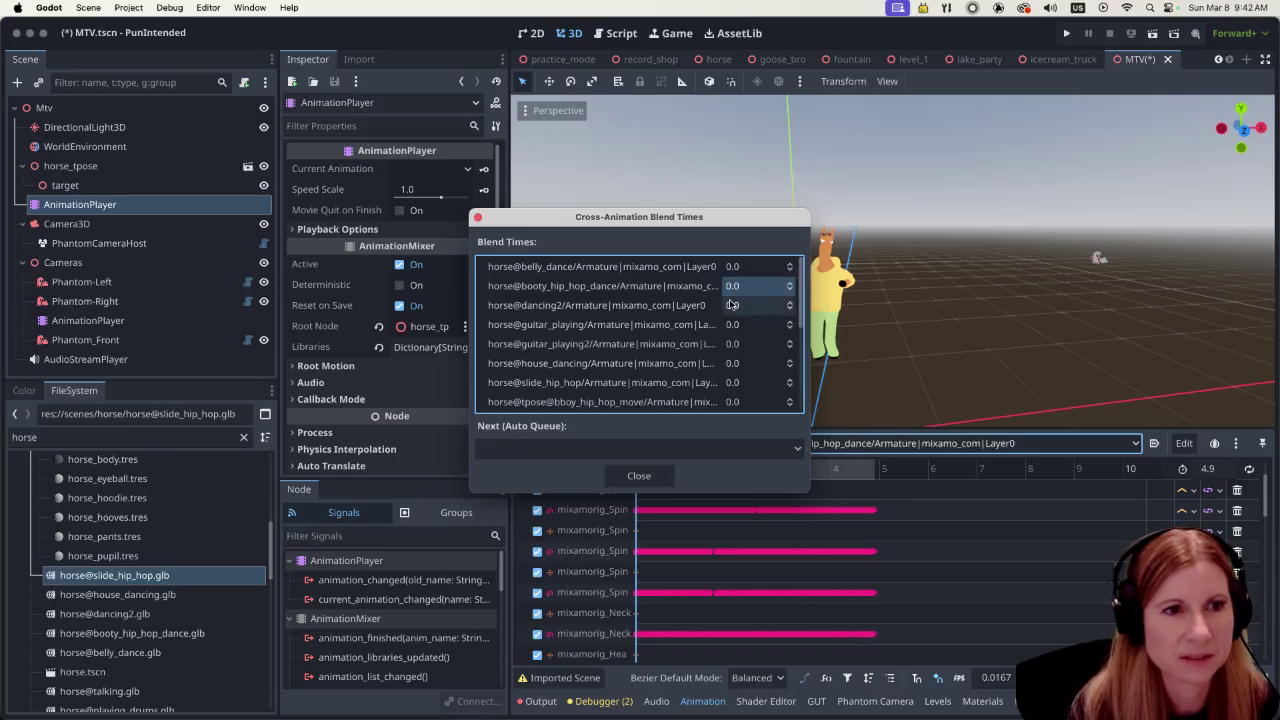
{"action": "left_click", "coordinate": [639, 476]}
{"action": "left_click", "coordinate": [88, 320]}
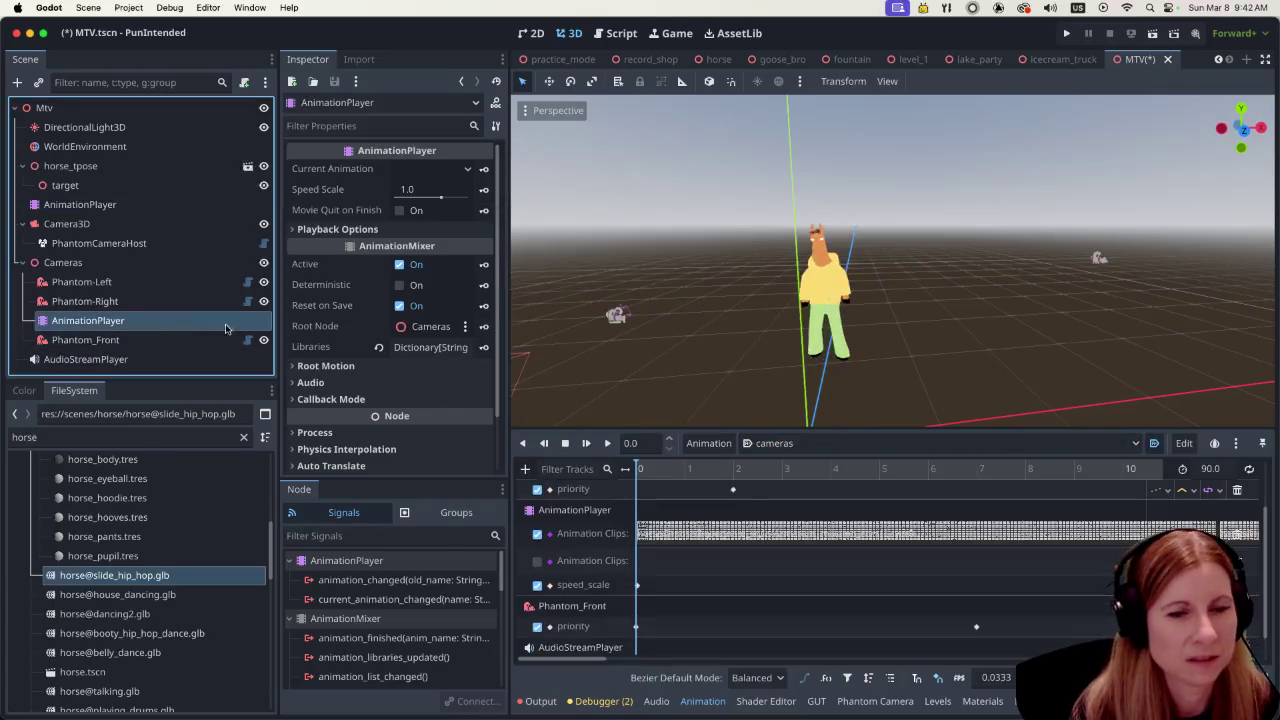
Preview the cameras sequence from about 37 s to 41.2 s, then list the horse's animations
{"action": "left_click_drag", "start_coordinate": [597, 660], "coordinate": [876, 660]}
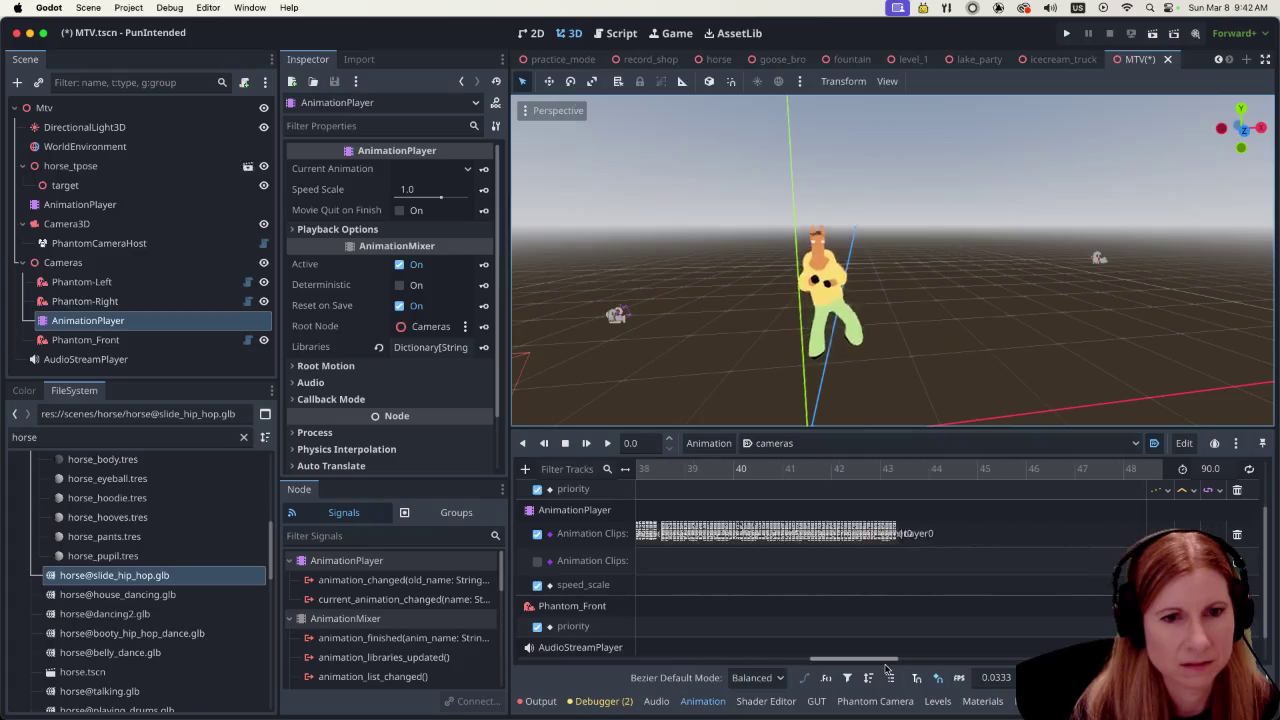
{"action": "left_click", "coordinate": [693, 473]}
{"action": "left_click", "coordinate": [608, 443]}
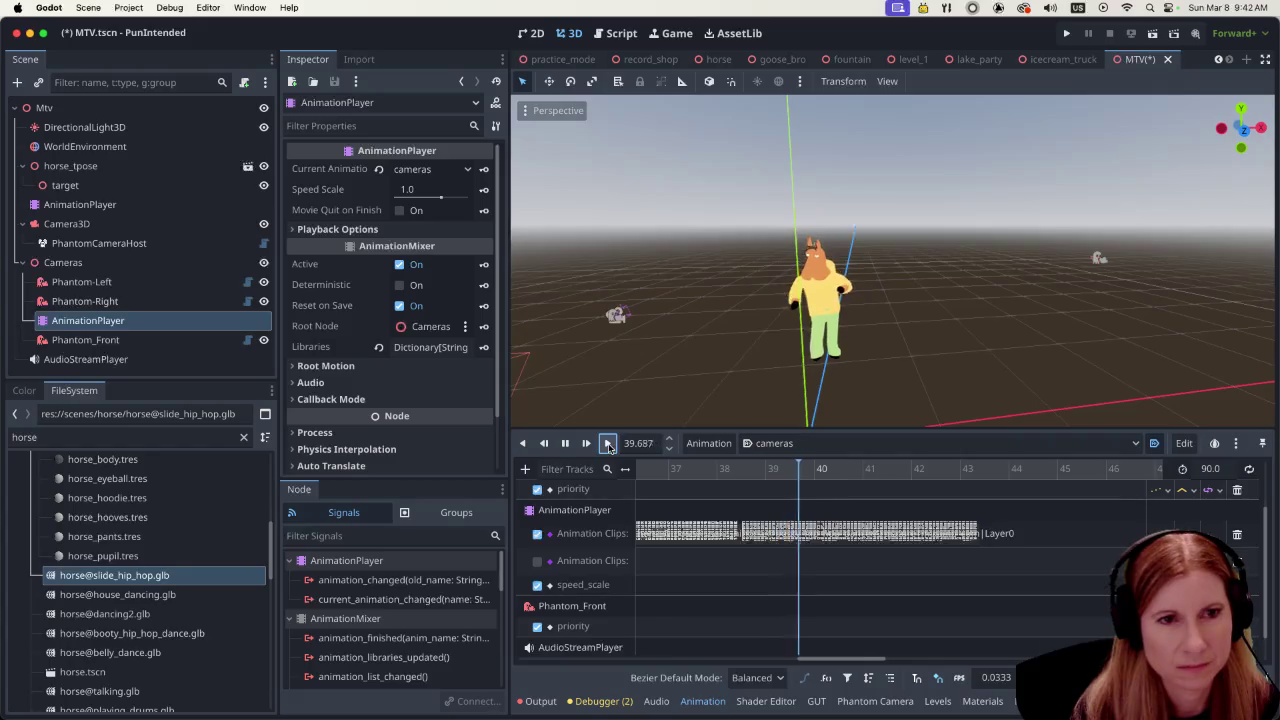
{"action": "key", "text": "s"}
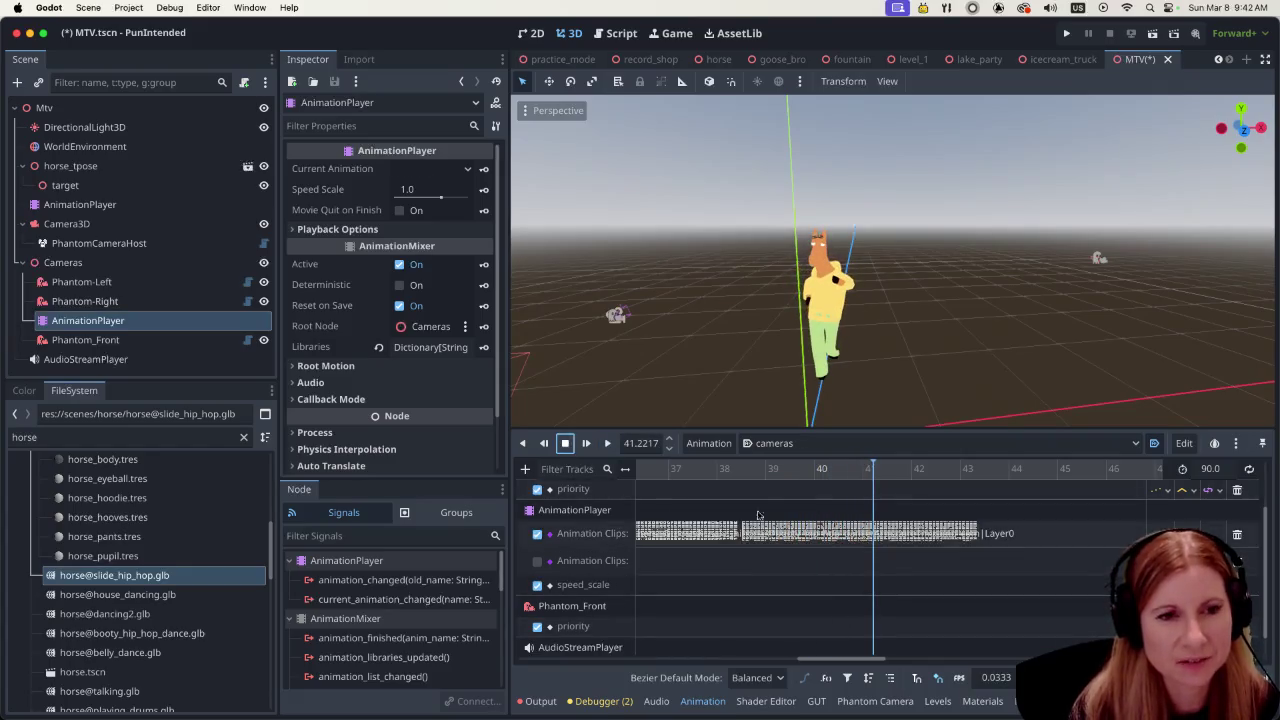
{"action": "left_click", "coordinate": [703, 514]}
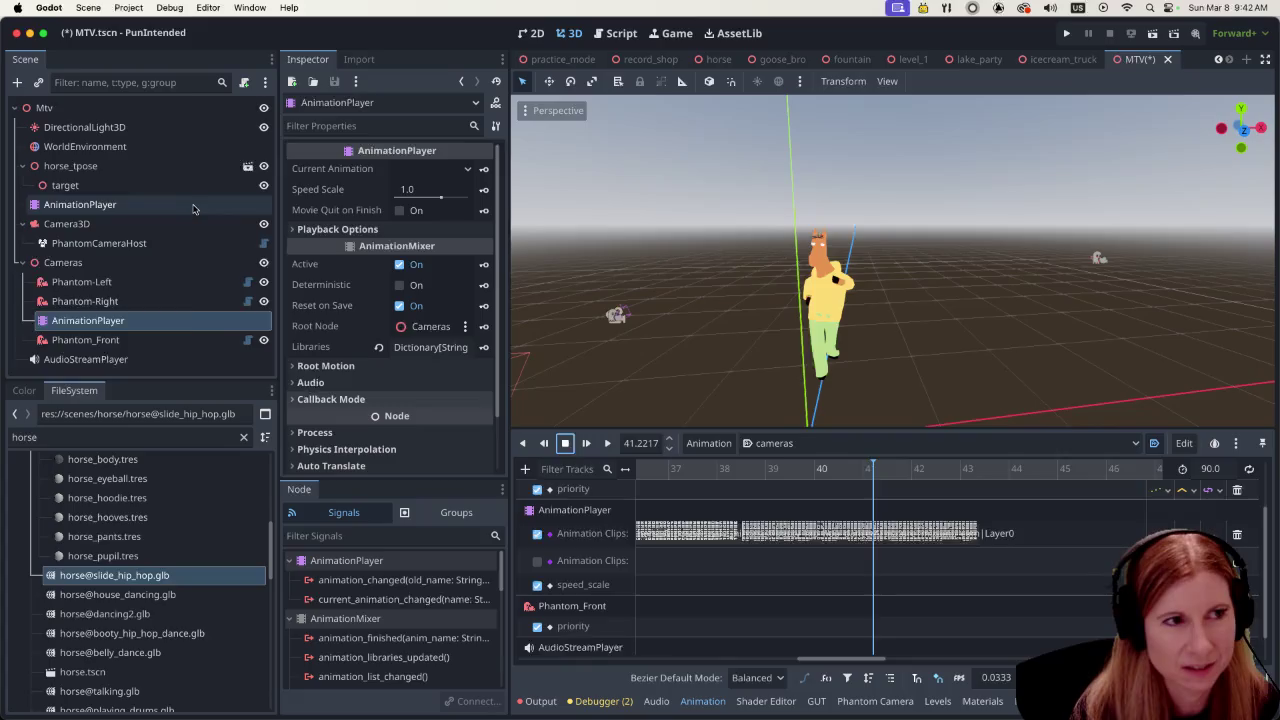
{"action": "left_click", "coordinate": [798, 440]}
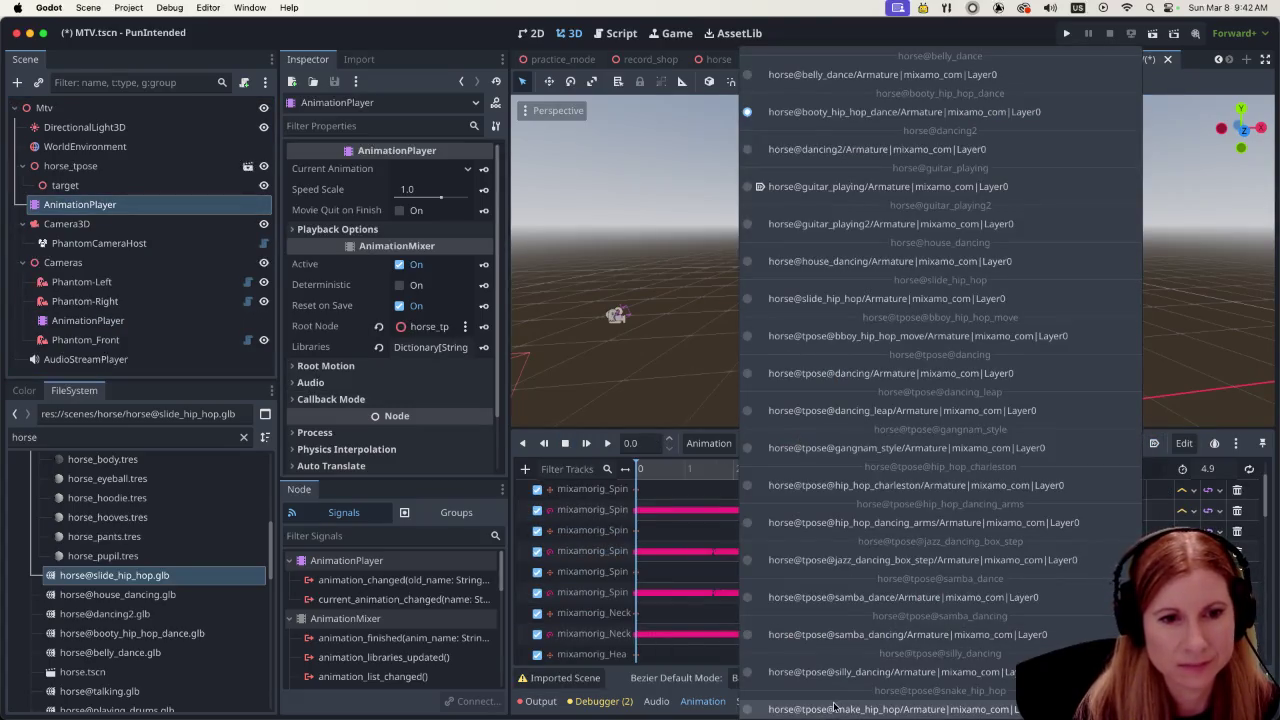
Make snake_hip_hop current and set booty_hip_hop_dance's cross-animation blend time to 1.0
{"action": "left_click", "coordinate": [835, 709]}
{"action": "left_click", "coordinate": [714, 446]}
{"action": "left_click", "coordinate": [738, 560]}
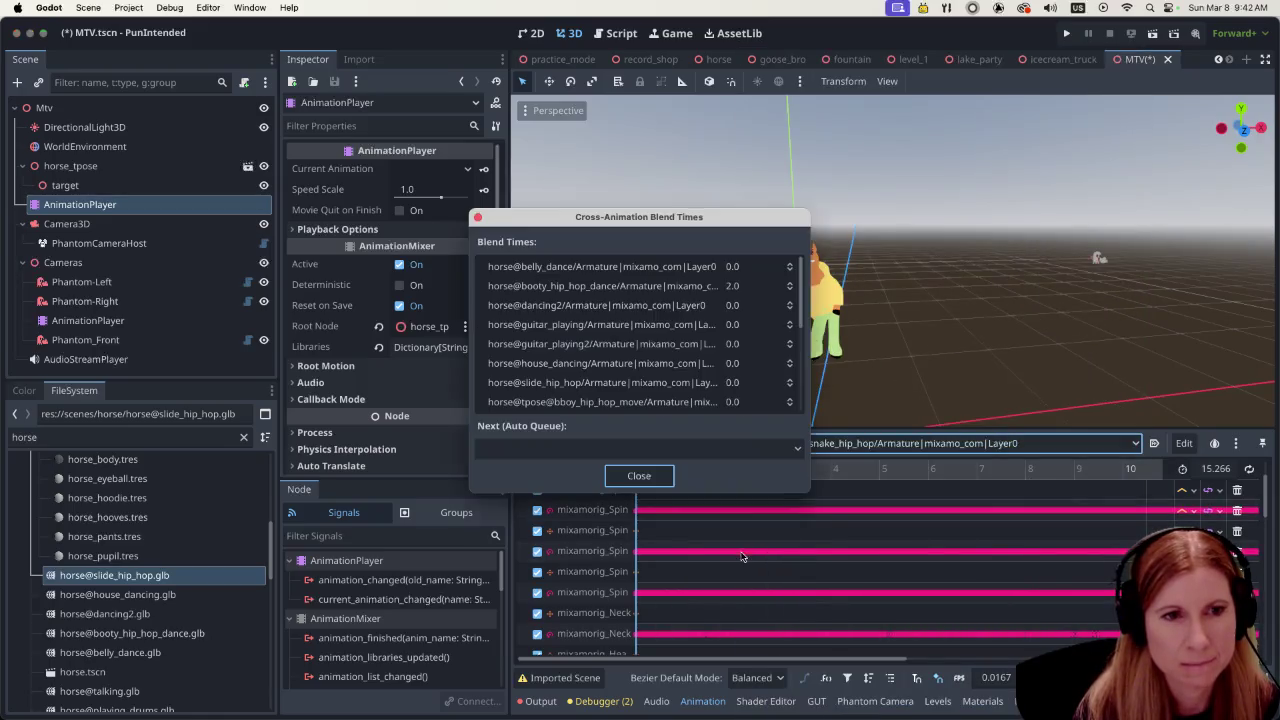
{"action": "left_click", "coordinate": [745, 286]}
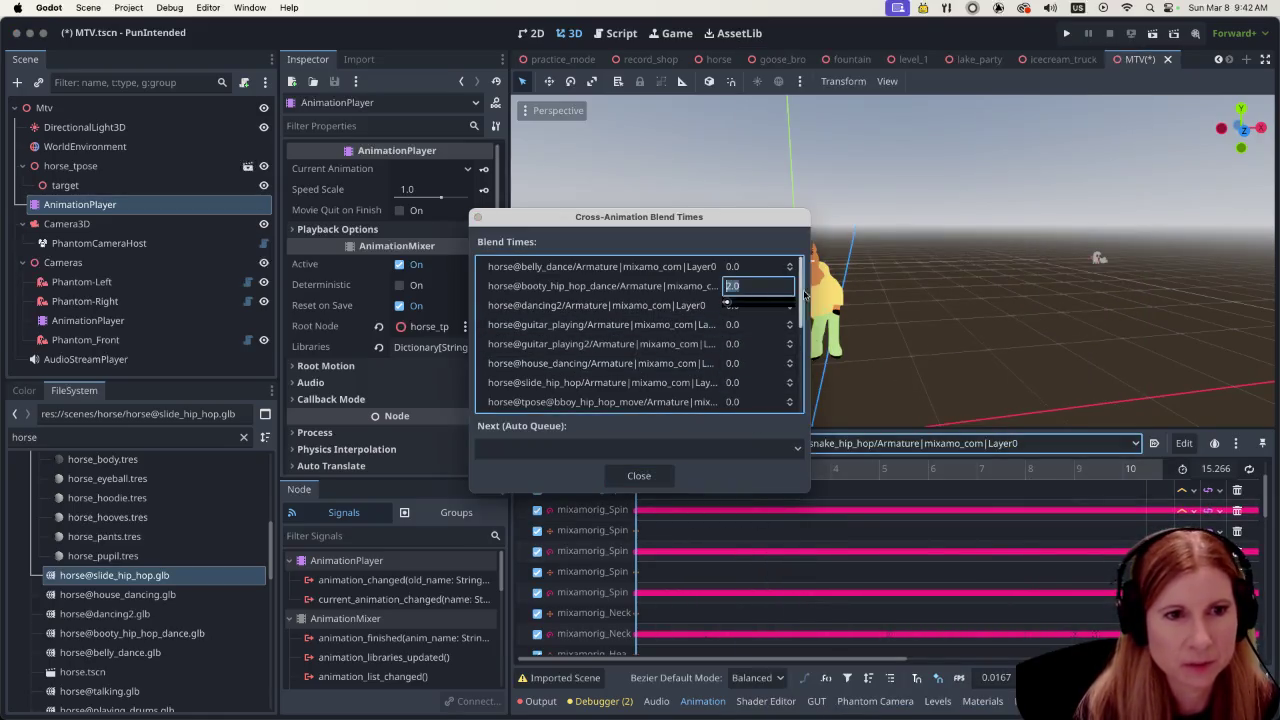
{"action": "type", "text": "1"}
{"action": "key", "text": "Return"}
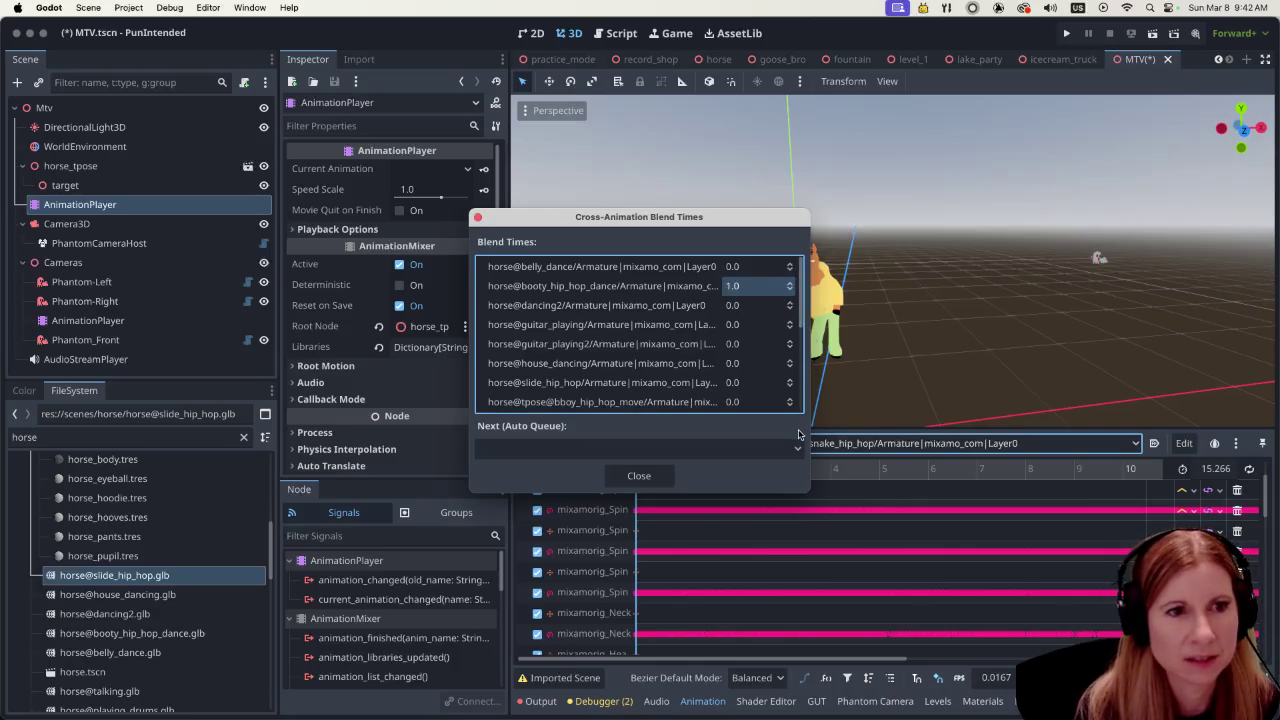
{"action": "left_click", "coordinate": [639, 475]}
Play the Cameras animation from about 36.7 s and stop it
{"action": "left_click", "coordinate": [88, 320]}
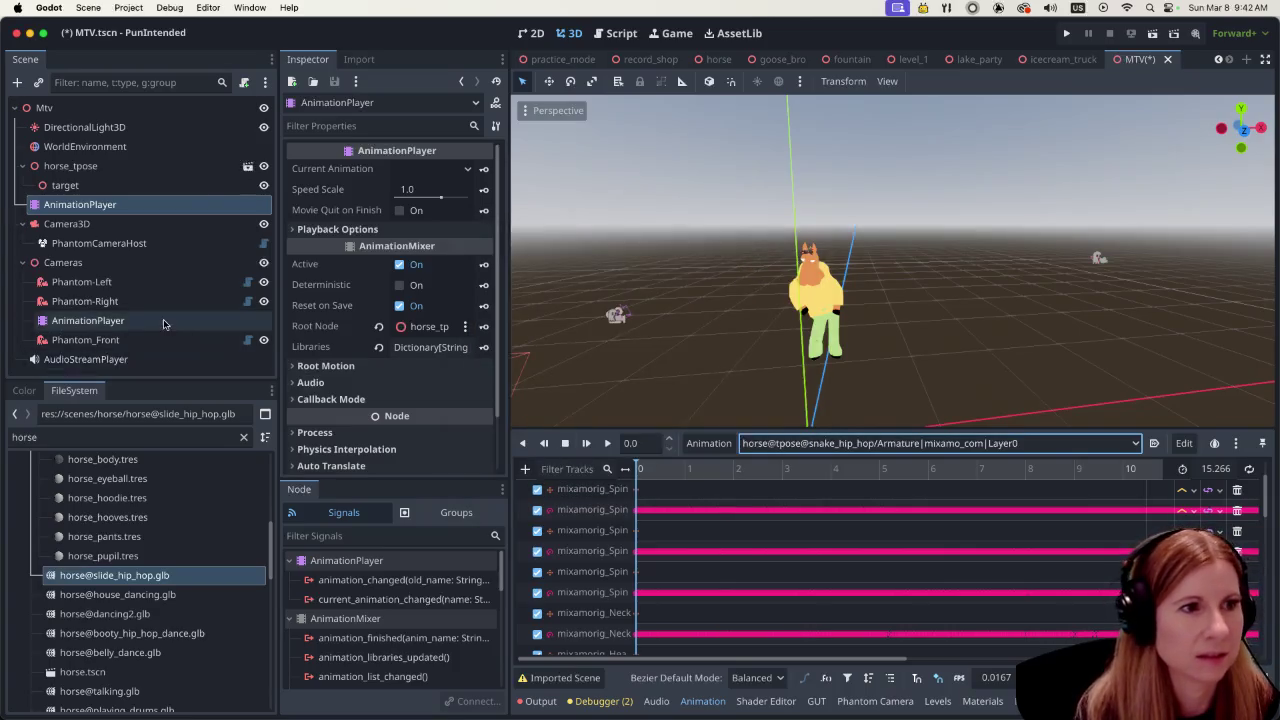
{"action": "left_click", "coordinate": [817, 662]}
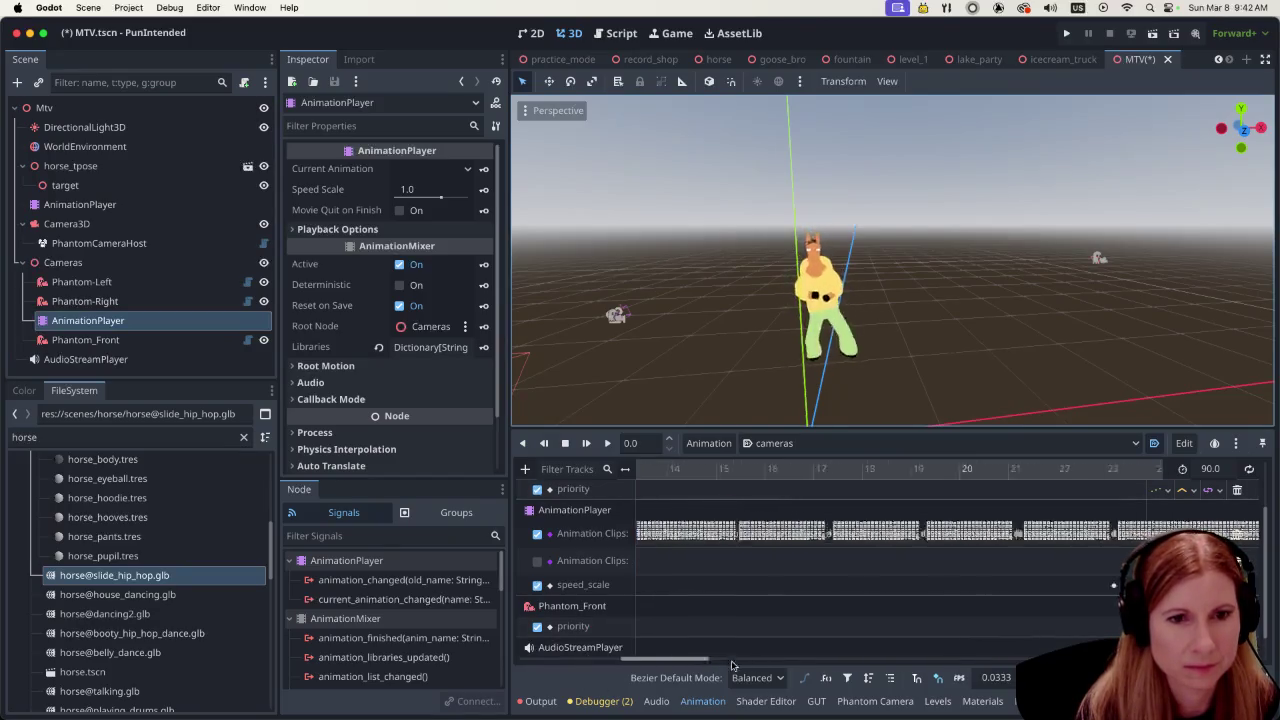
{"action": "left_click", "coordinate": [607, 443]}
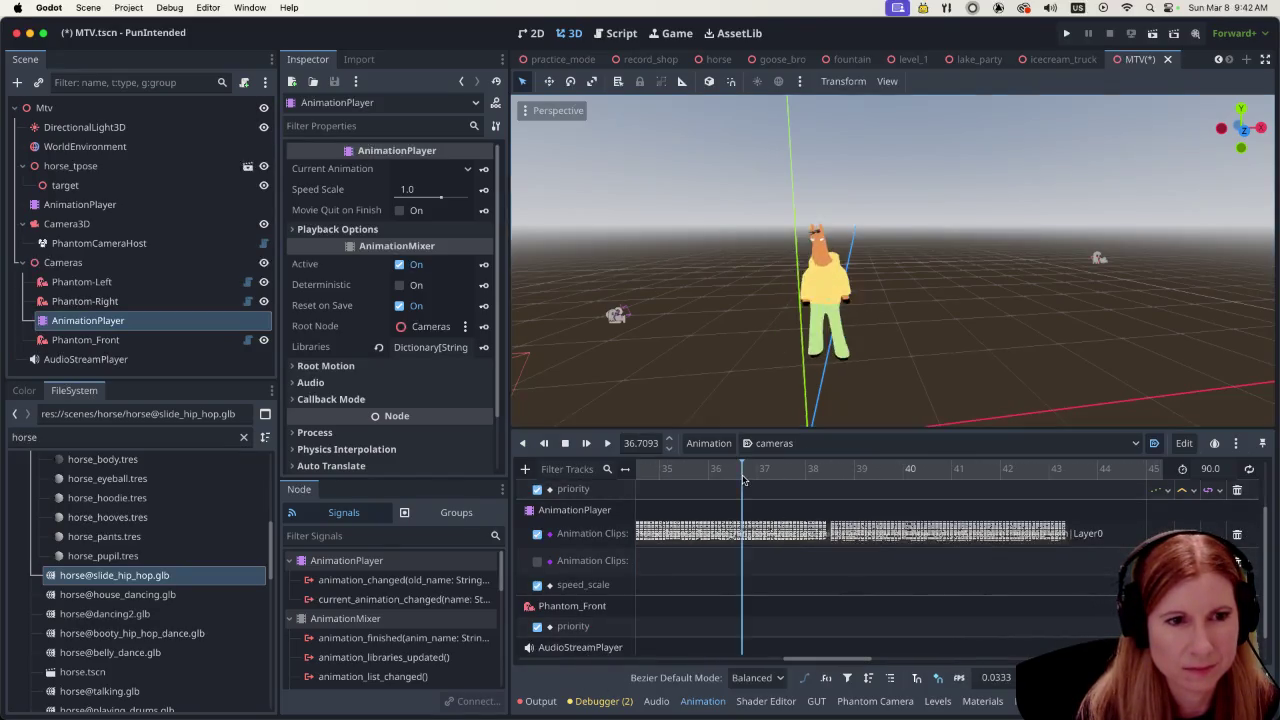
{"action": "left_click", "coordinate": [608, 446]}
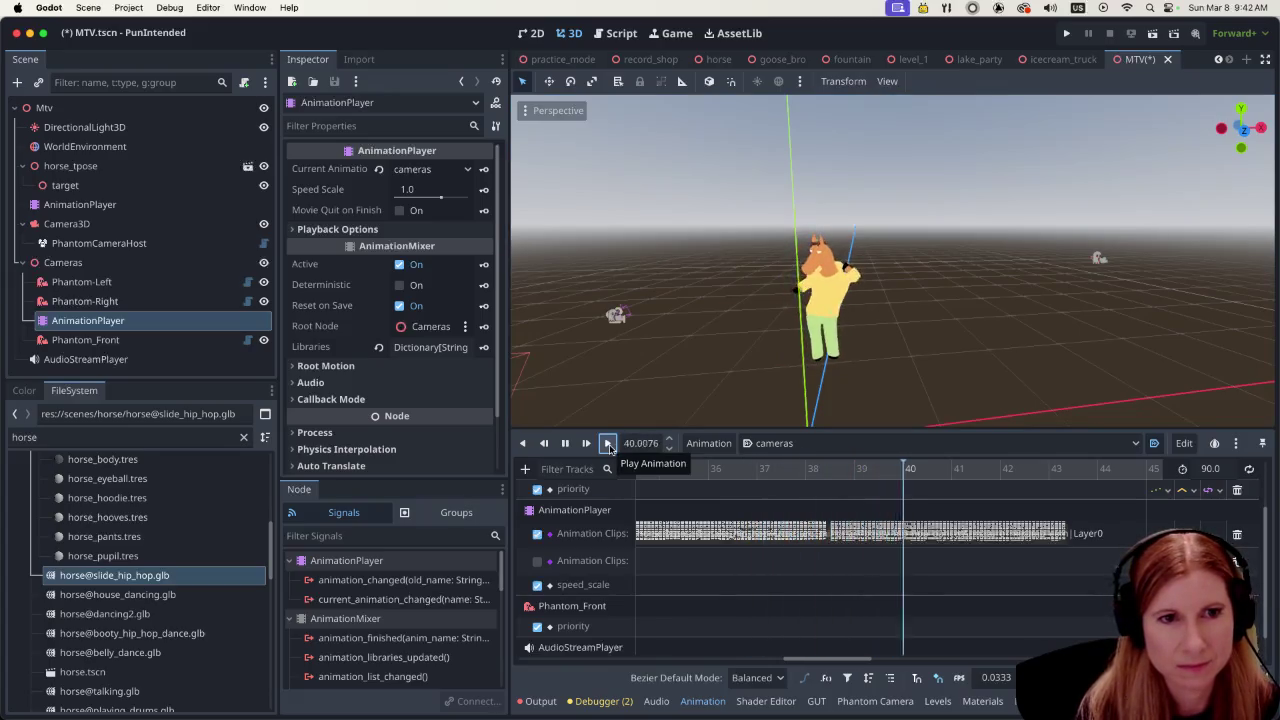
{"action": "key", "text": "s"}
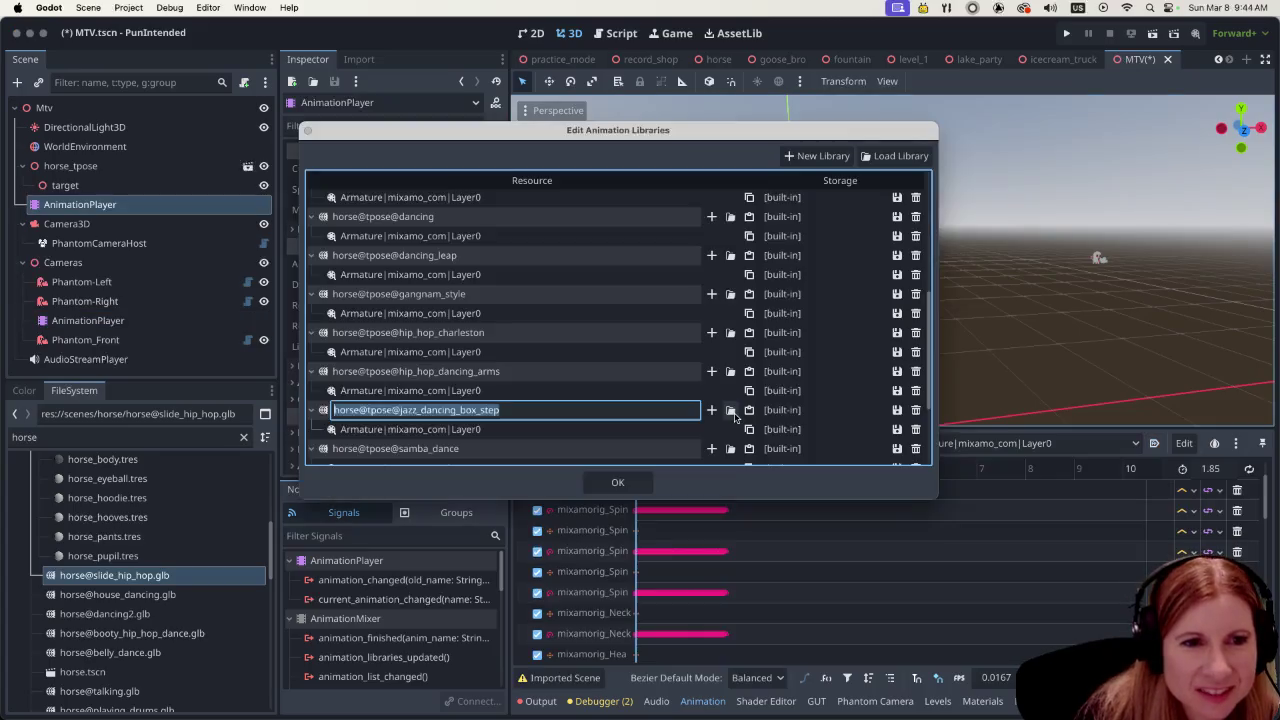
Cancel the jazz_dancing_box_step rename and close the Edit Animation Libraries dialog
{"action": "scroll", "coordinate": [558, 355], "scroll_direction": "down", "scroll_amount": 1}
{"action": "scroll", "coordinate": [558, 355], "scroll_direction": "down", "scroll_amount": 1}
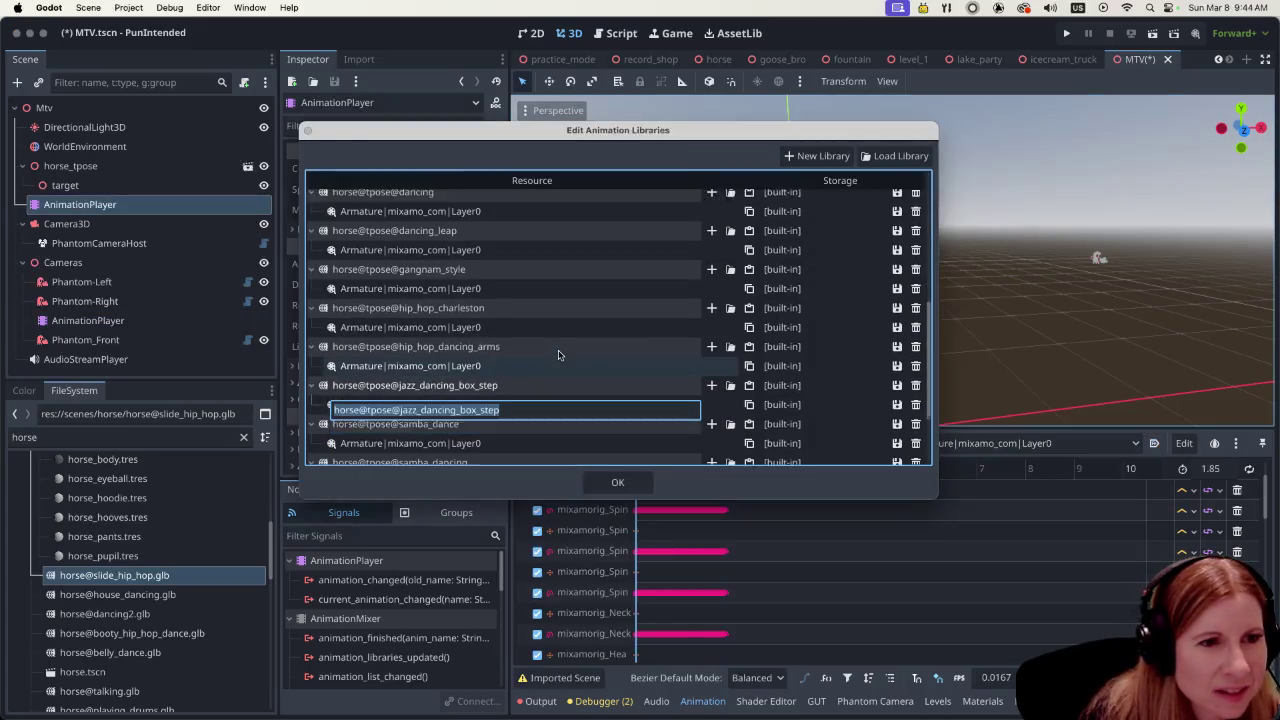
{"action": "scroll", "coordinate": [558, 355], "scroll_direction": "up", "scroll_amount": 1}
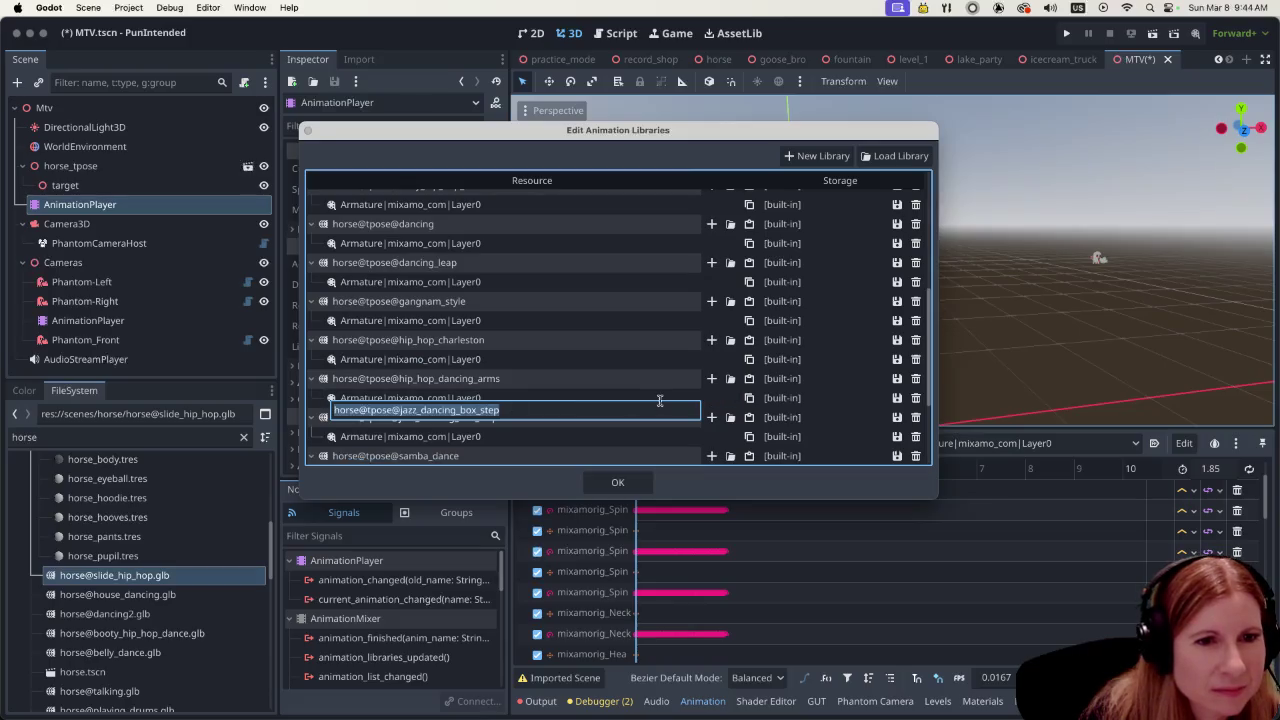
{"action": "left_click", "coordinate": [649, 143]}
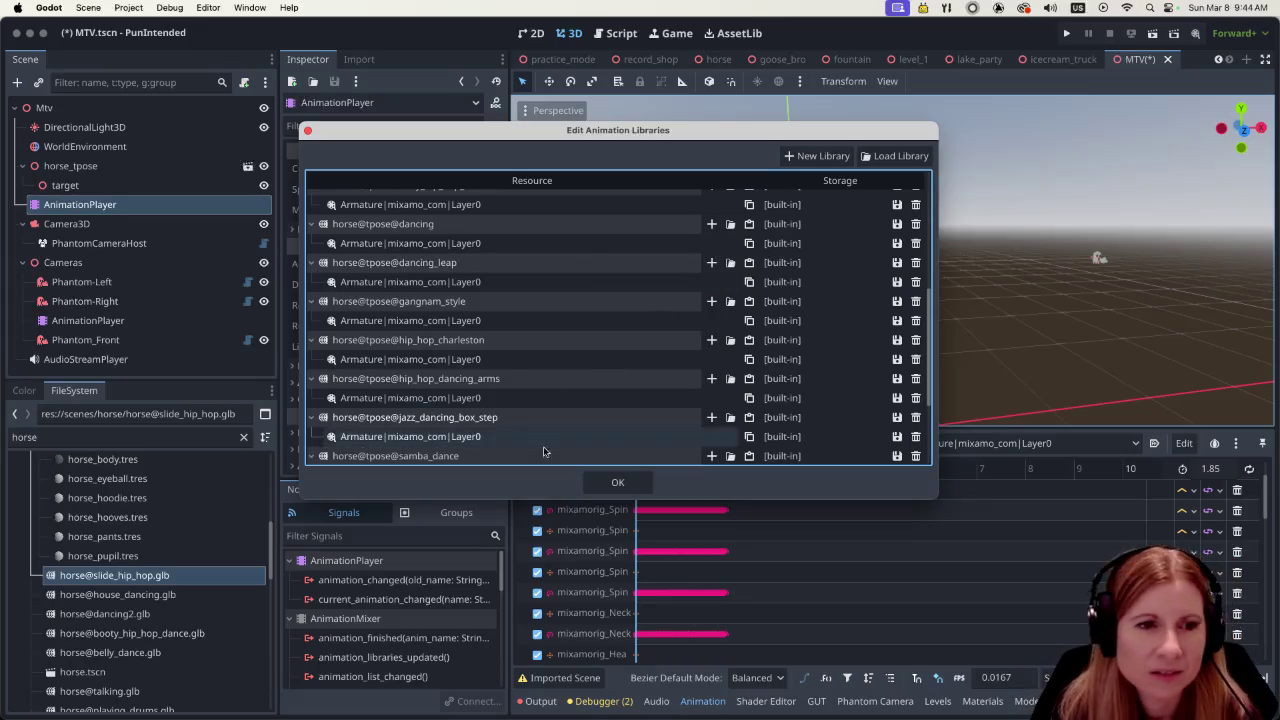
{"action": "left_click", "coordinate": [612, 481]}
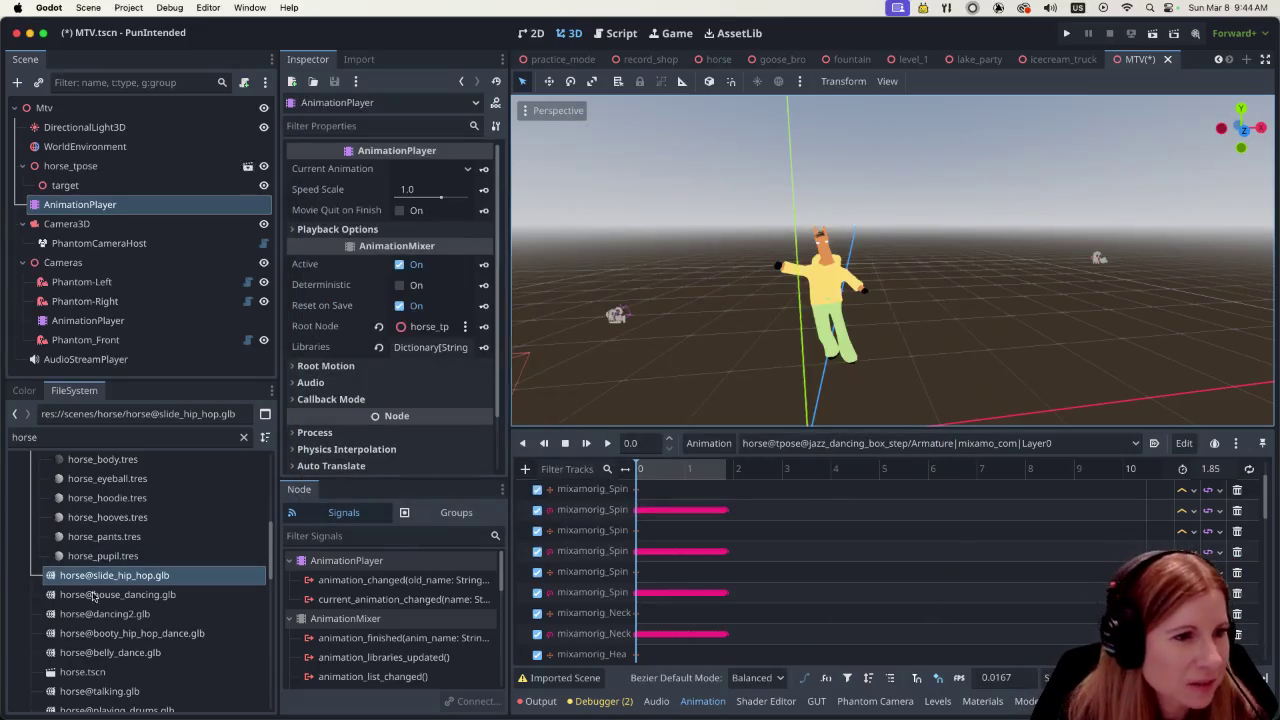
Change the FileSystem filter from 'horse' to 'box_step'
{"action": "scroll", "coordinate": [160, 615], "scroll_direction": "down", "scroll_amount": 1}
{"action": "scroll", "coordinate": [200, 598], "scroll_direction": "down", "scroll_amount": 5}
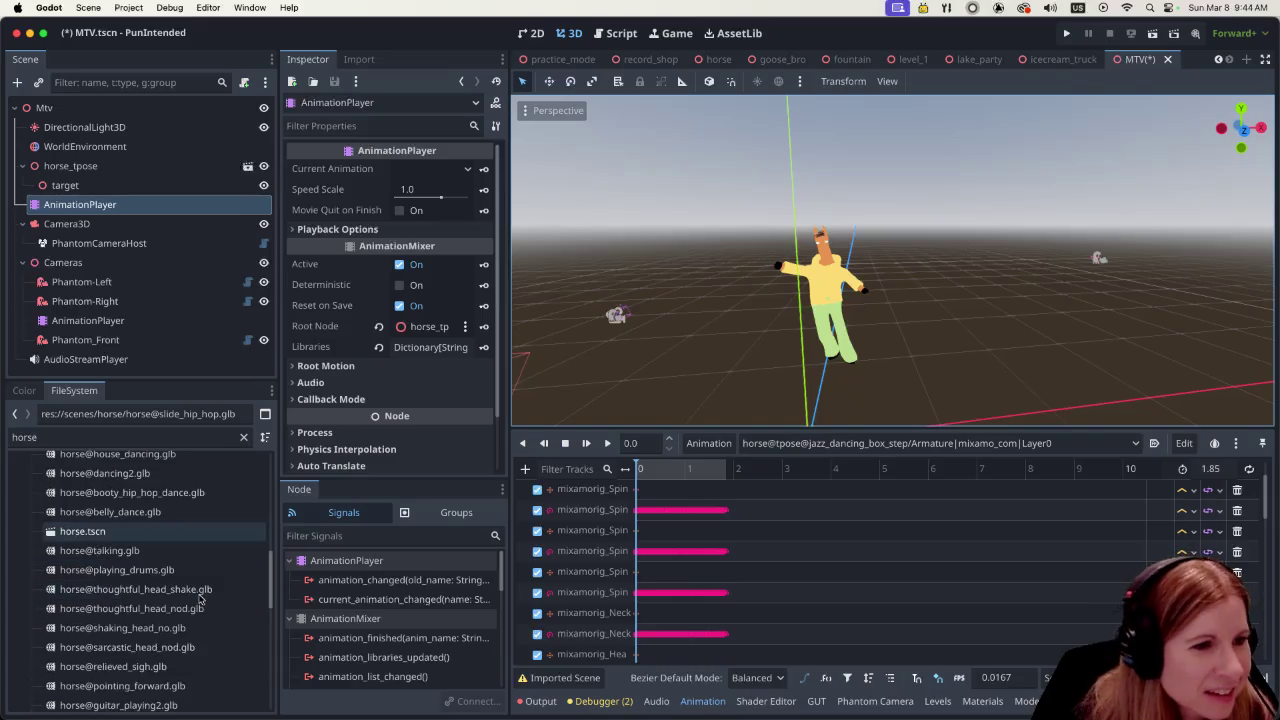
{"action": "left_click_drag", "start_coordinate": [60, 438], "coordinate": [3, 441]}
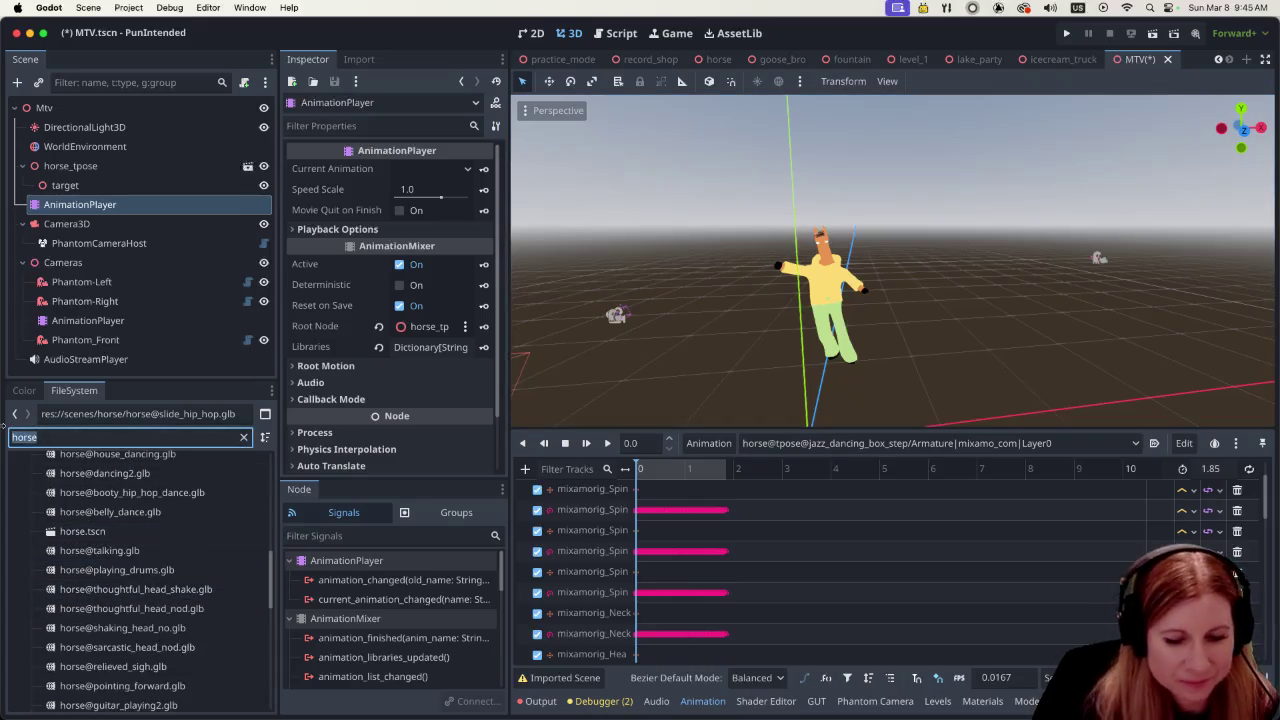
{"action": "type", "text": "box"}
{"action": "scroll", "coordinate": [199, 537], "scroll_direction": "up", "scroll_amount": 5}
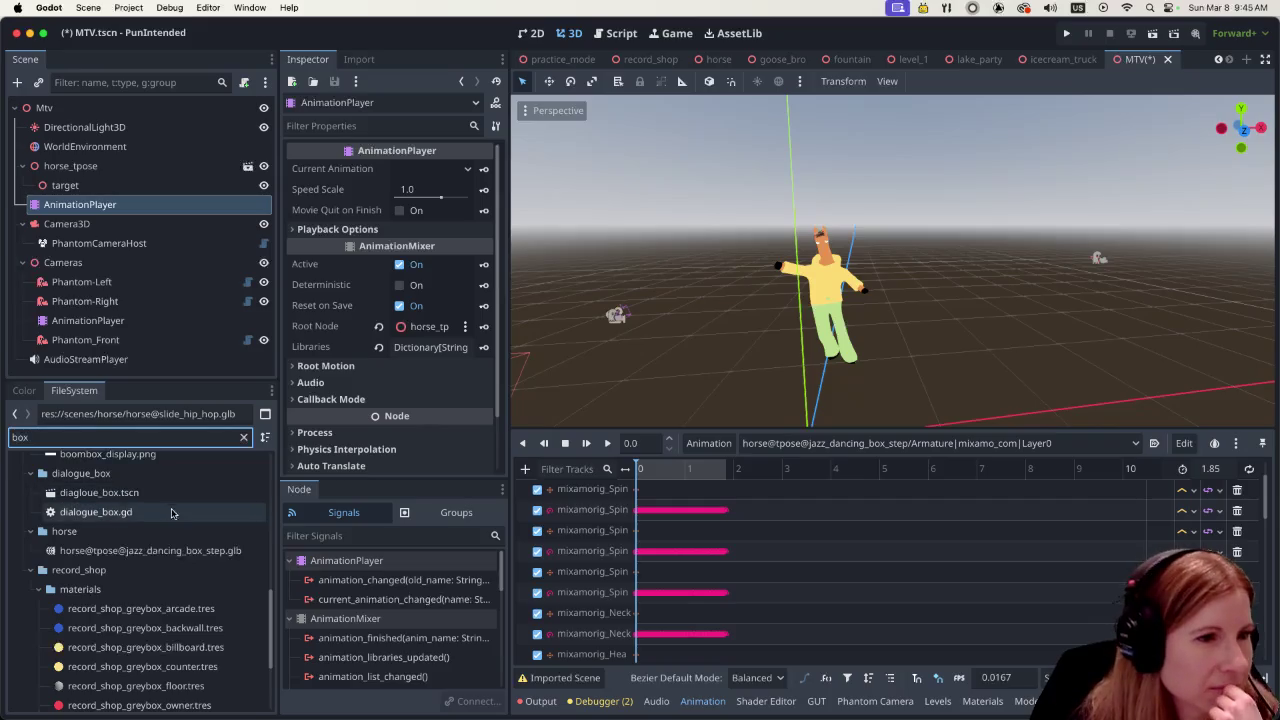
{"action": "scroll", "coordinate": [199, 537], "scroll_direction": "up", "scroll_amount": 5}
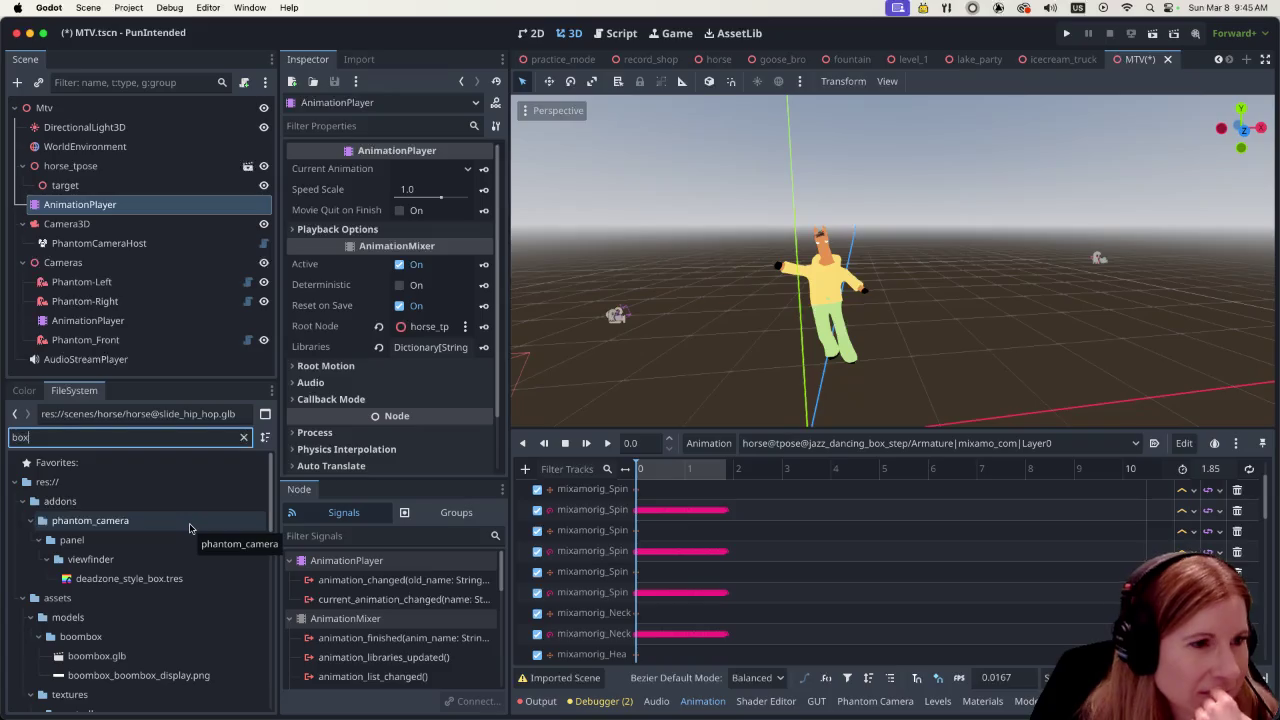
{"action": "type", "text": "step"}
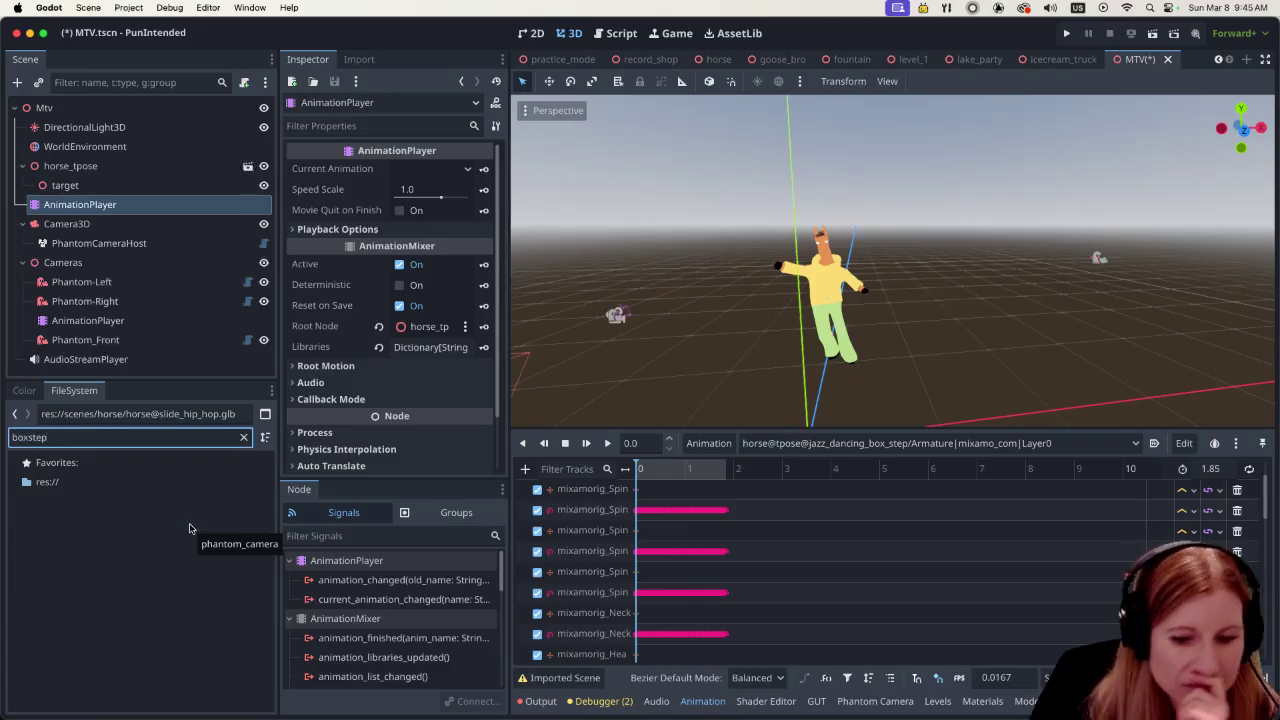
{"action": "key", "text": "BackSpace"}
{"action": "key", "text": "BackSpace"}
{"action": "key", "text": "BackSpace"}
{"action": "type", "text": "_step"}
{"action": "left_click", "coordinate": [181, 540]}
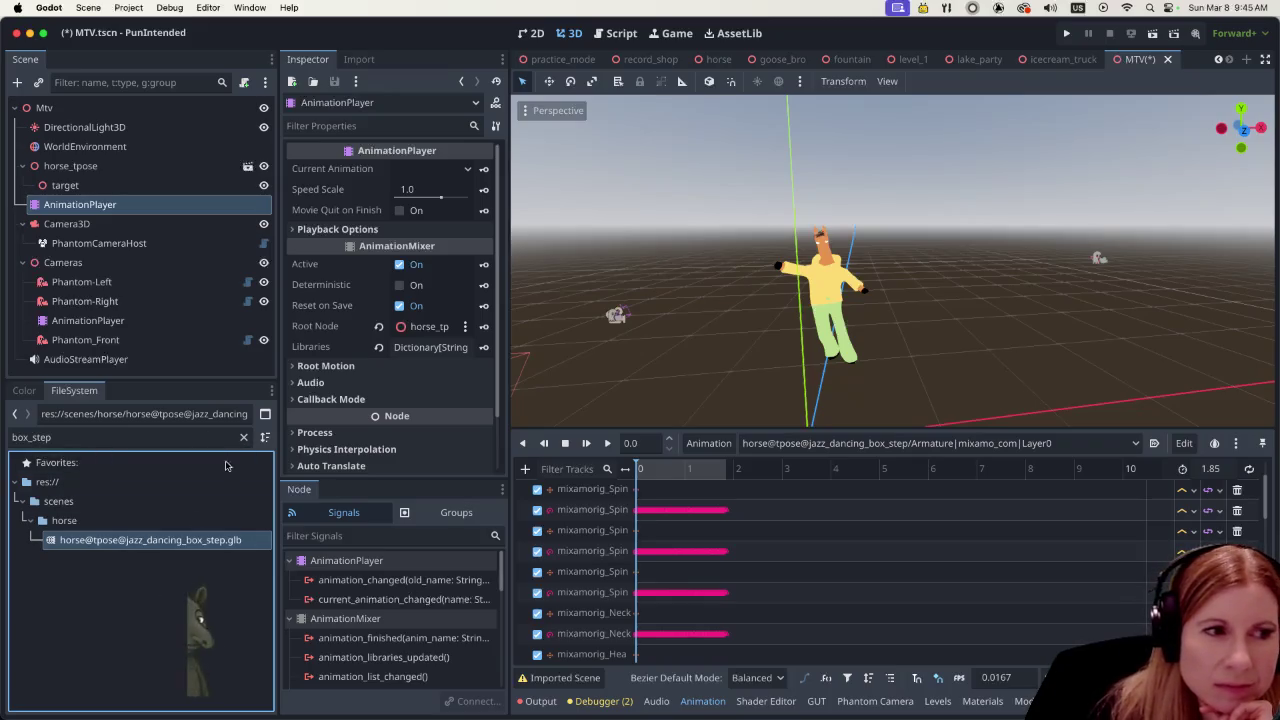
{"action": "left_click", "coordinate": [238, 584]}
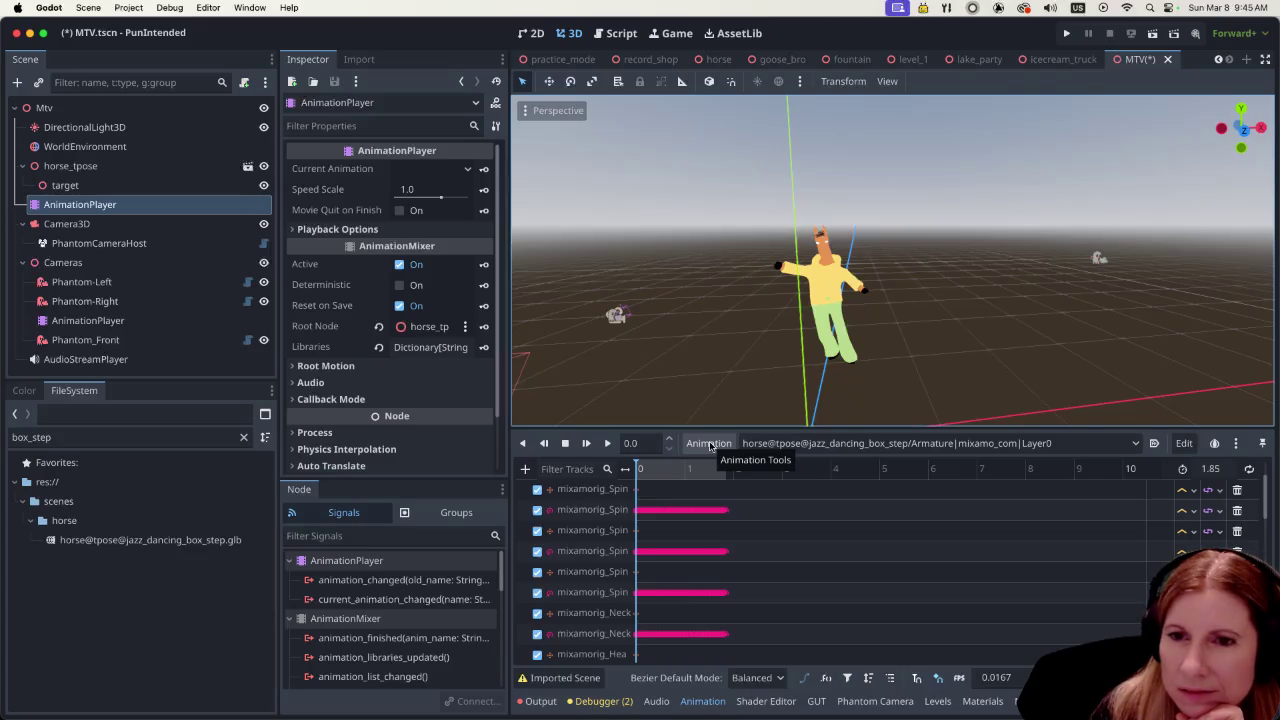
{"action": "left_click", "coordinate": [172, 543]}
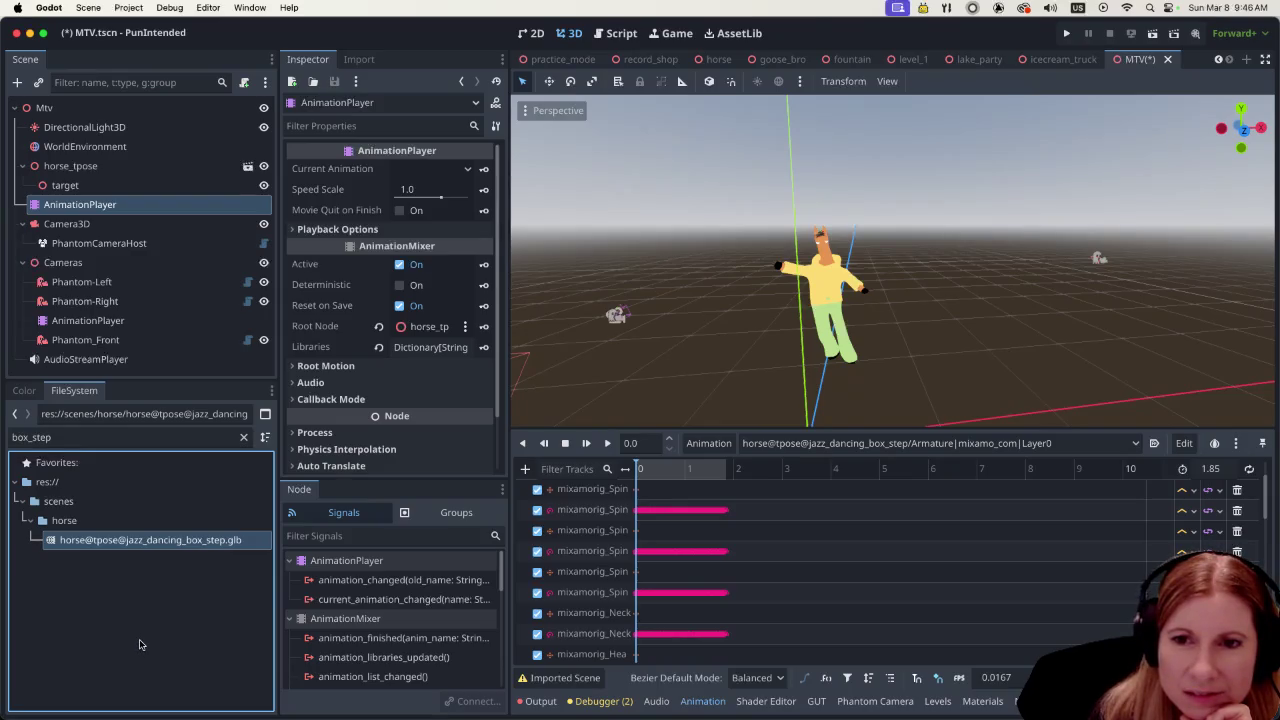
{"action": "left_click", "coordinate": [710, 443]}
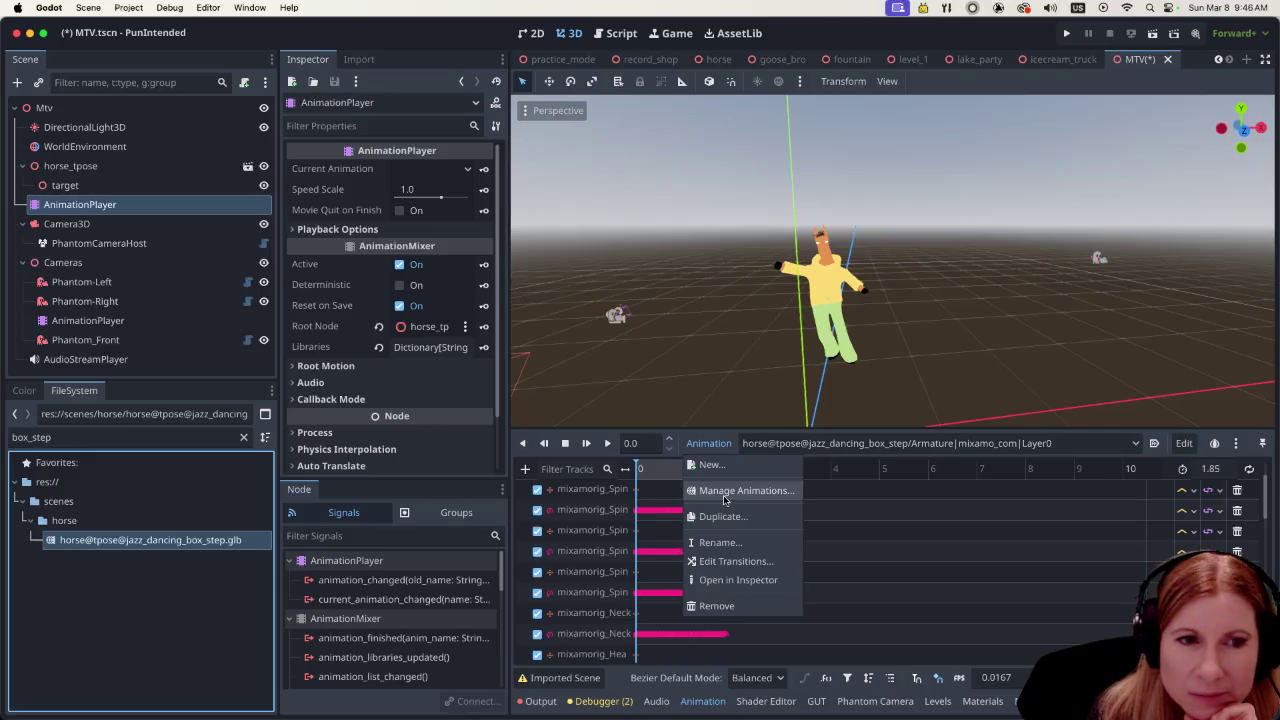
Open Manage Animations and inspect the jazz_dancing_box_step library, cancelling a rename and save
{"action": "left_click", "coordinate": [725, 491]}
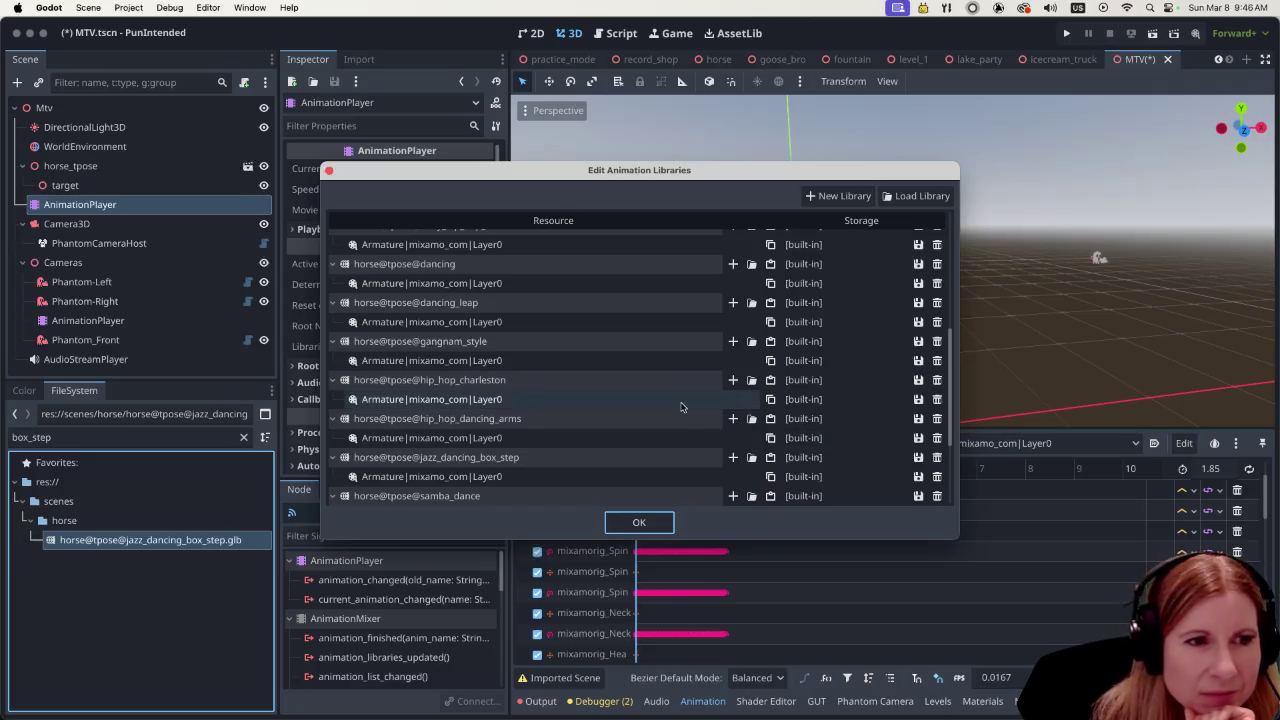
{"action": "scroll", "coordinate": [673, 399], "scroll_direction": "down", "scroll_amount": 3}
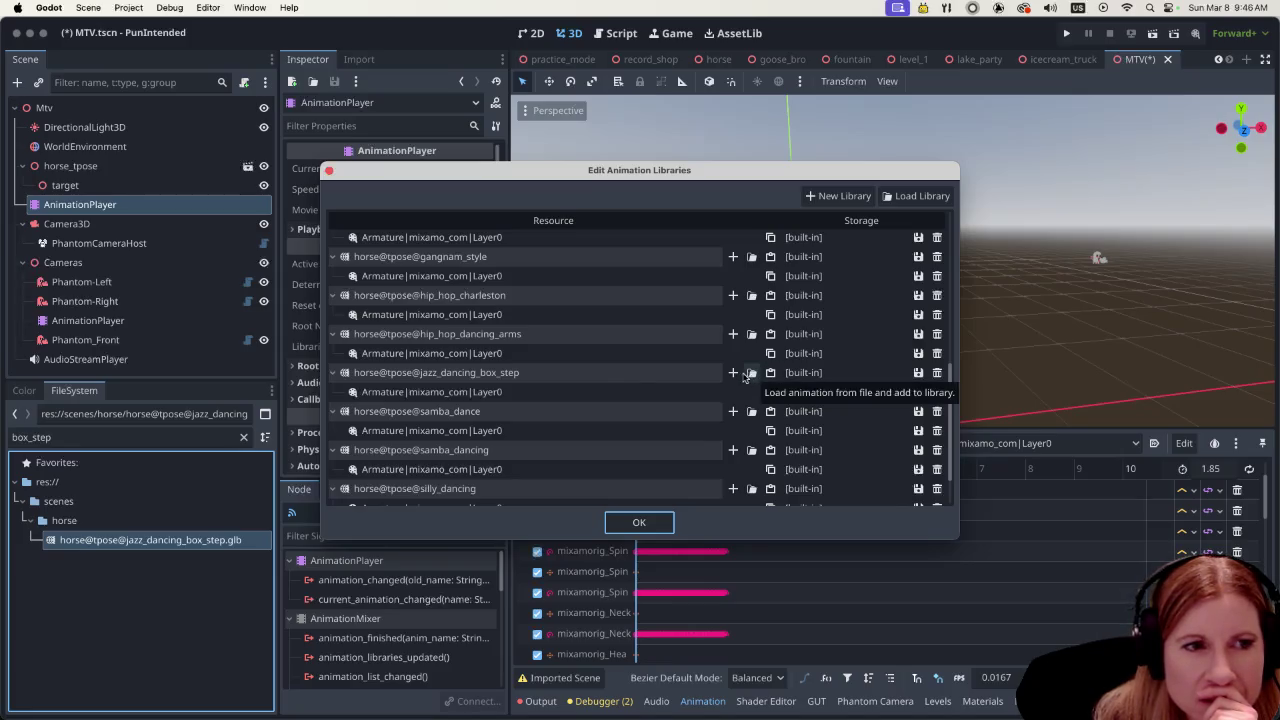
{"action": "double_click", "coordinate": [689, 374]}
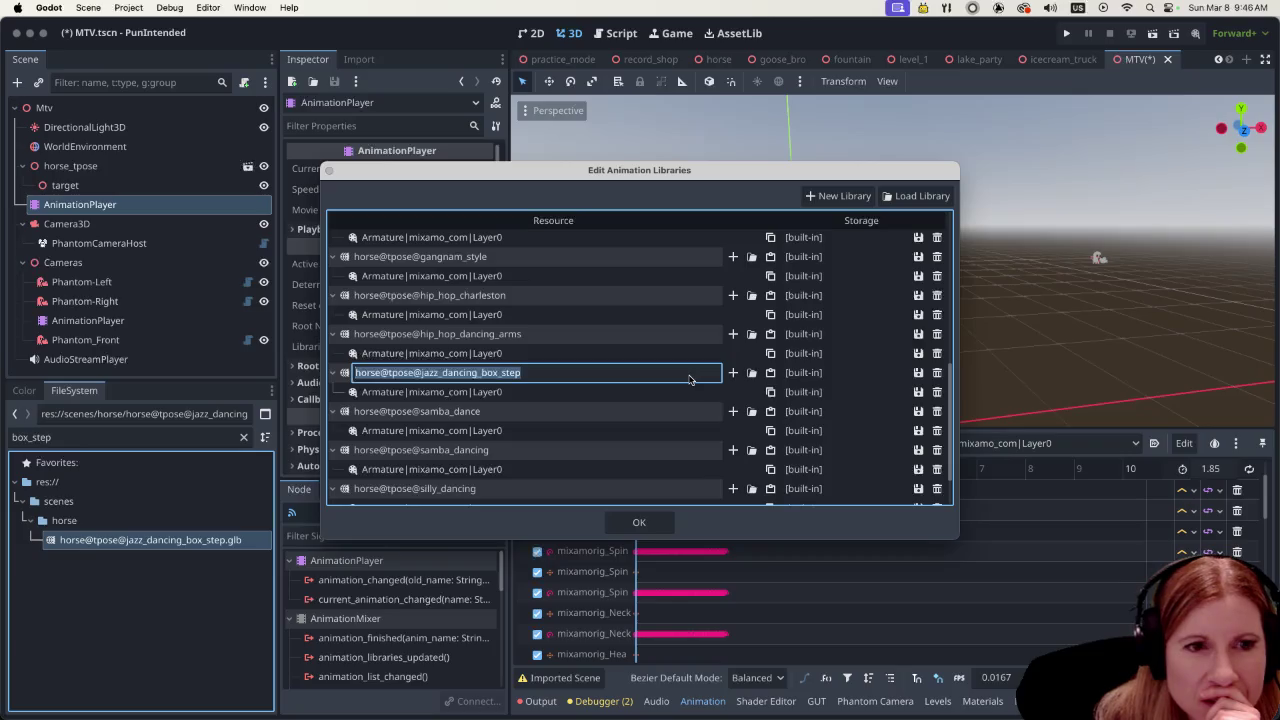
{"action": "left_click", "coordinate": [845, 372]}
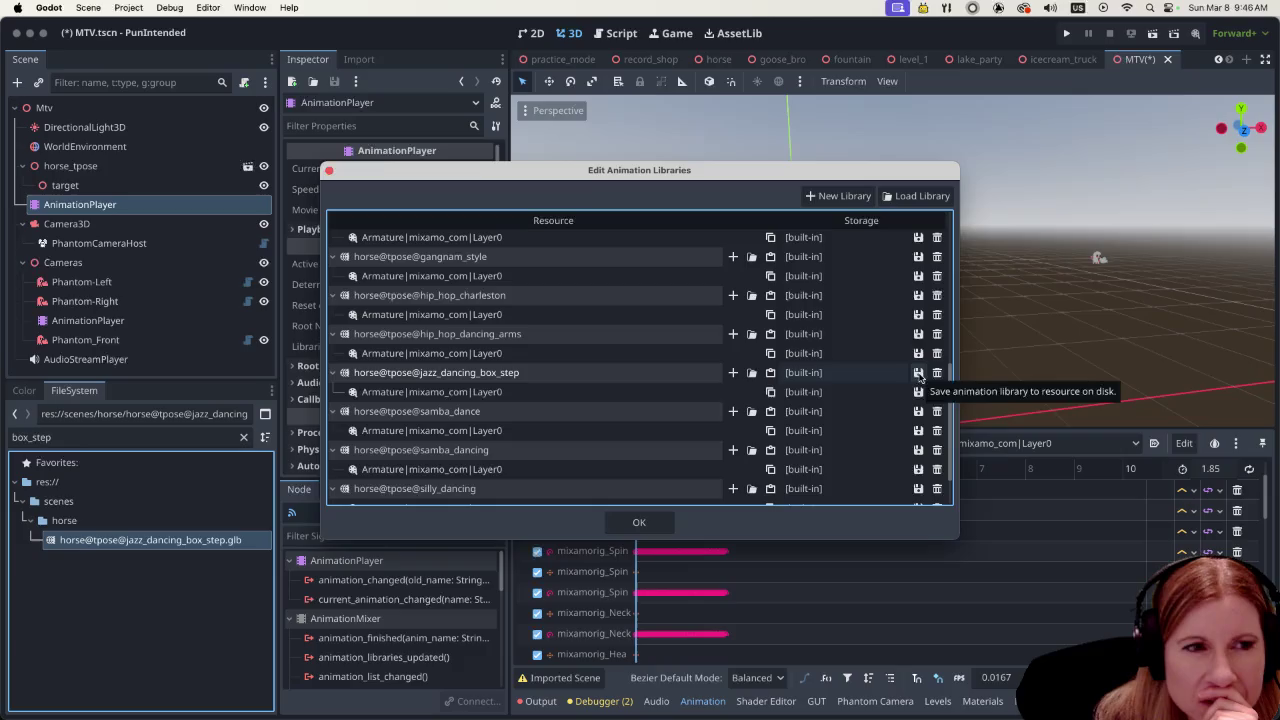
{"action": "left_click", "coordinate": [918, 373]}
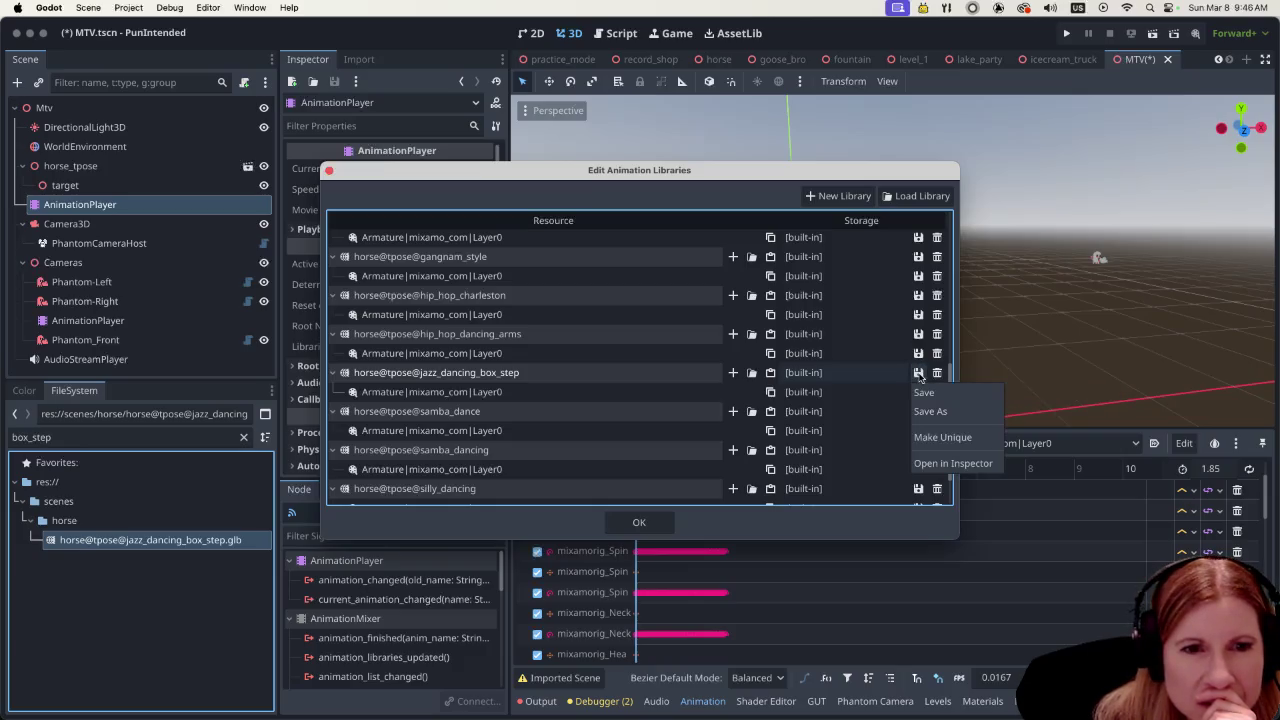
{"action": "left_click", "coordinate": [635, 172]}
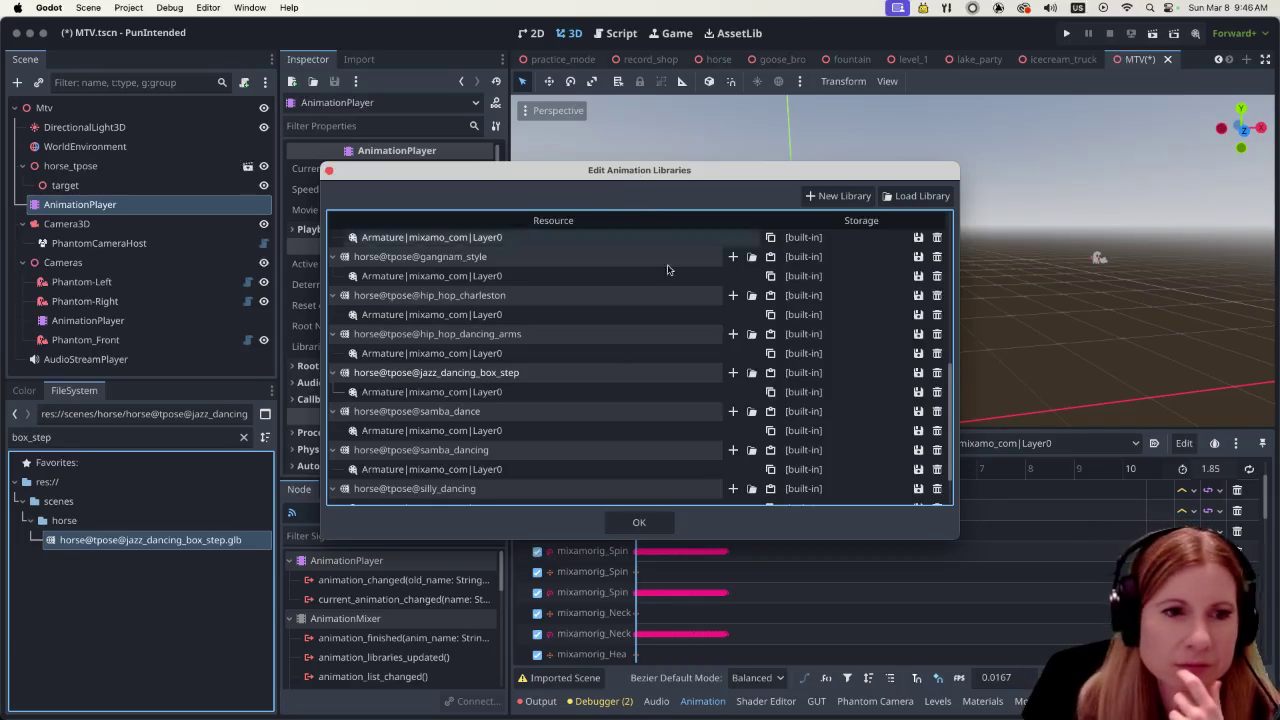
Copy the box step's Layer0 animation and paste it into jazz_dancing_box_step as Layer0 (2)
{"action": "left_click", "coordinate": [770, 396]}
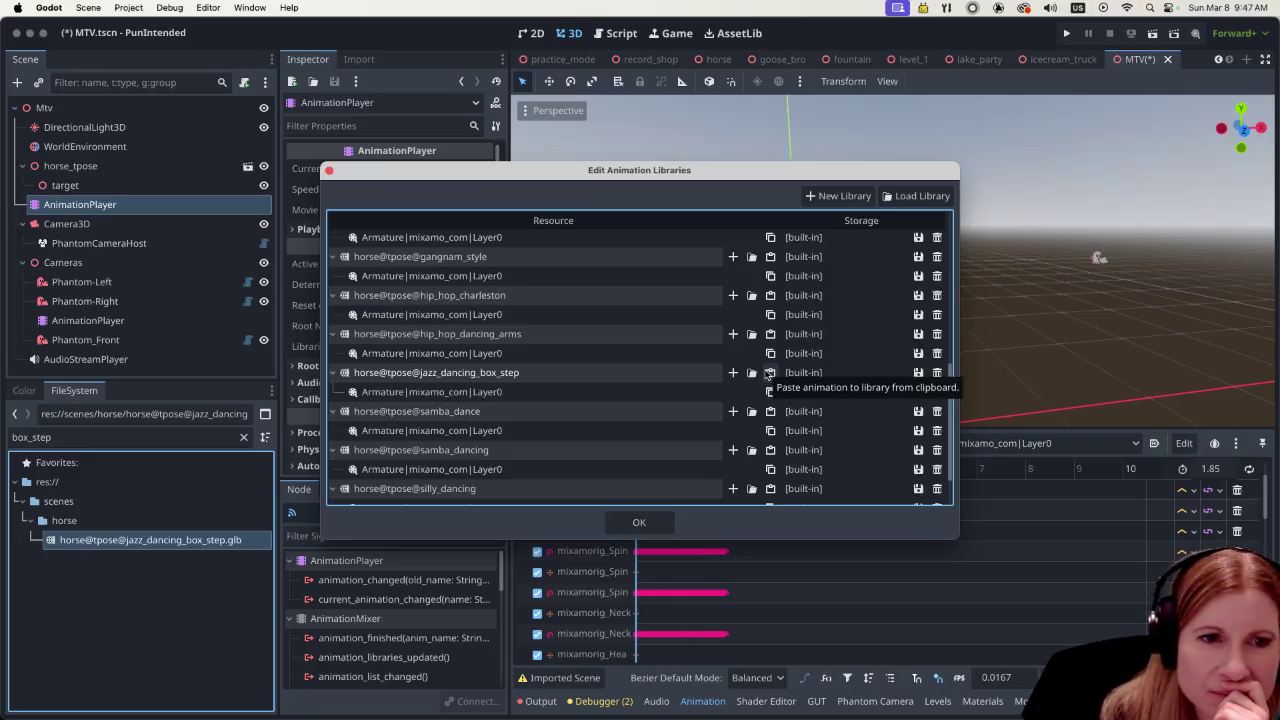
{"action": "left_click", "coordinate": [768, 373]}
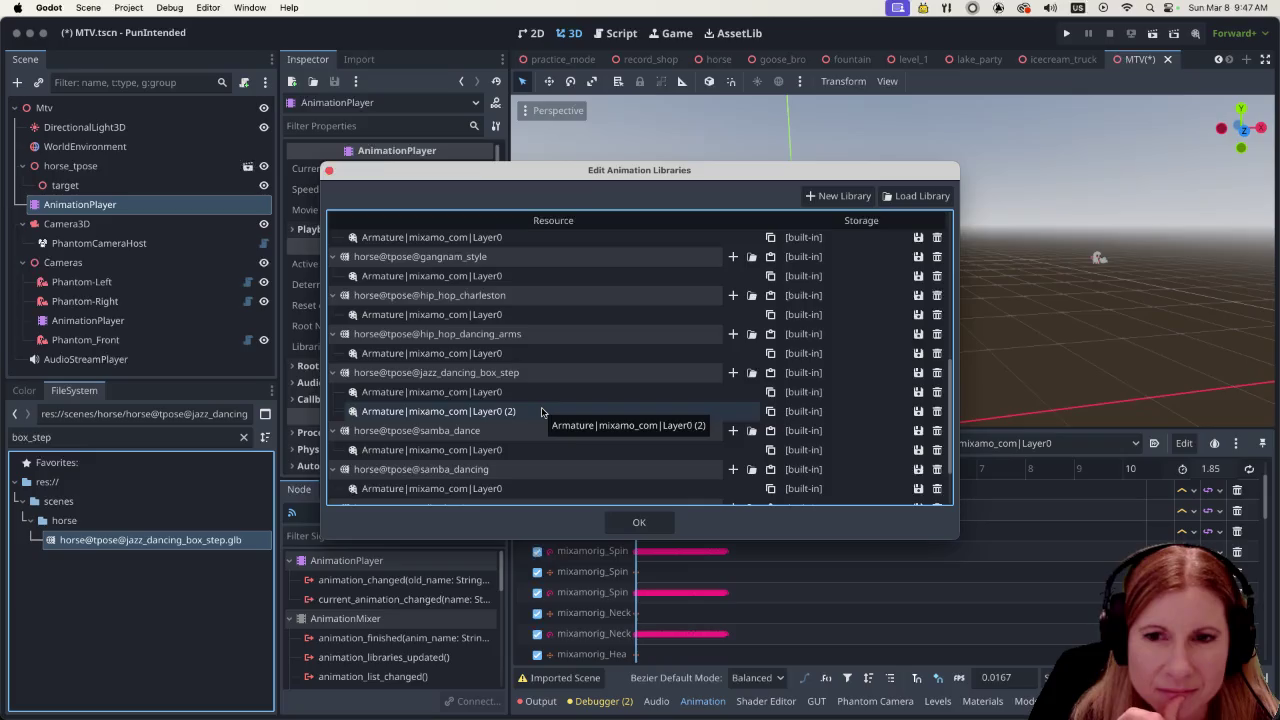
{"action": "double_click", "coordinate": [541, 411]}
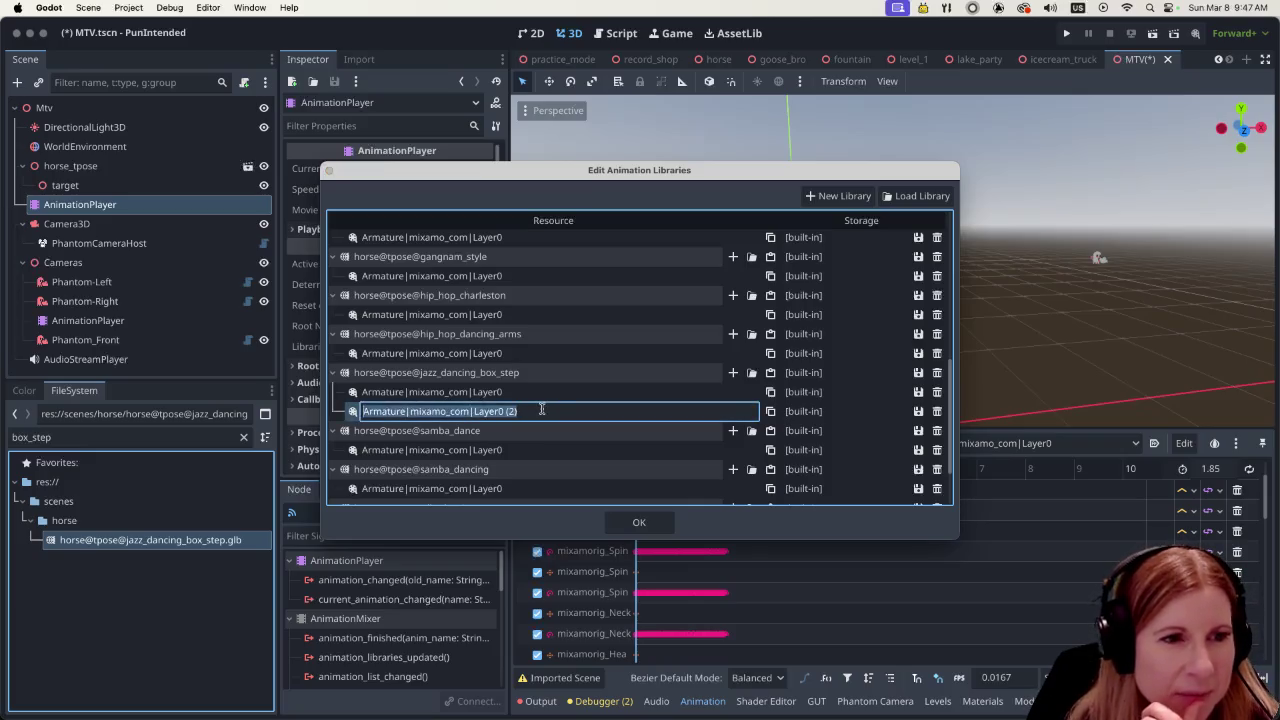
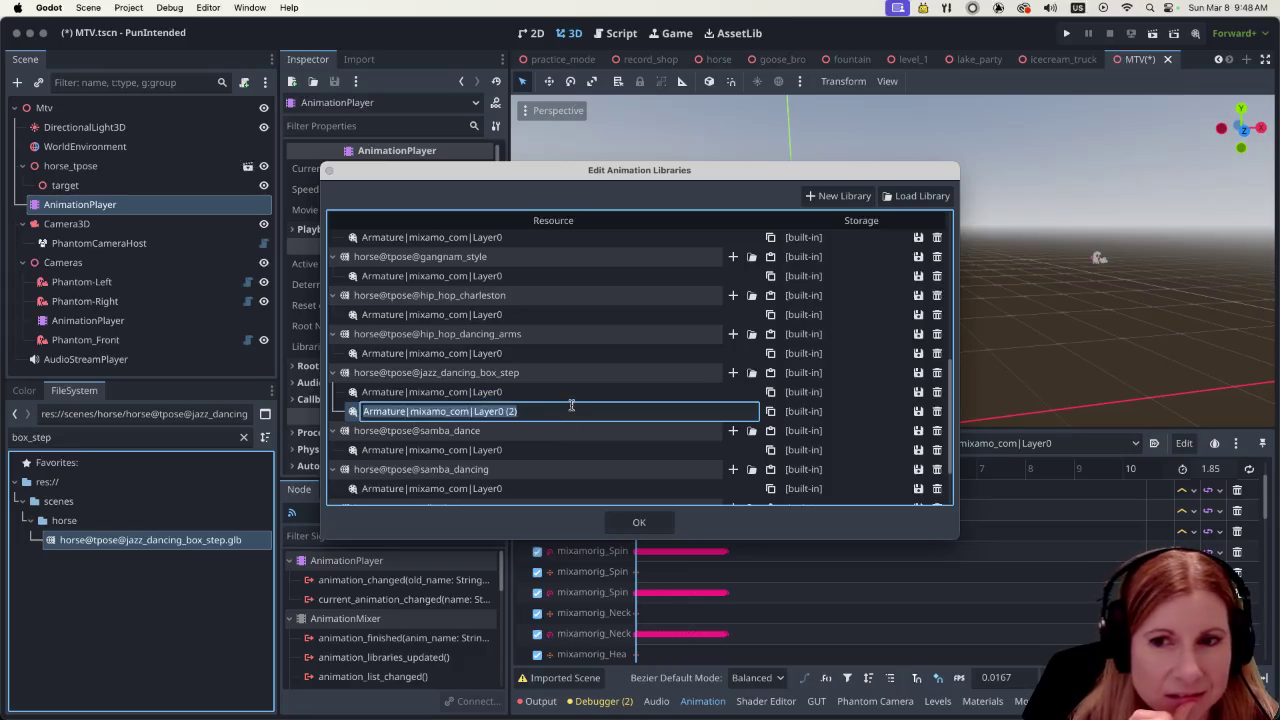
Confirm the Layer0 (2) rename, then reopen the Layer0 clip name without changing it
{"action": "left_click", "coordinate": [489, 182]}
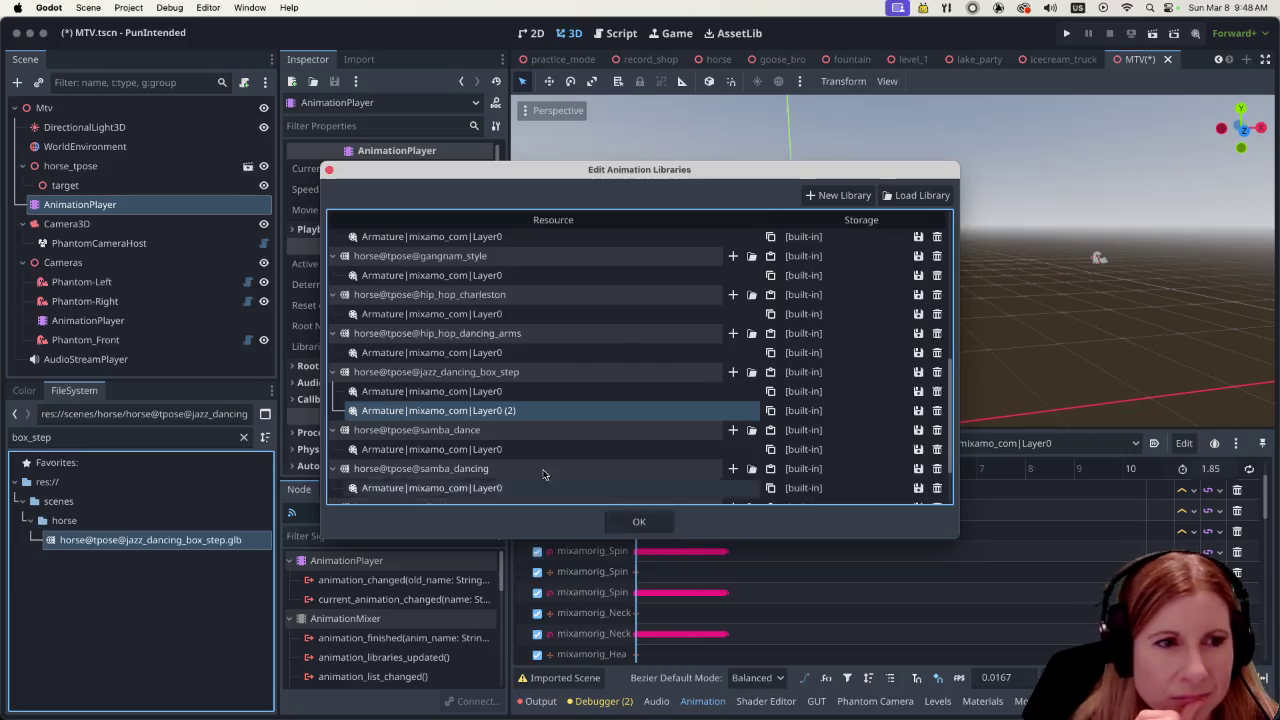
{"action": "left_click", "coordinate": [546, 394]}
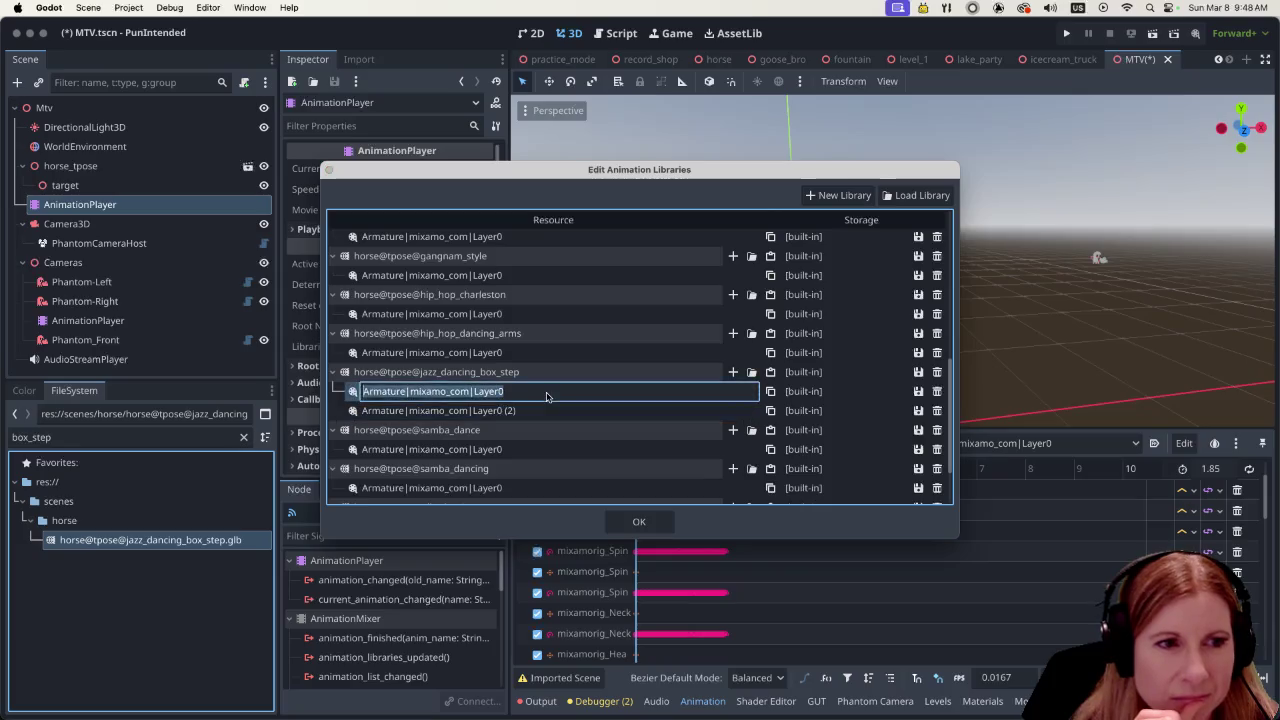
{"action": "left_click", "coordinate": [543, 391]}
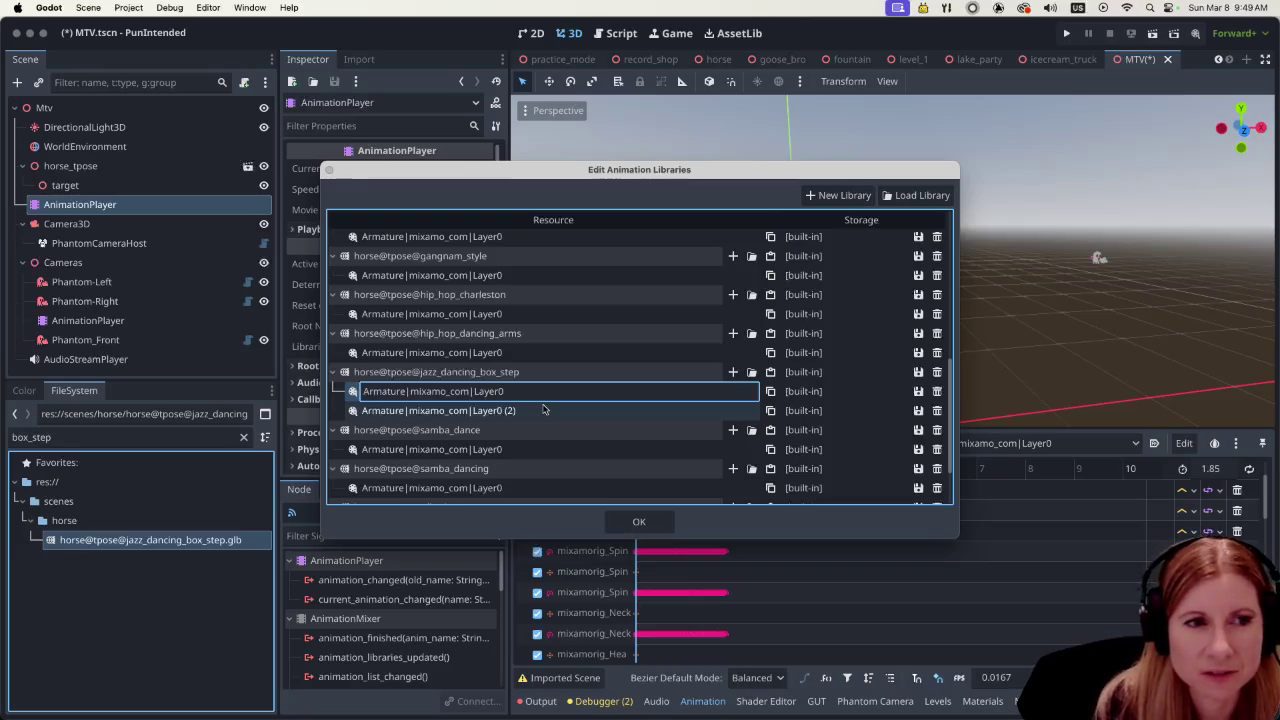
{"action": "key", "text": "Return"}
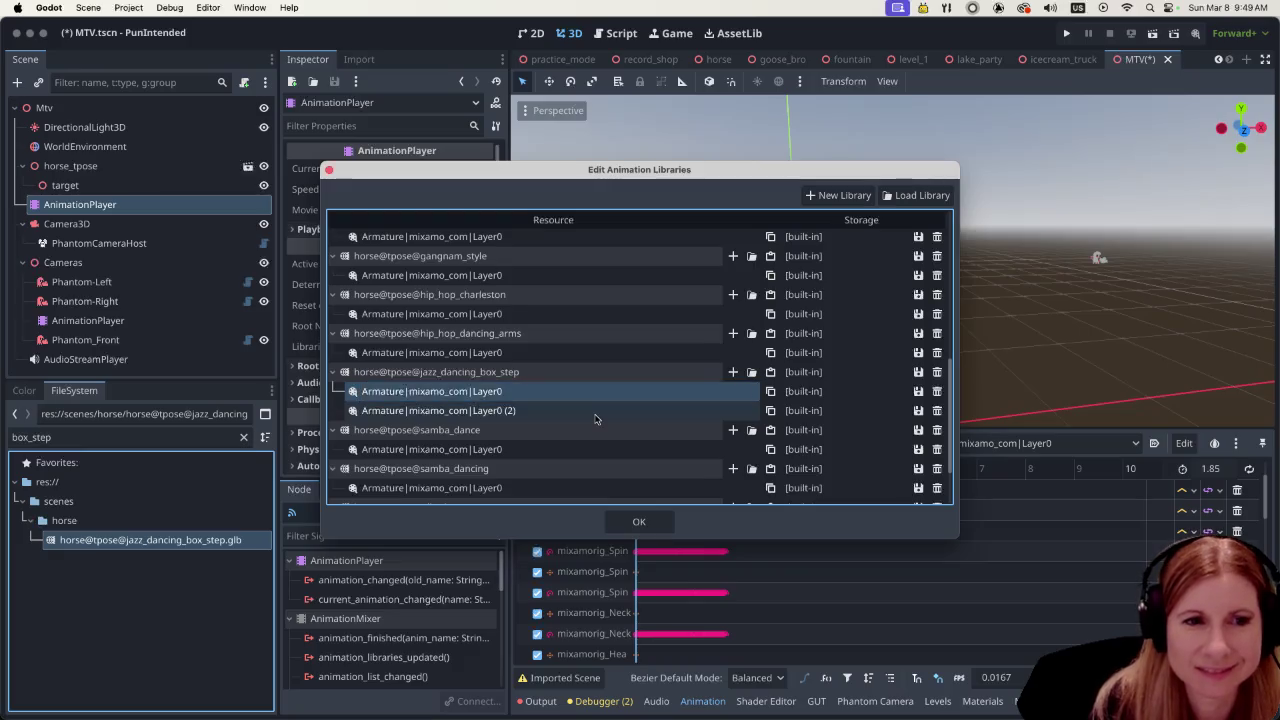
{"action": "left_click", "coordinate": [628, 390]}
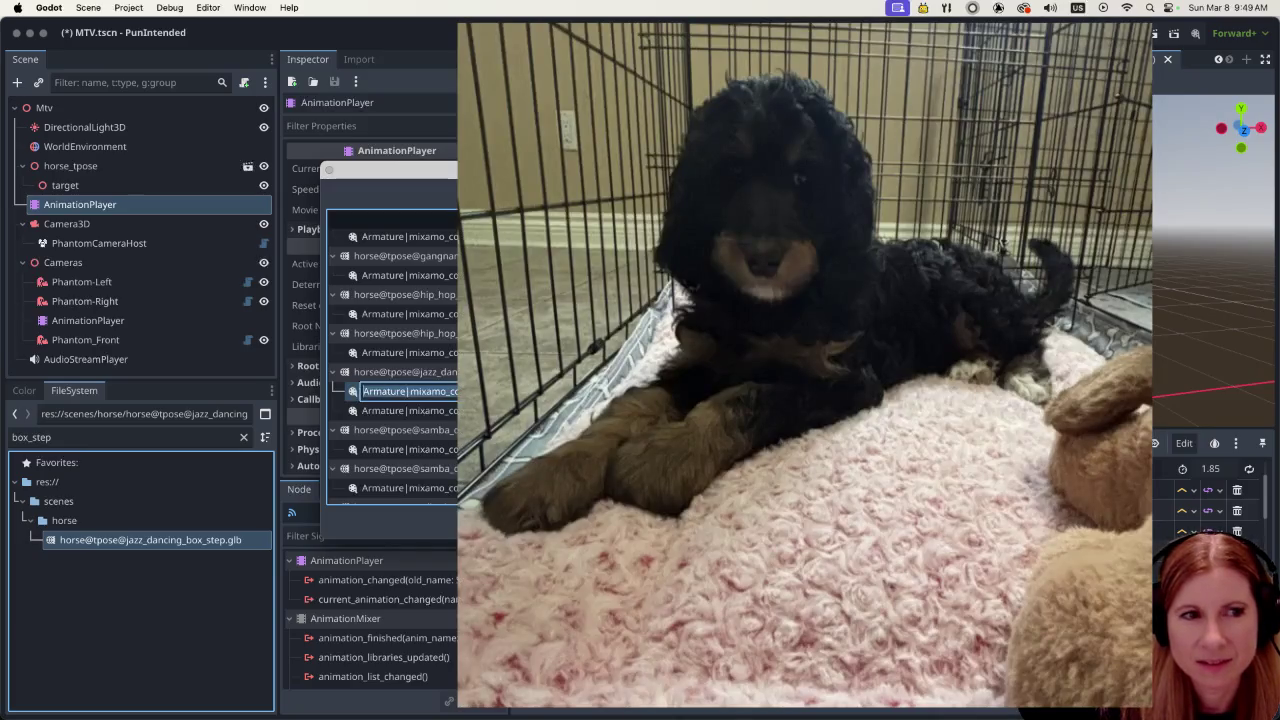
Leave the jazz_dancing_box_step Layer0 clip name unchanged
{"action": "key", "text": "Return"}
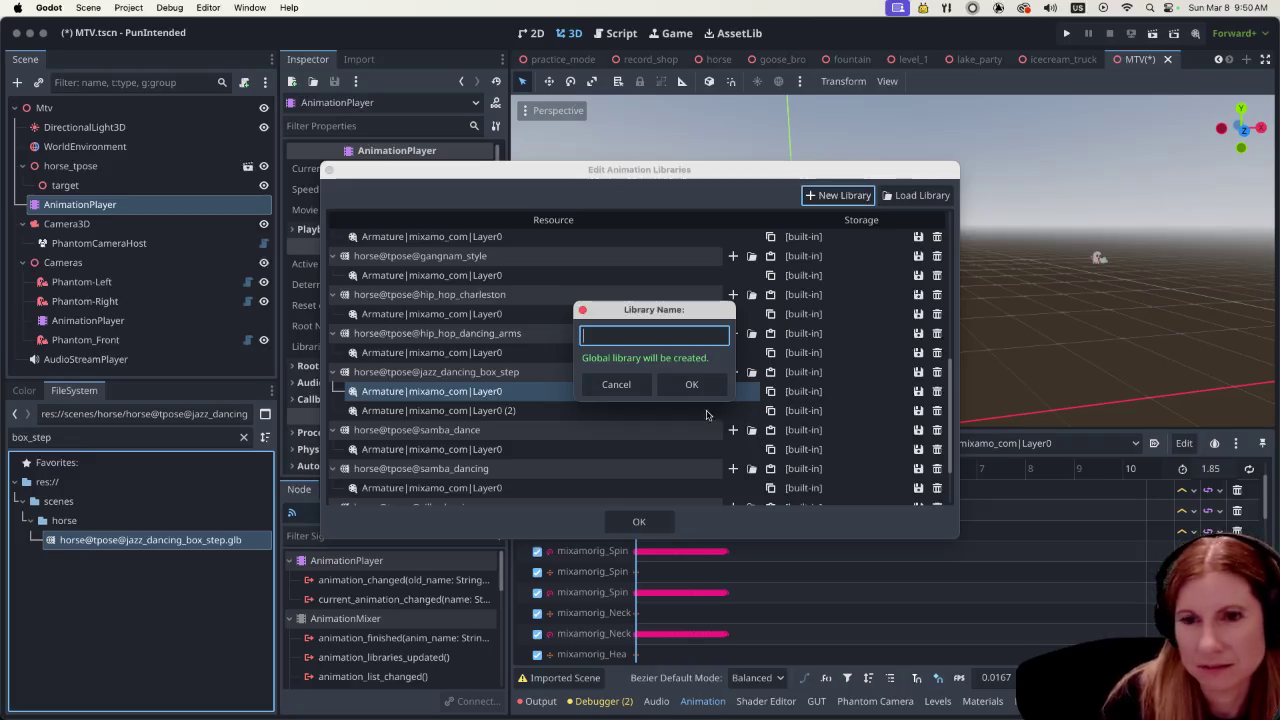
Dismiss the Library Name prompt without creating a new animation library
{"action": "left_click", "coordinate": [608, 385]}
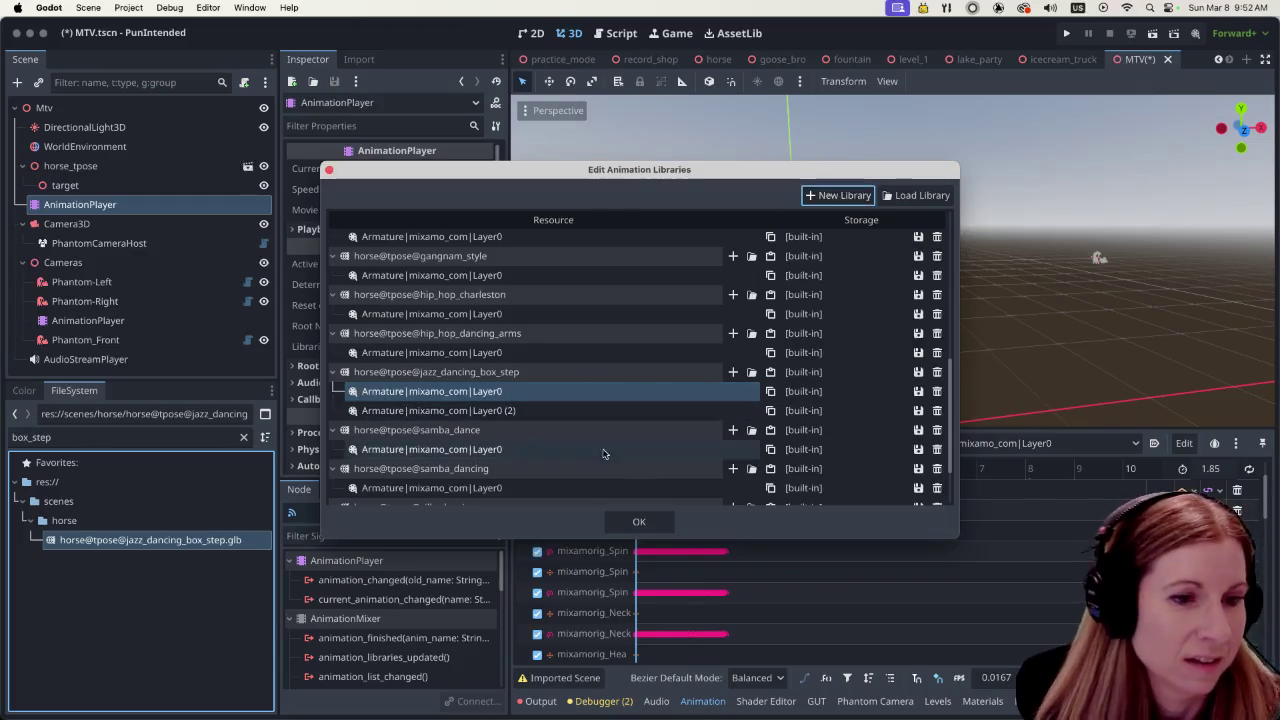
Close the libraries dialog and insert a key near 43.79 s on the cameras Animation Clips track
{"action": "left_click", "coordinate": [637, 522]}
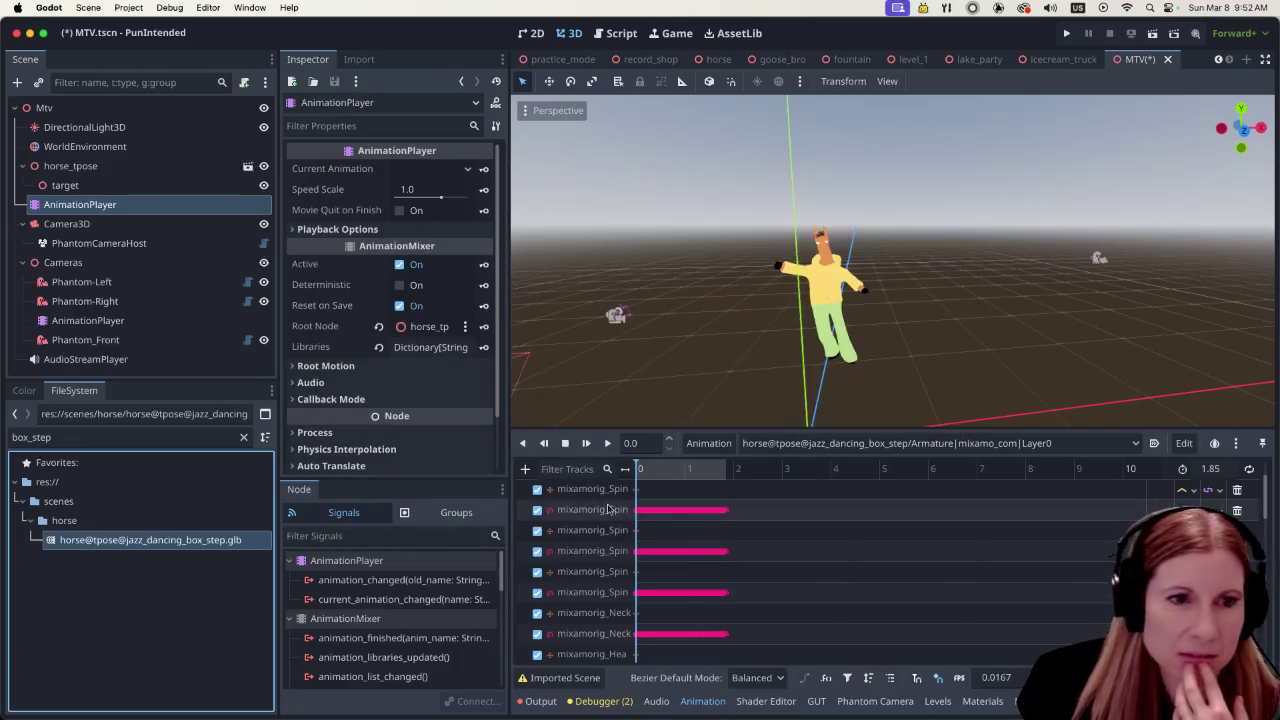
{"action": "left_click", "coordinate": [160, 320]}
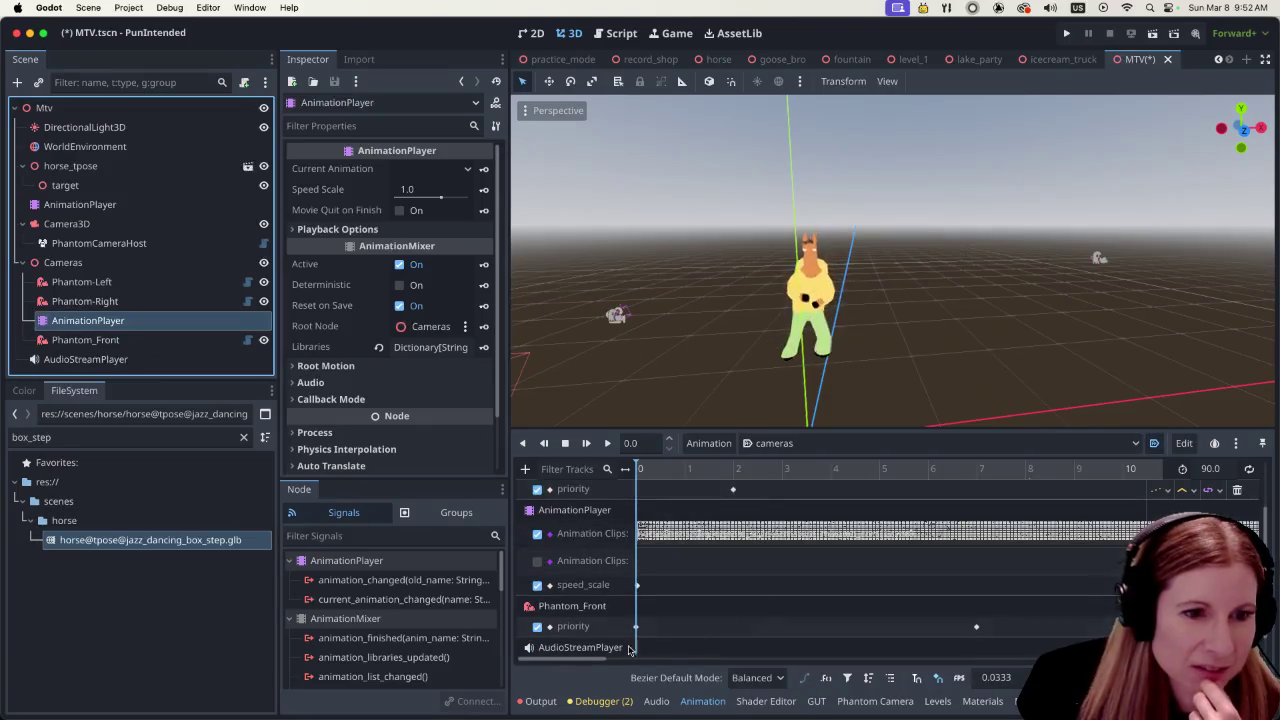
{"action": "scroll", "coordinate": [723, 660], "scroll_direction": "right", "scroll_amount": 5}
{"action": "scroll", "coordinate": [723, 668], "scroll_direction": "right", "scroll_amount": 7}
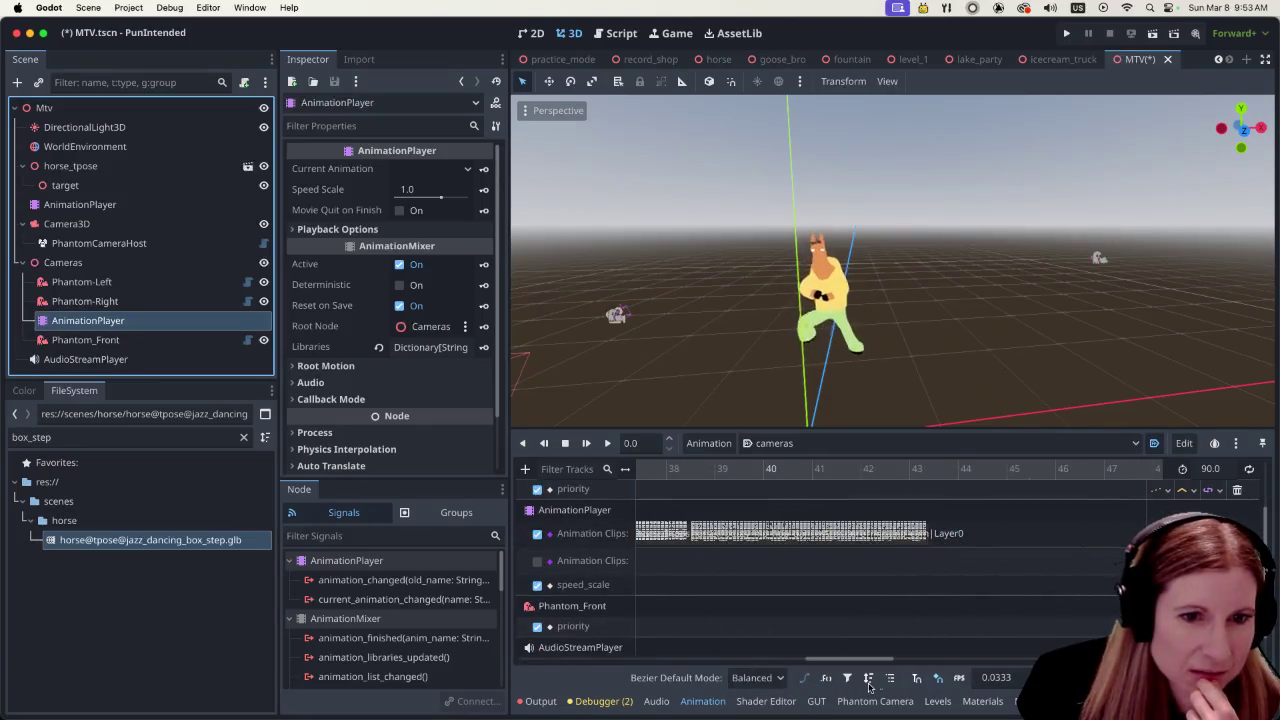
{"action": "right_click", "coordinate": [1000, 537]}
{"action": "left_click", "coordinate": [1030, 544]}
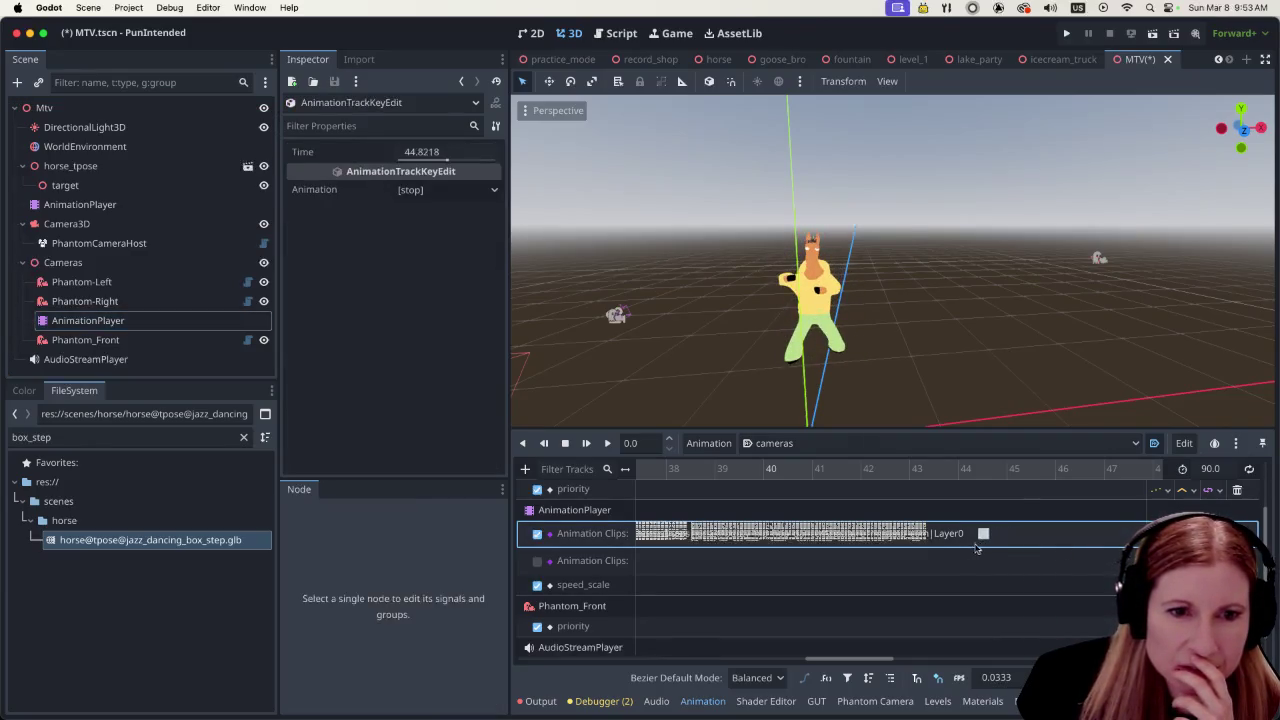
Check the new key's clip list without choosing a clip, then select horse_tpose's AnimationPlayer
{"action": "left_click", "coordinate": [955, 533]}
{"action": "left_click", "coordinate": [491, 189]}
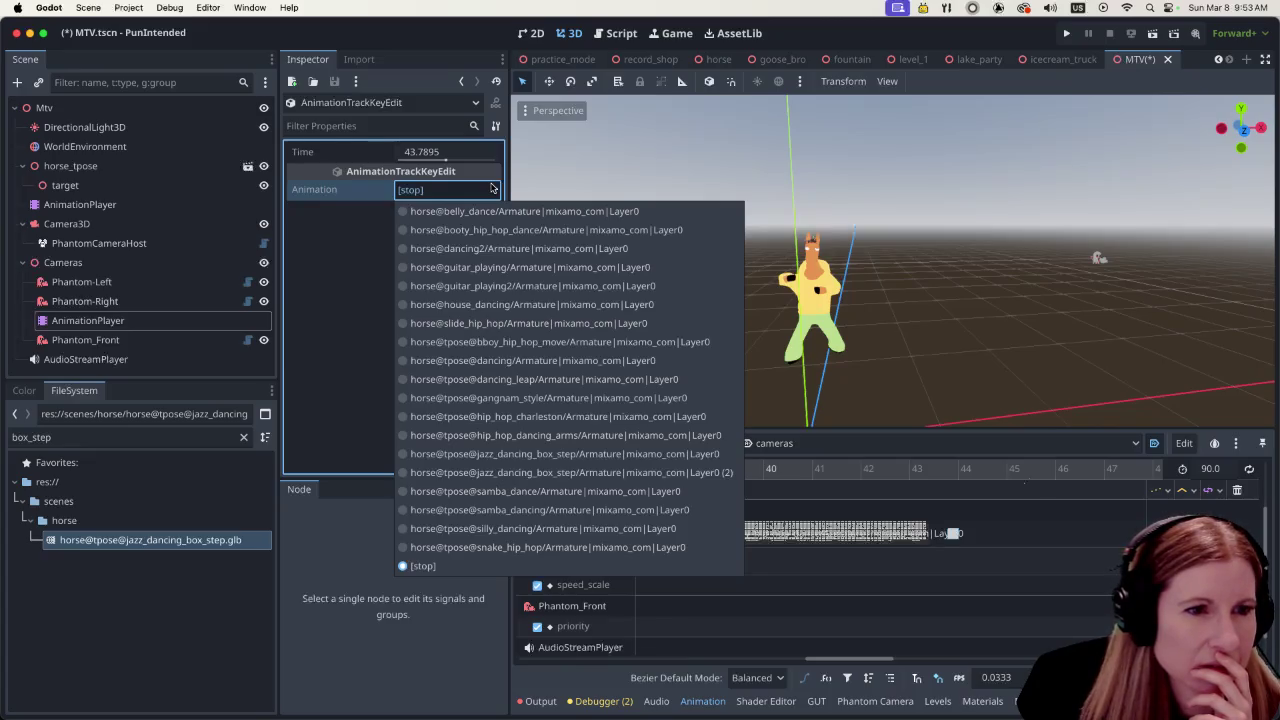
{"action": "key", "text": "Escape"}
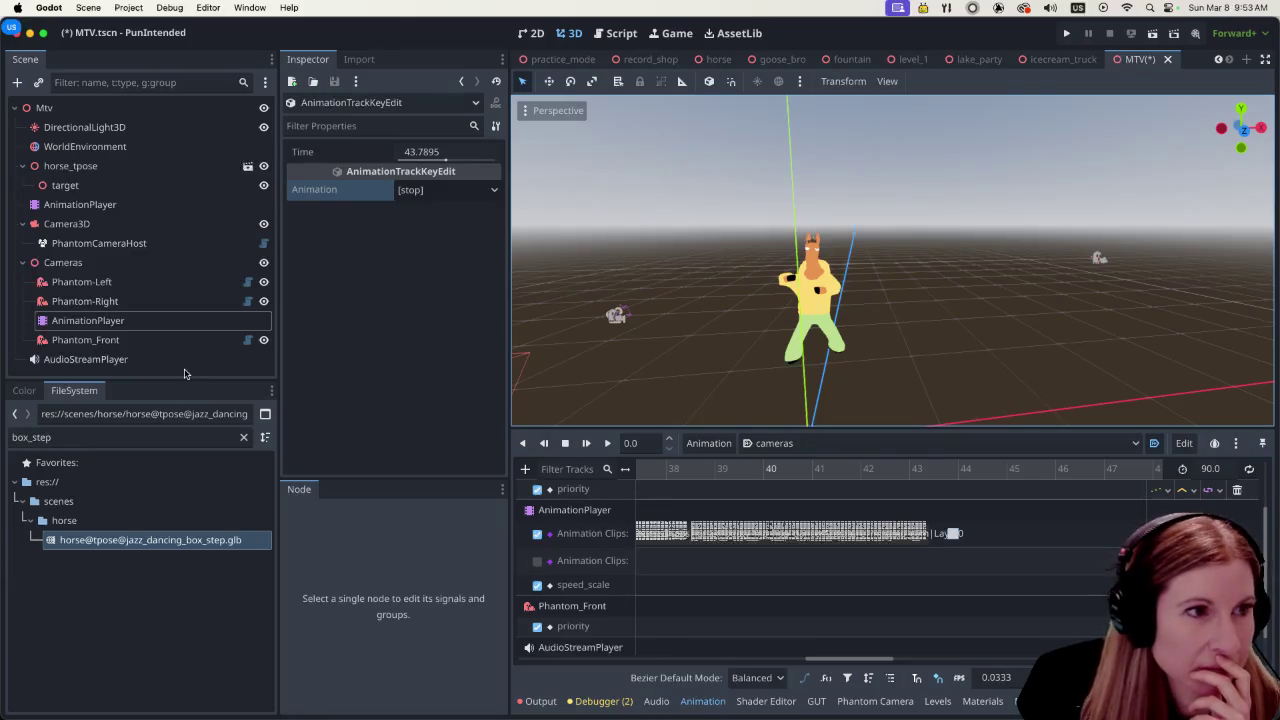
{"action": "left_click", "coordinate": [120, 205]}
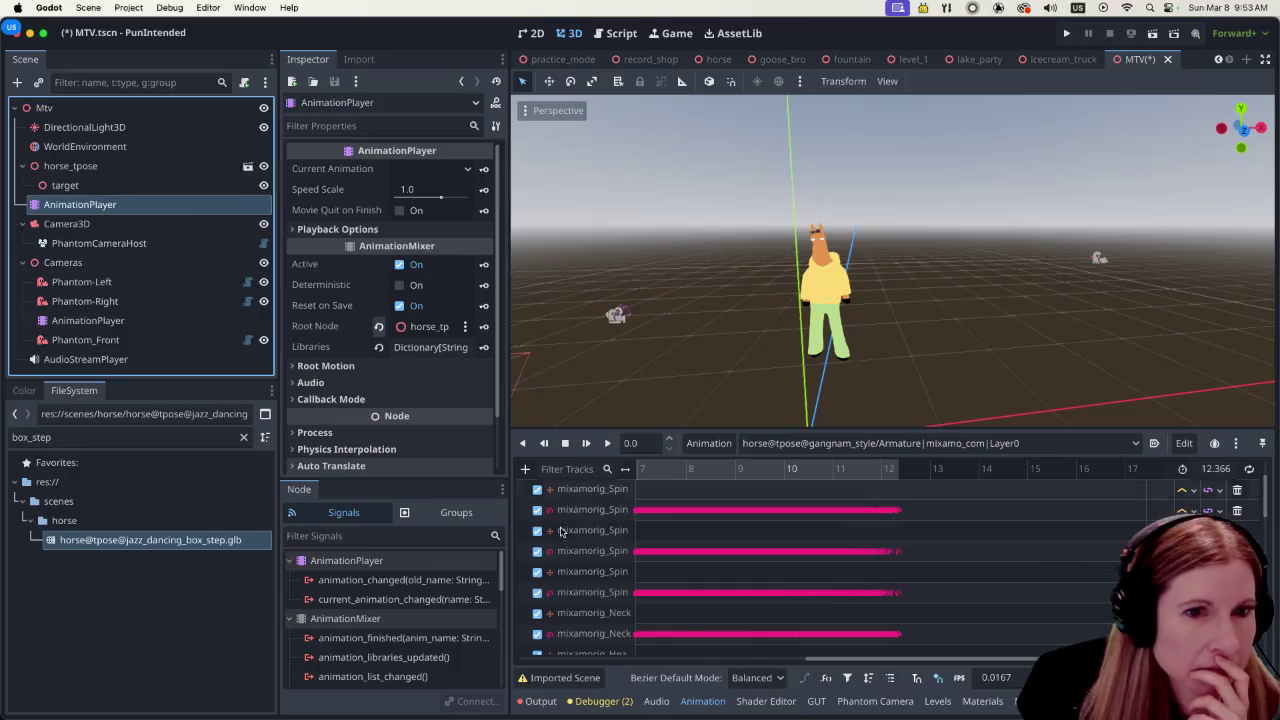
Reopen the horse's animation libraries editor and abandon creating a new library
{"action": "left_click", "coordinate": [710, 443]}
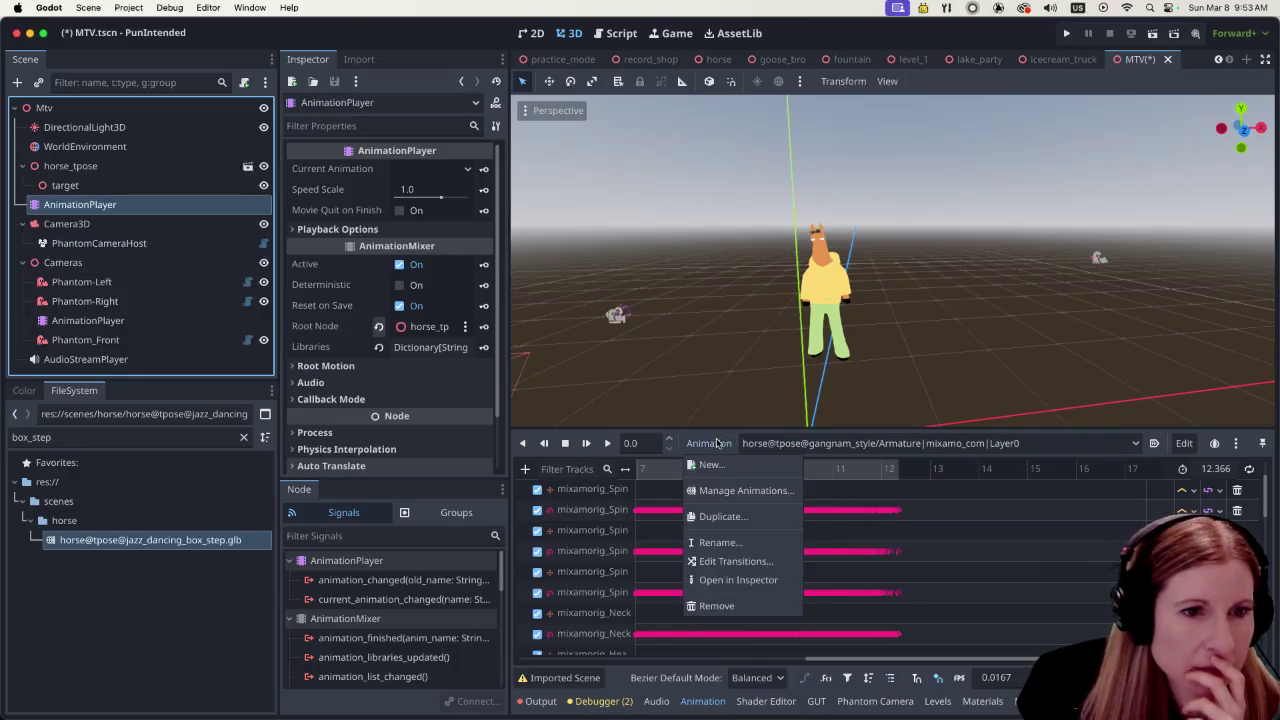
{"action": "left_click", "coordinate": [701, 491]}
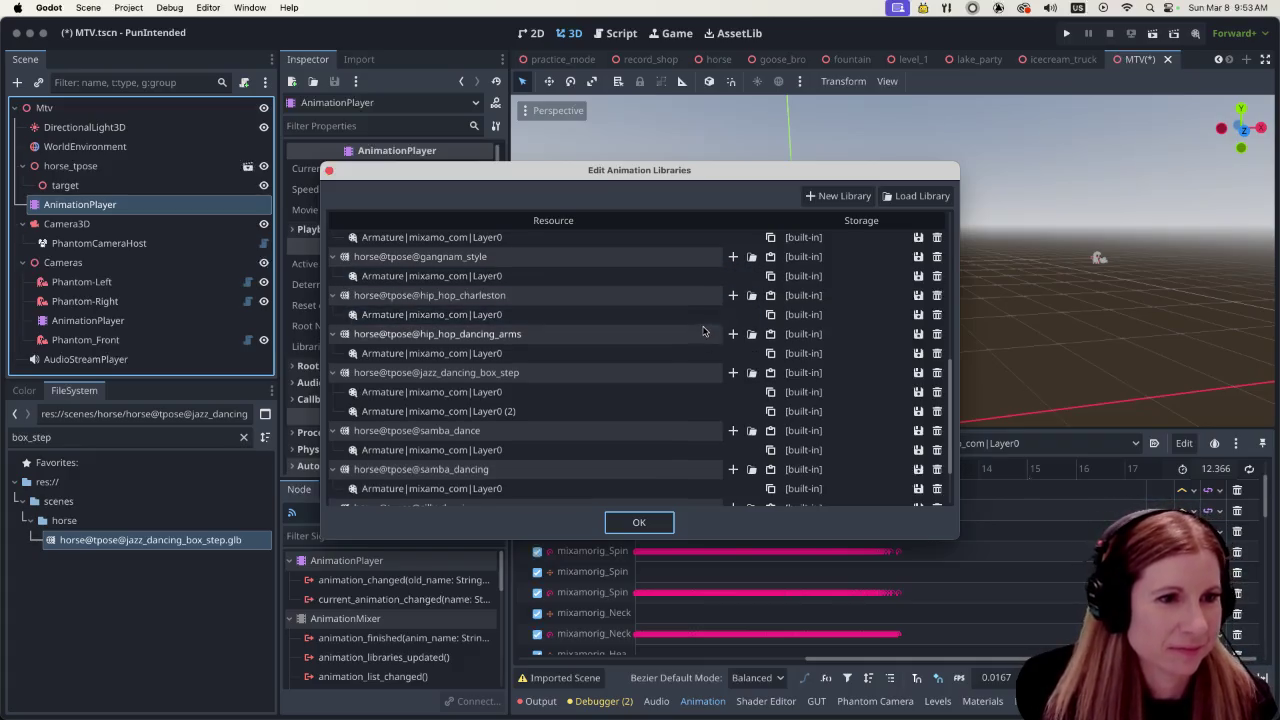
{"action": "scroll", "coordinate": [703, 330], "scroll_direction": "down", "scroll_amount": 1}
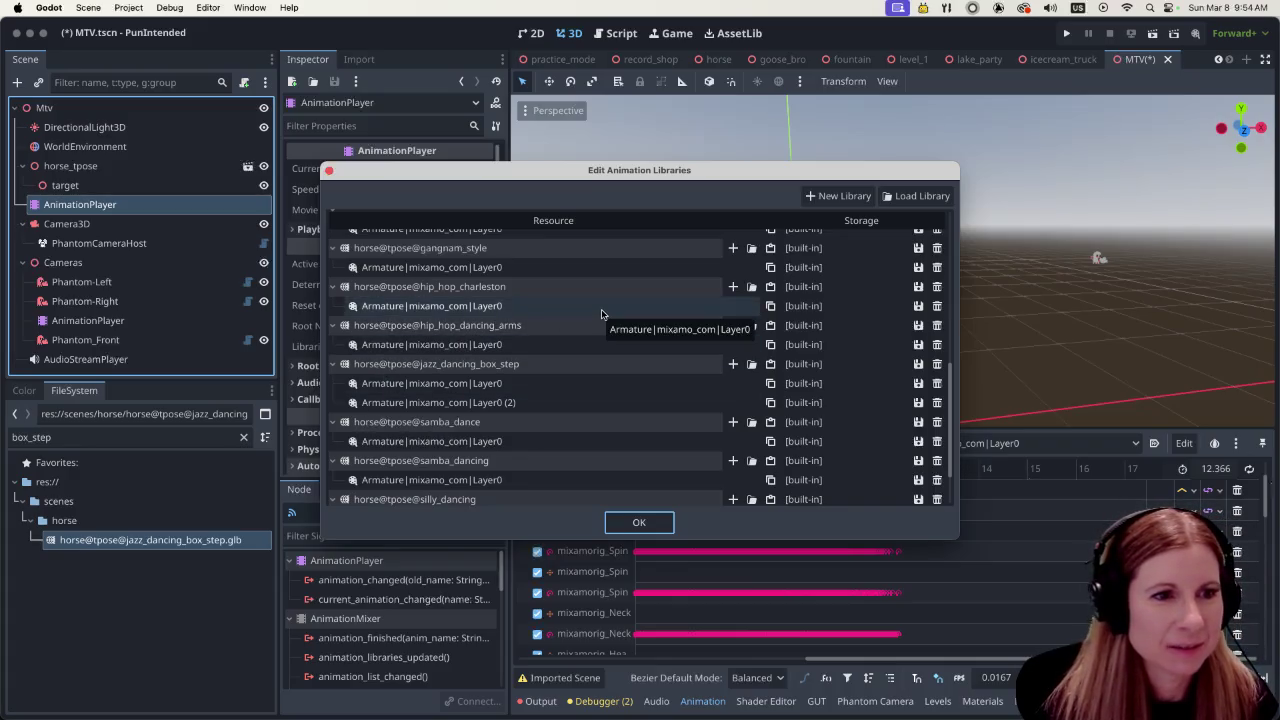
{"action": "left_click", "coordinate": [866, 197]}
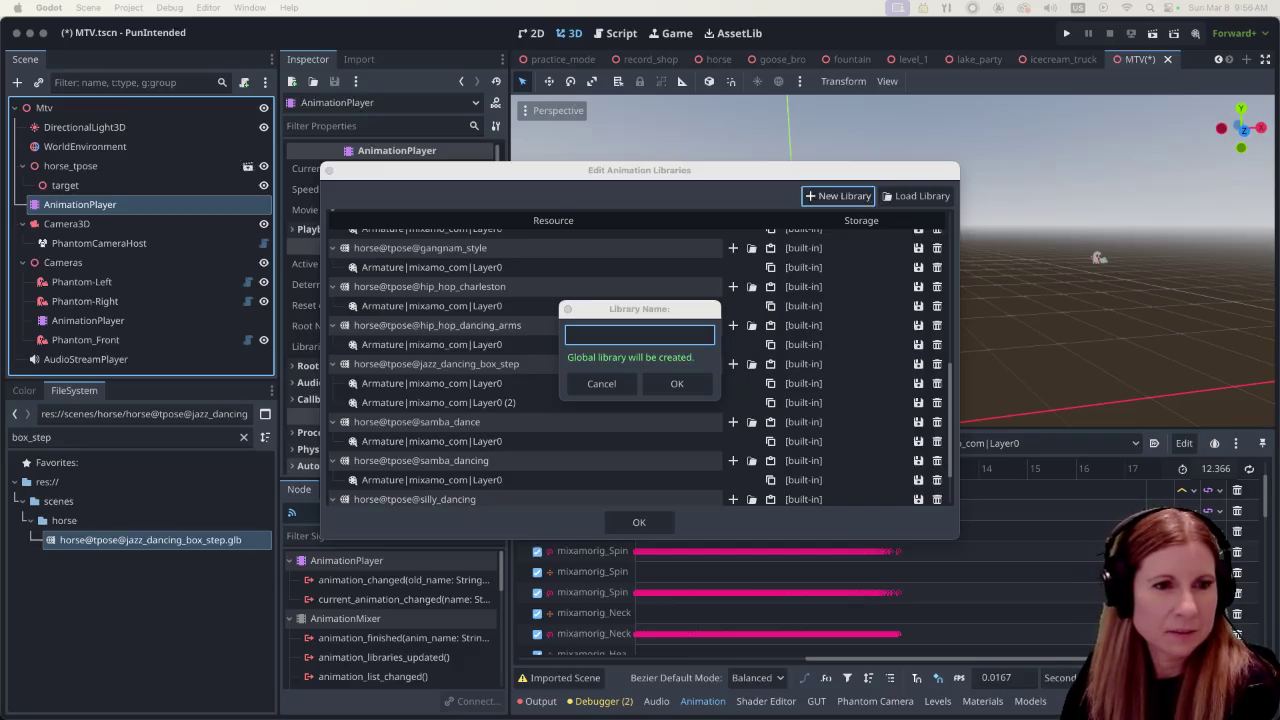
{"action": "left_click", "coordinate": [601, 383]}
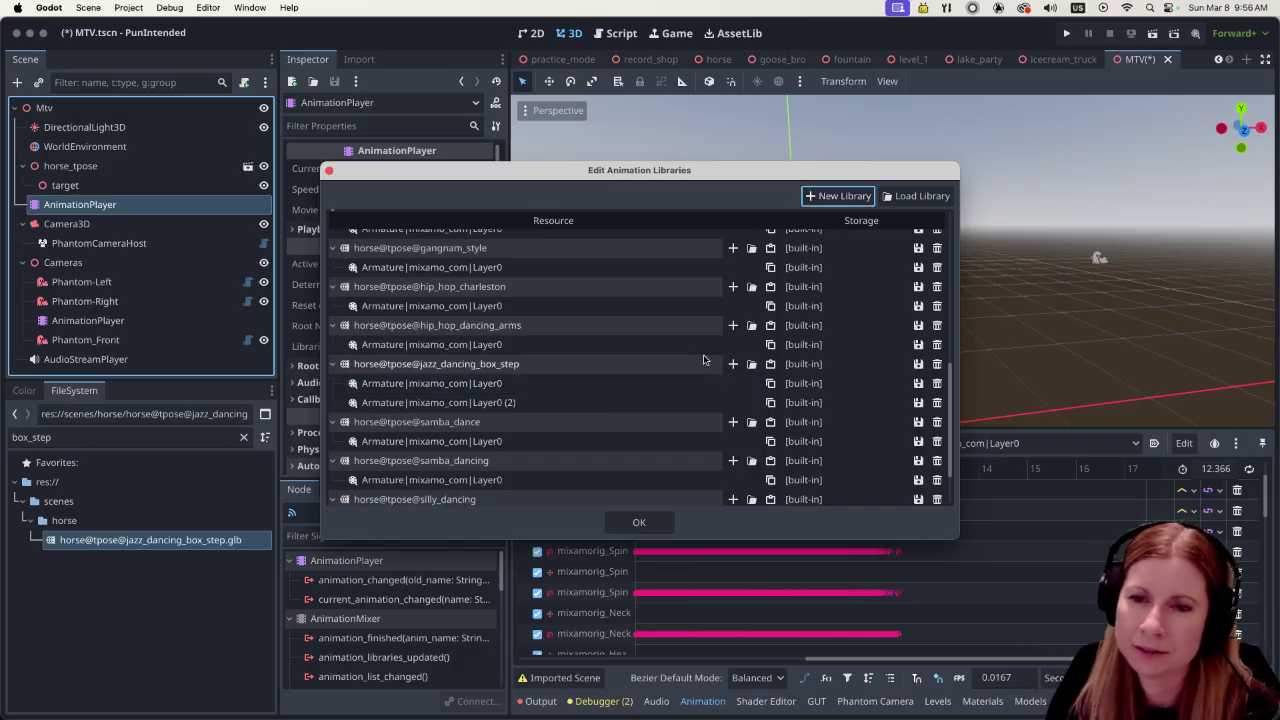
Close the libraries editor, select the Cameras AnimationPlayer and save the MTV scene
{"action": "left_click", "coordinate": [639, 522]}
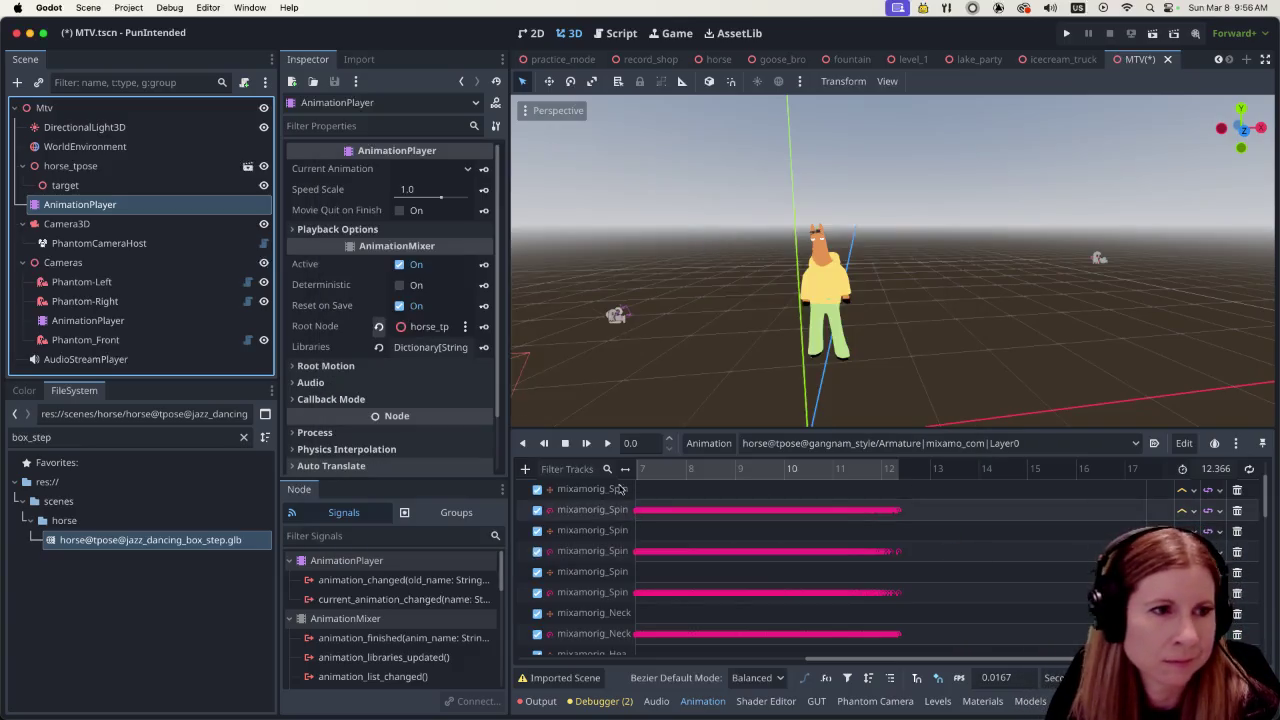
{"action": "left_click", "coordinate": [134, 320]}
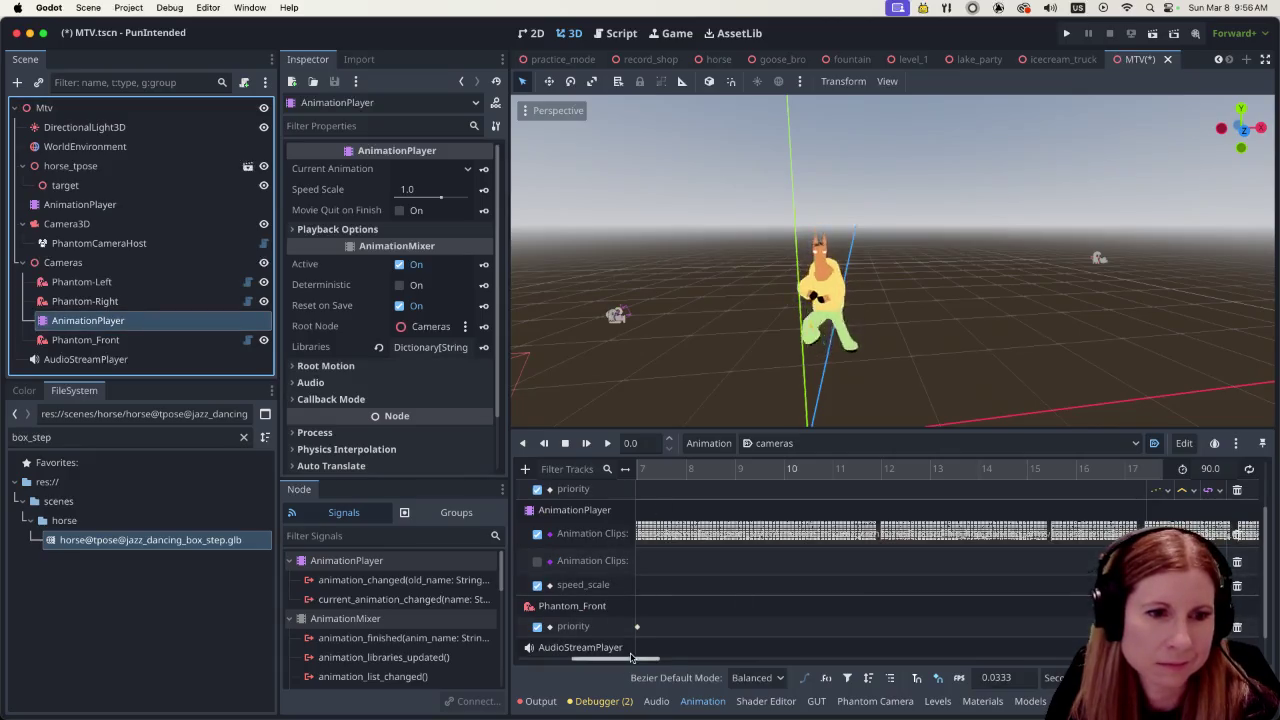
{"action": "key", "text": "super+s"}
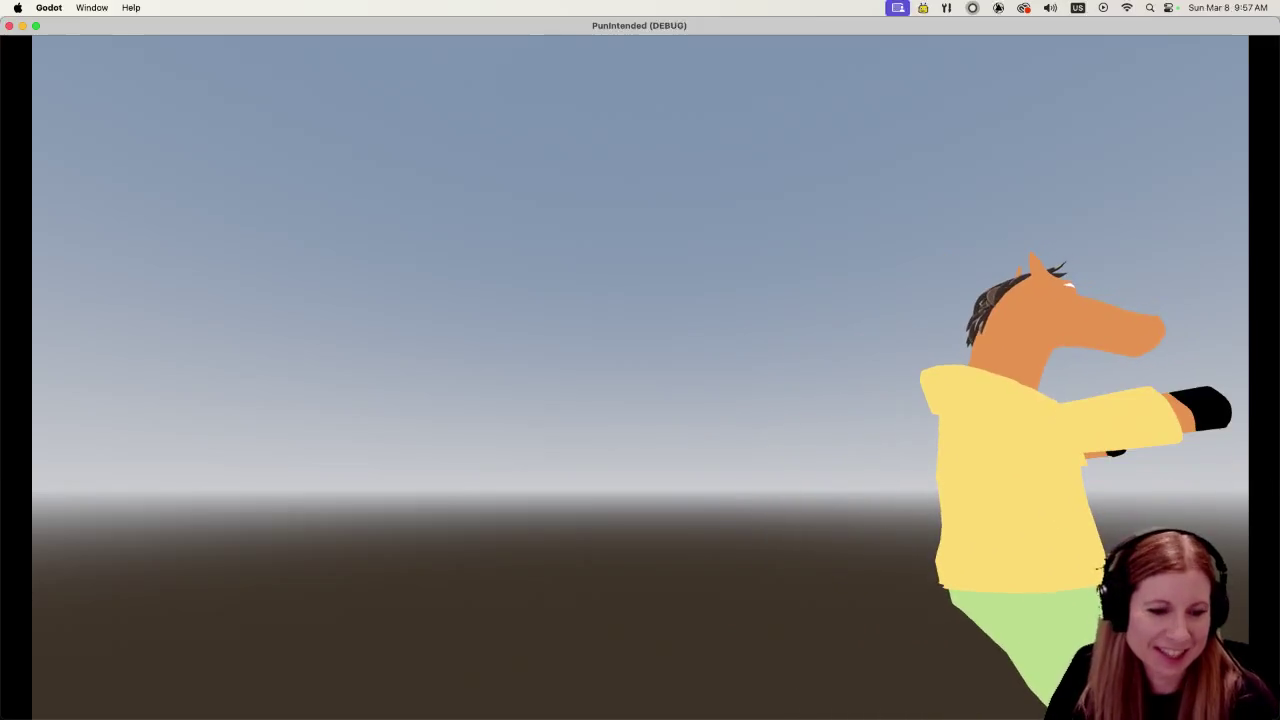
Quit the running PunIntended debug game to return to the MTV scene editor
{"action": "key", "text": "super+q"}
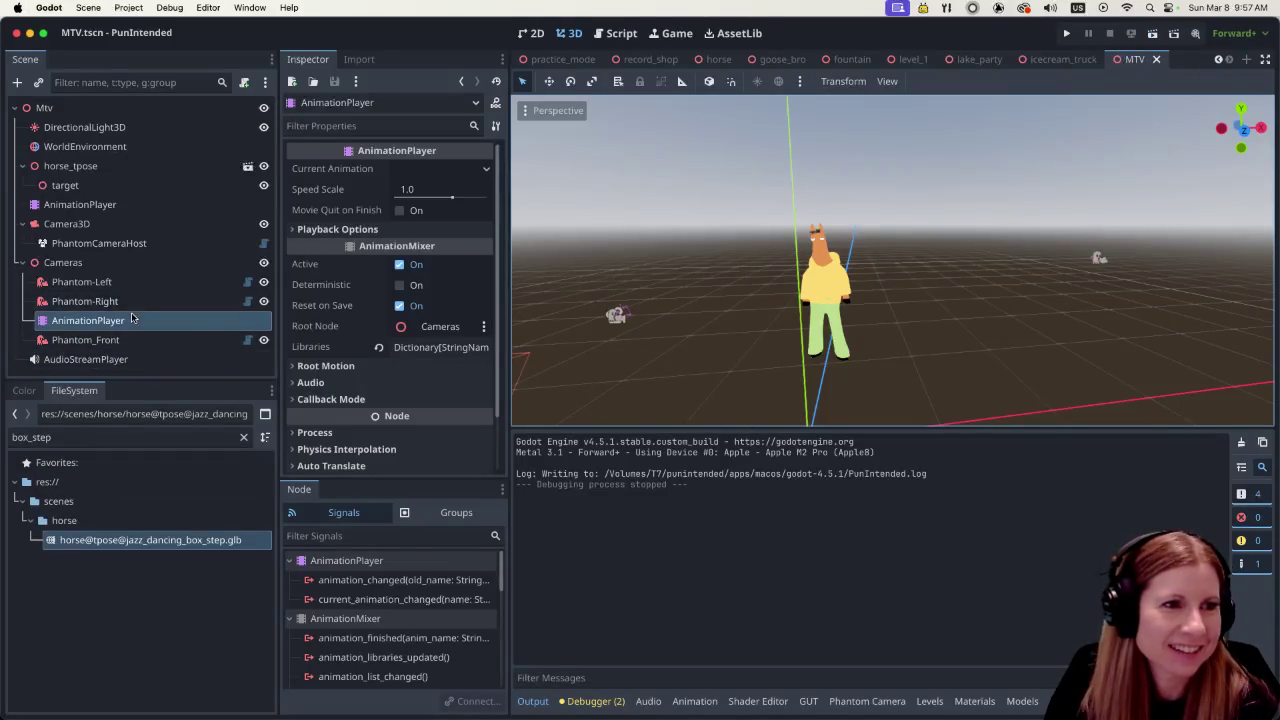
Show the cameras animation timeline and preview playback from about 38 s and 36.6 s
{"action": "left_click", "coordinate": [710, 703]}
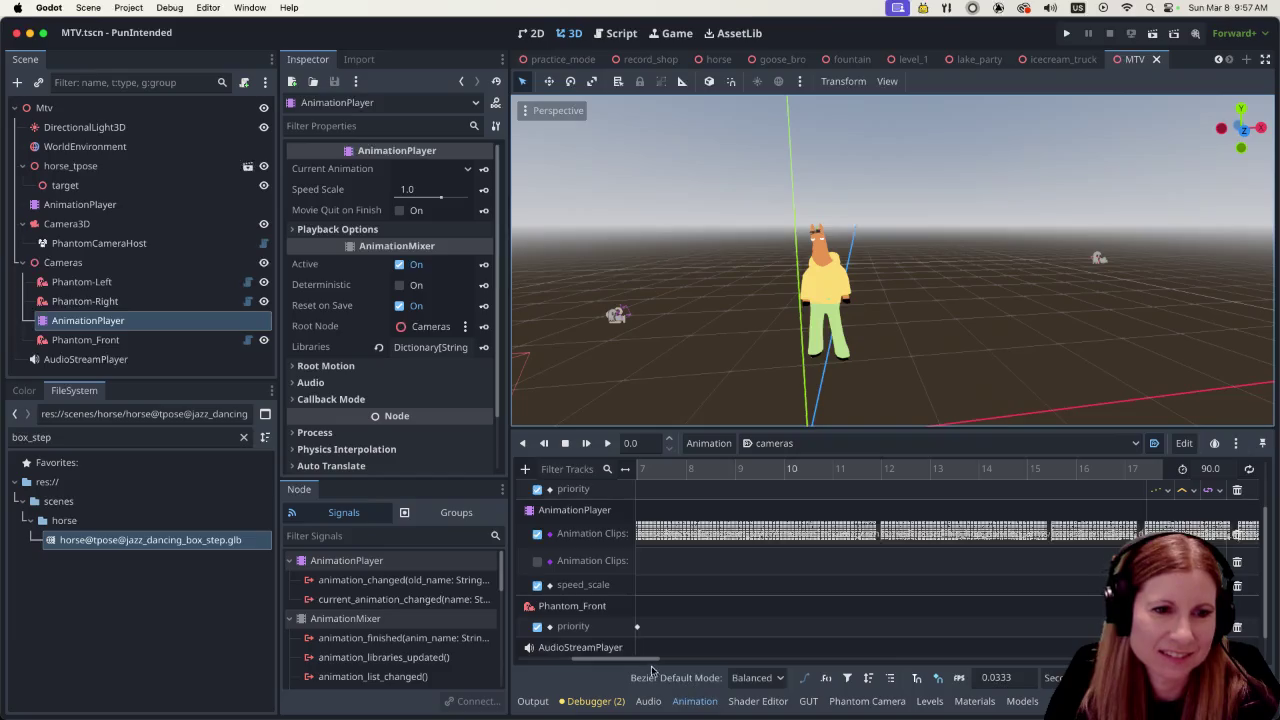
{"action": "left_click_drag", "start_coordinate": [653, 662], "coordinate": [842, 676]}
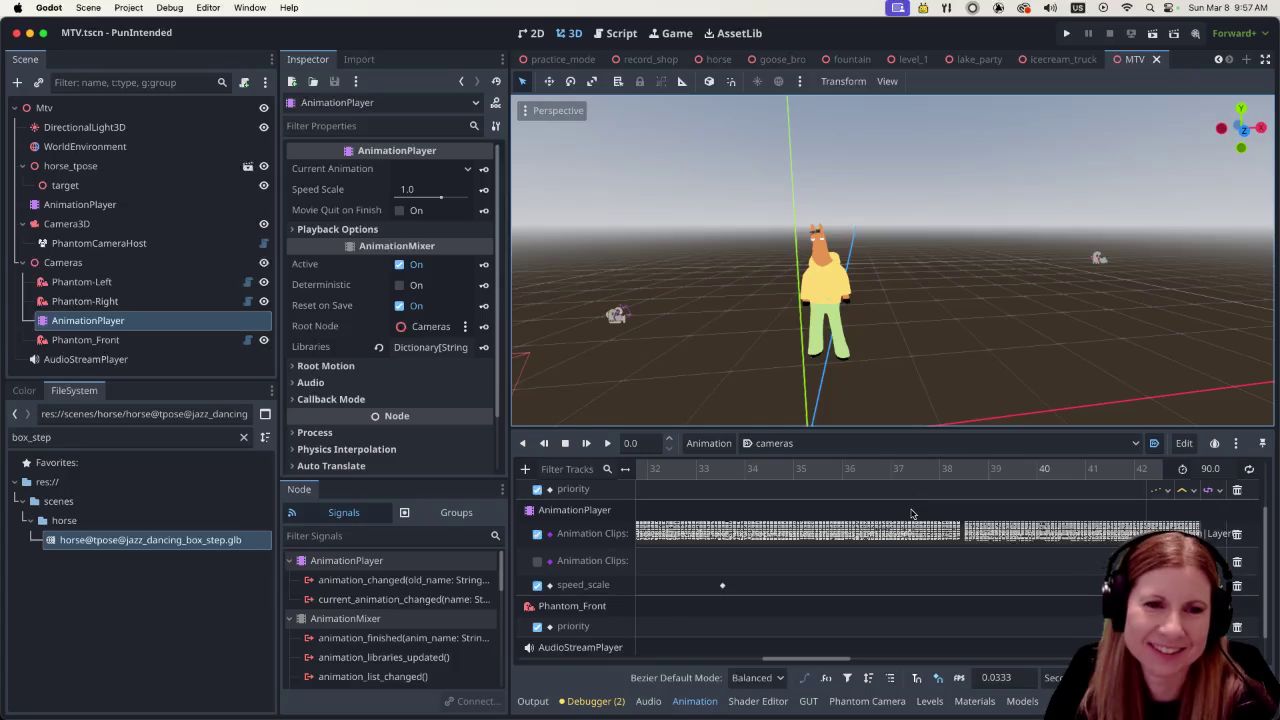
{"action": "left_click", "coordinate": [937, 470]}
{"action": "left_click", "coordinate": [607, 443]}
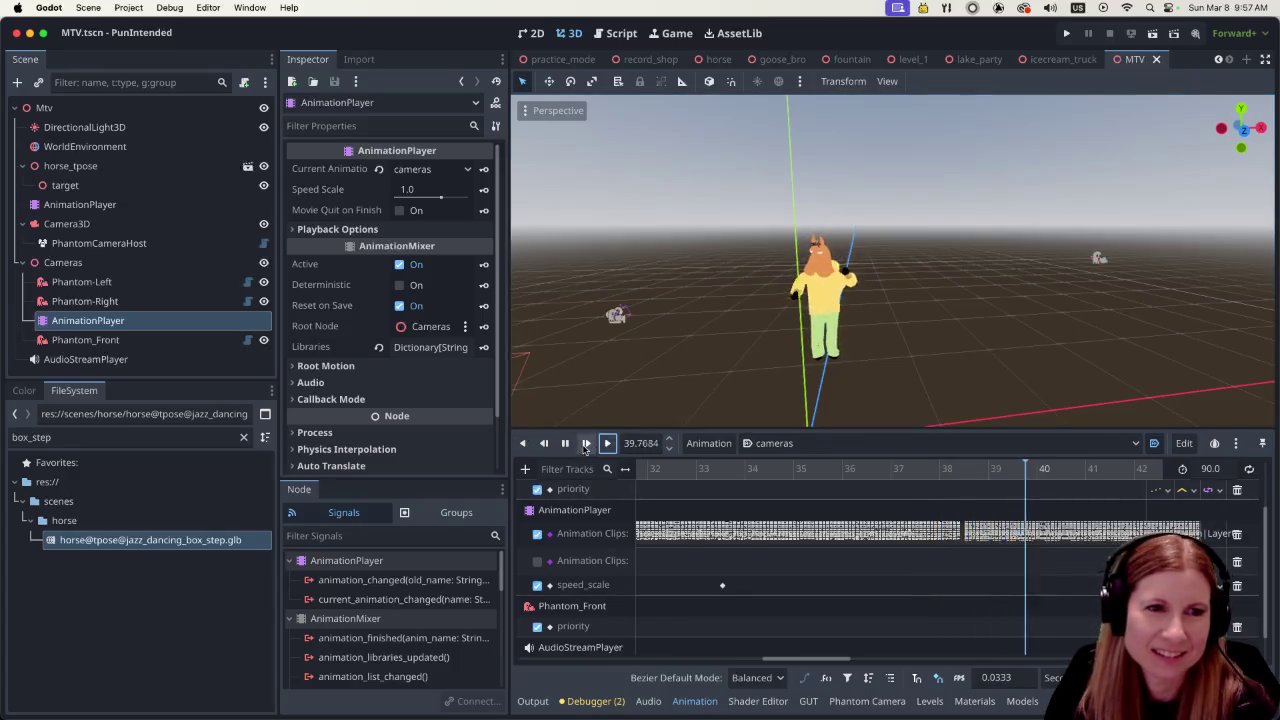
{"action": "left_click", "coordinate": [565, 443]}
{"action": "left_click", "coordinate": [870, 474]}
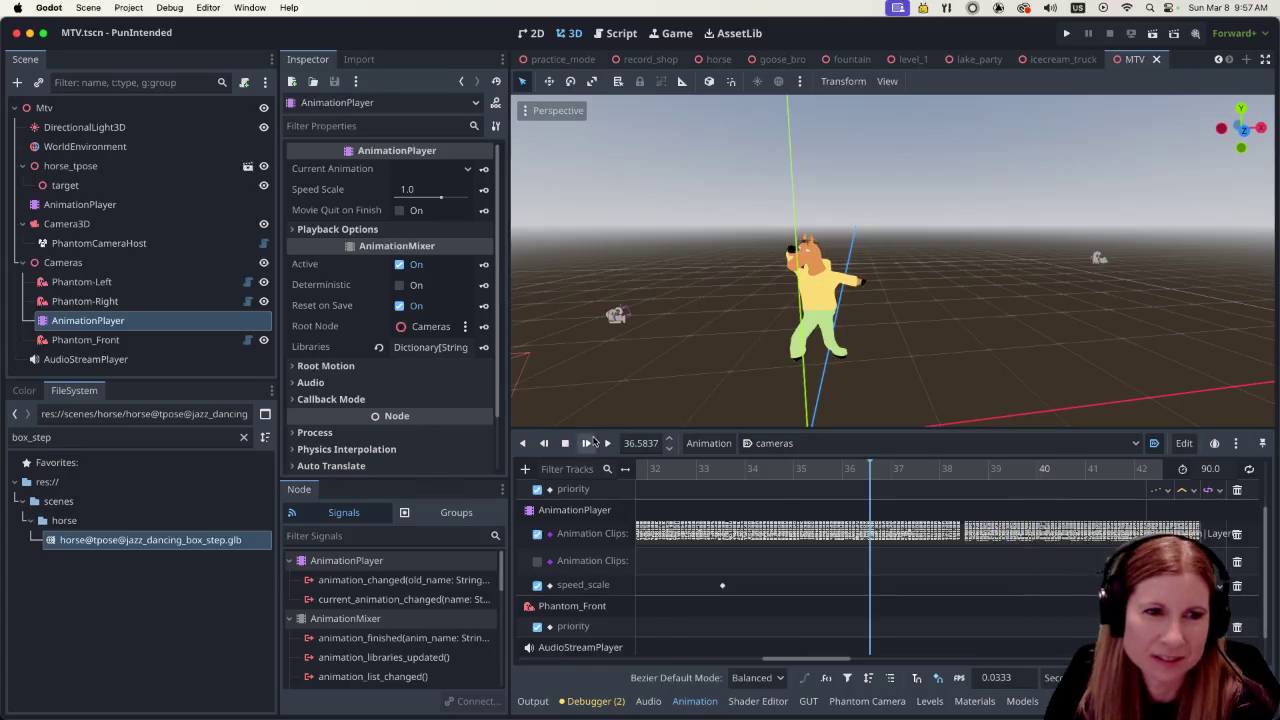
{"action": "left_click", "coordinate": [607, 443]}
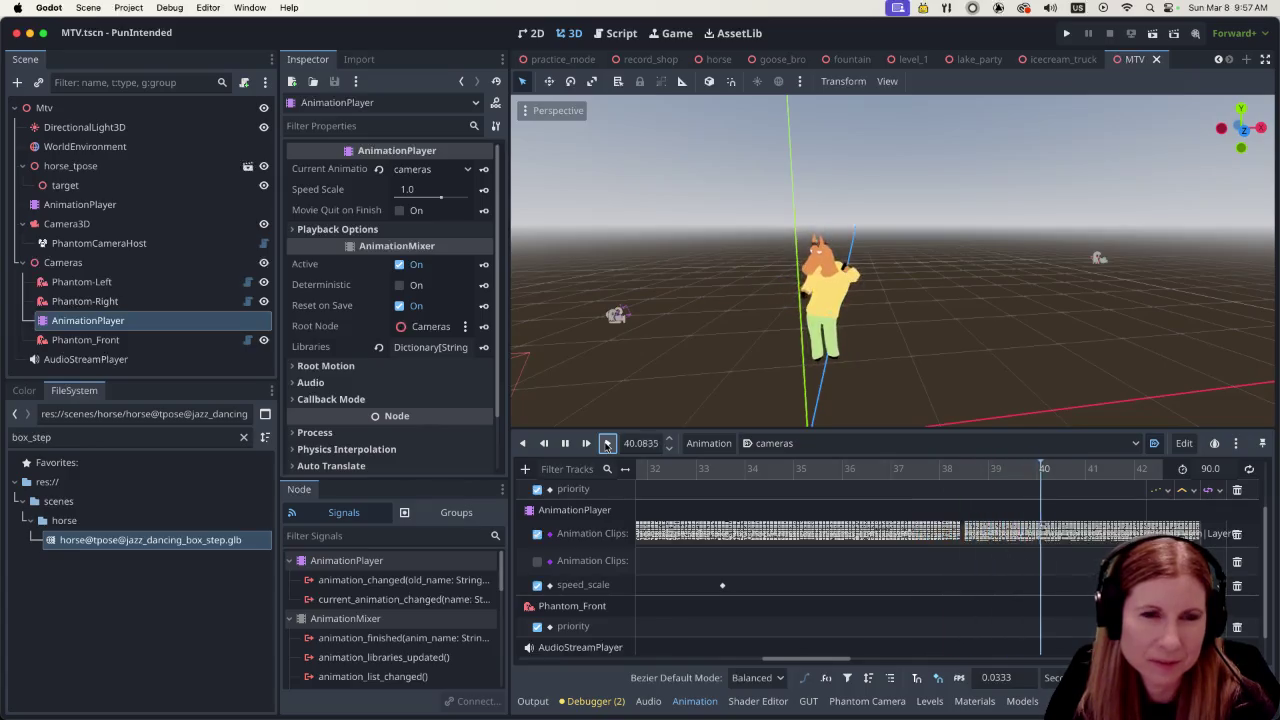
{"action": "key", "text": "s"}
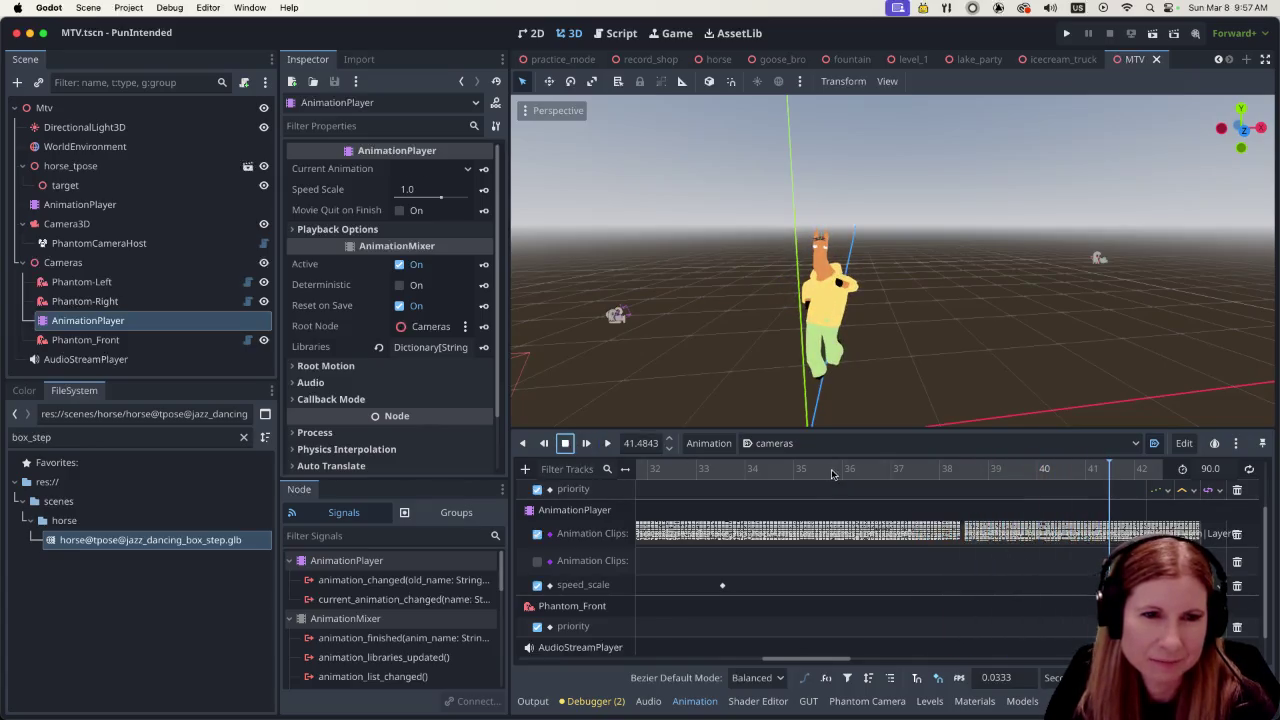
Replay the cameras animation from about 35.9 s and 37.6 s through the clip change
{"action": "left_click", "coordinate": [835, 468]}
{"action": "left_click", "coordinate": [607, 443]}
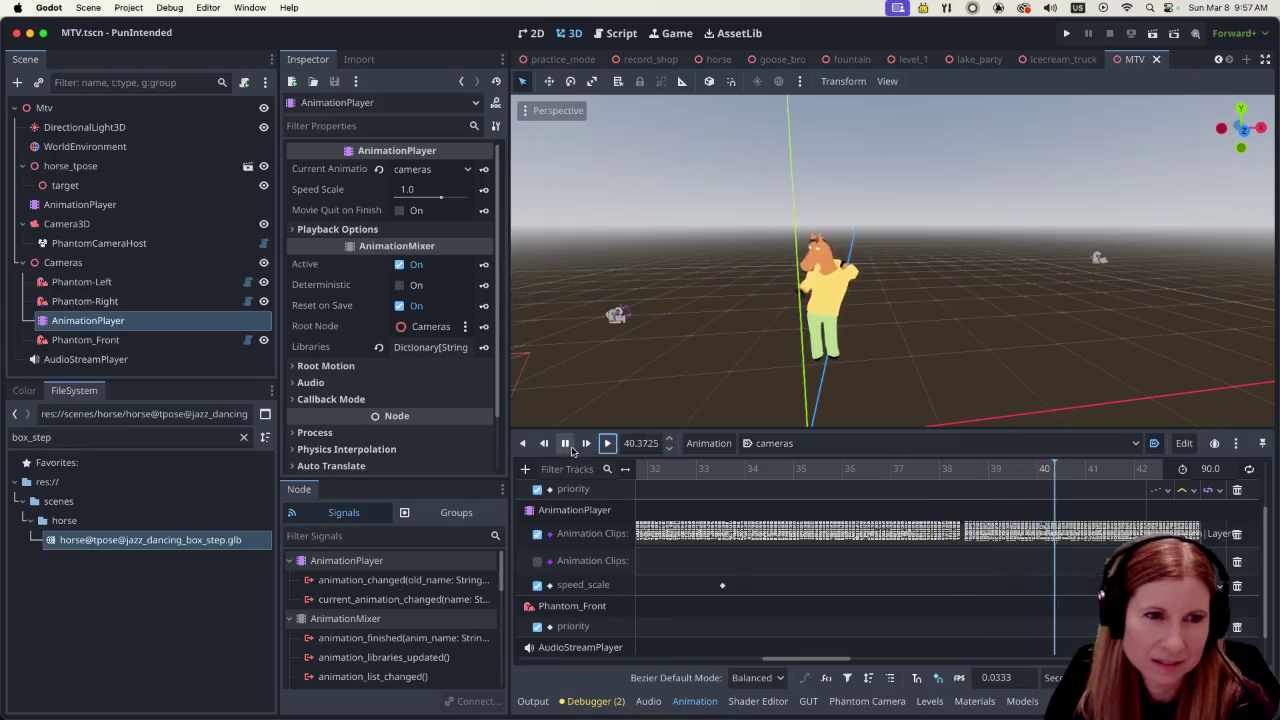
{"action": "left_click", "coordinate": [564, 443]}
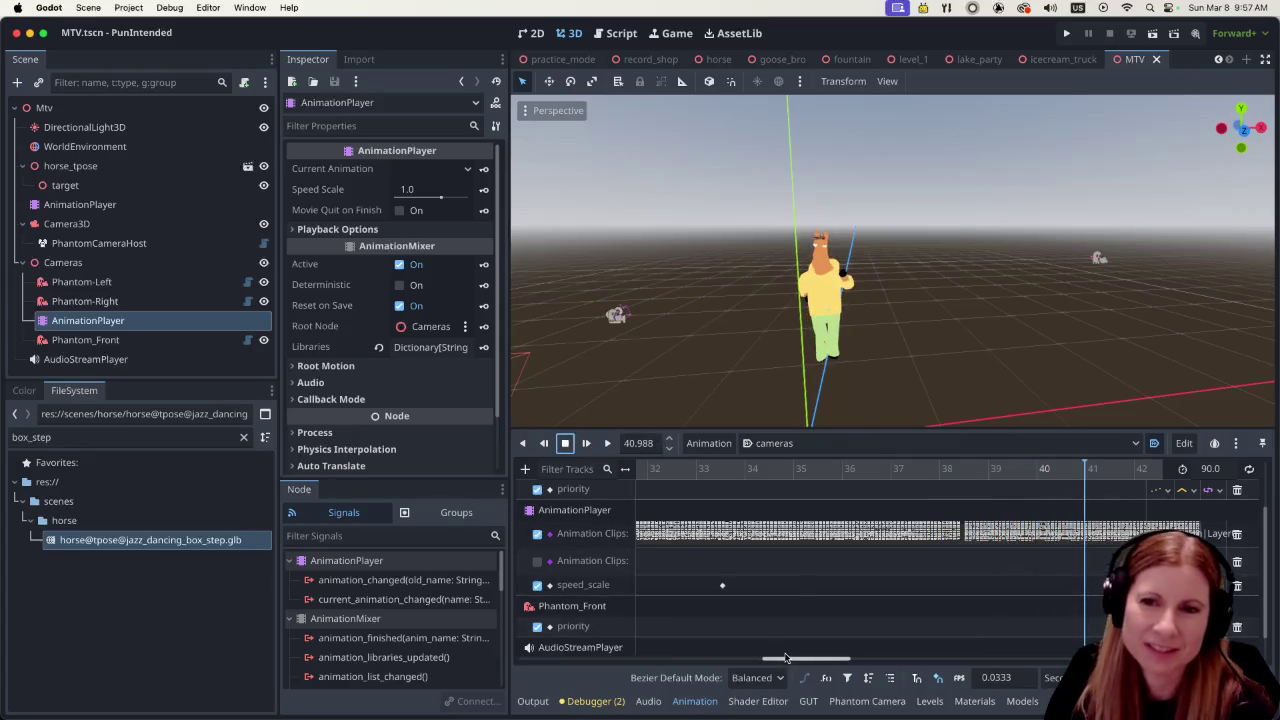
{"action": "left_click_drag", "start_coordinate": [786, 657], "coordinate": [818, 665]}
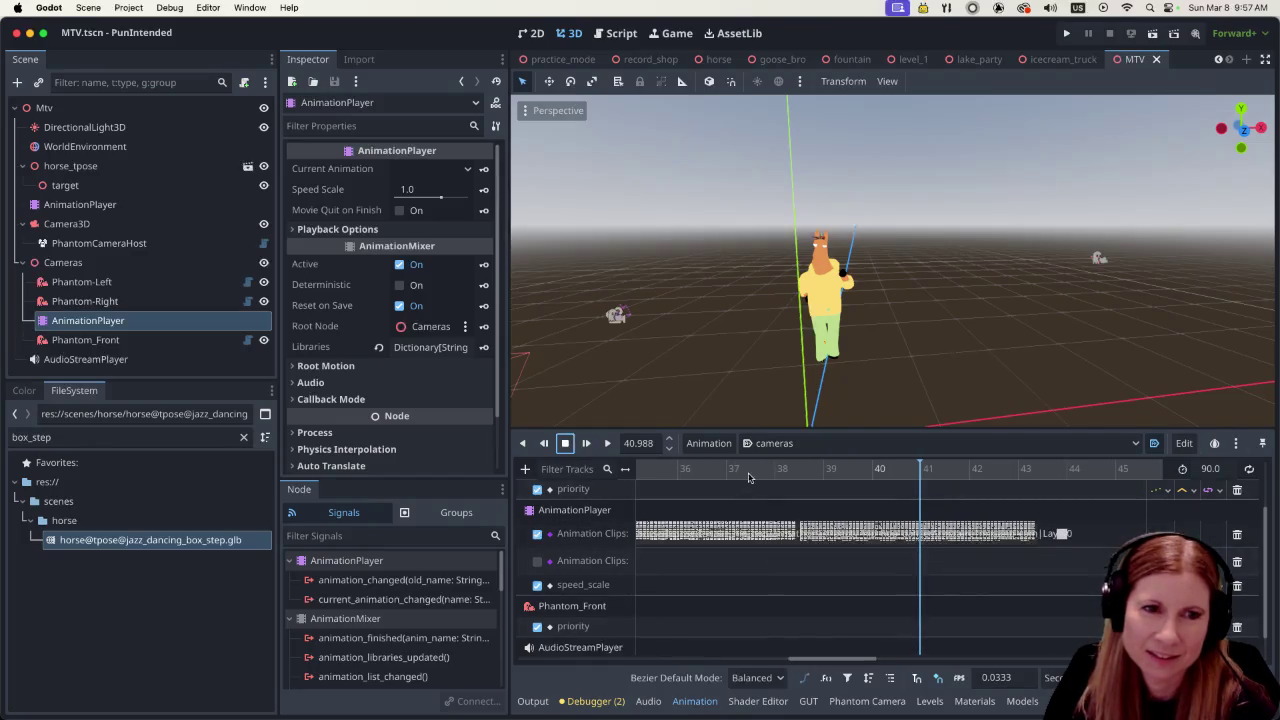
{"action": "left_click", "coordinate": [761, 478]}
{"action": "left_click", "coordinate": [607, 443]}
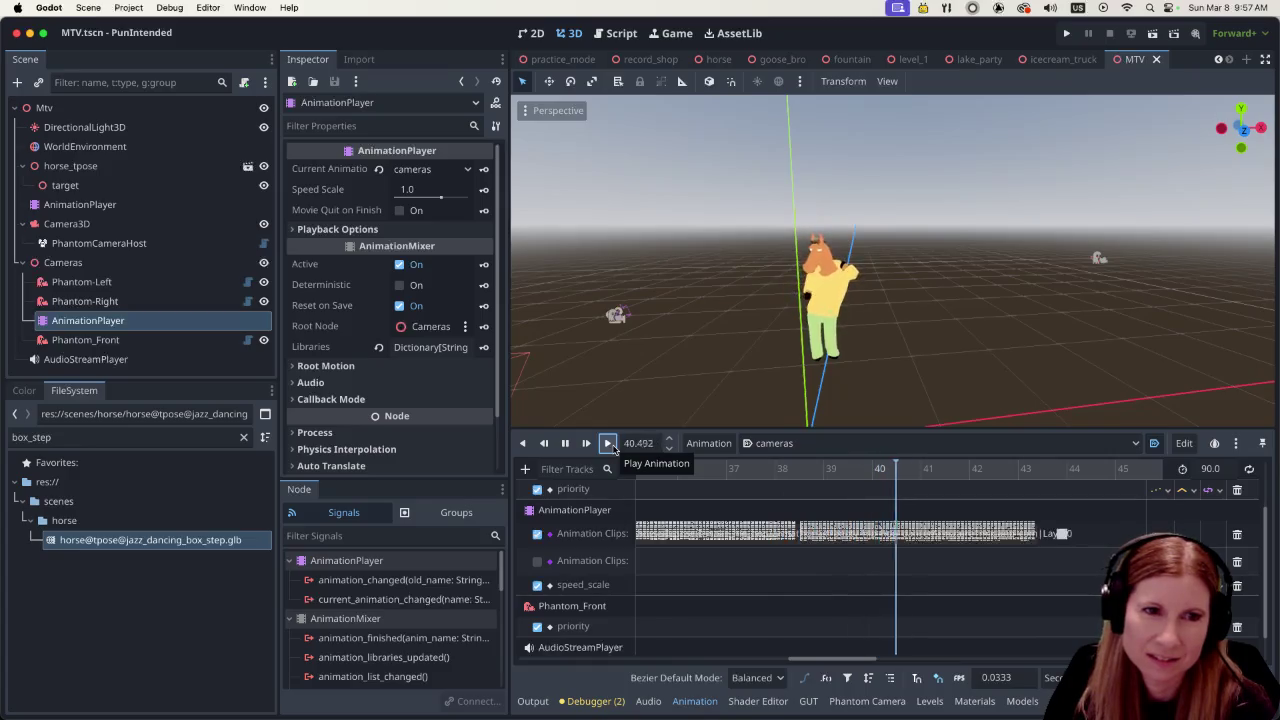
{"action": "left_click", "coordinate": [563, 443]}
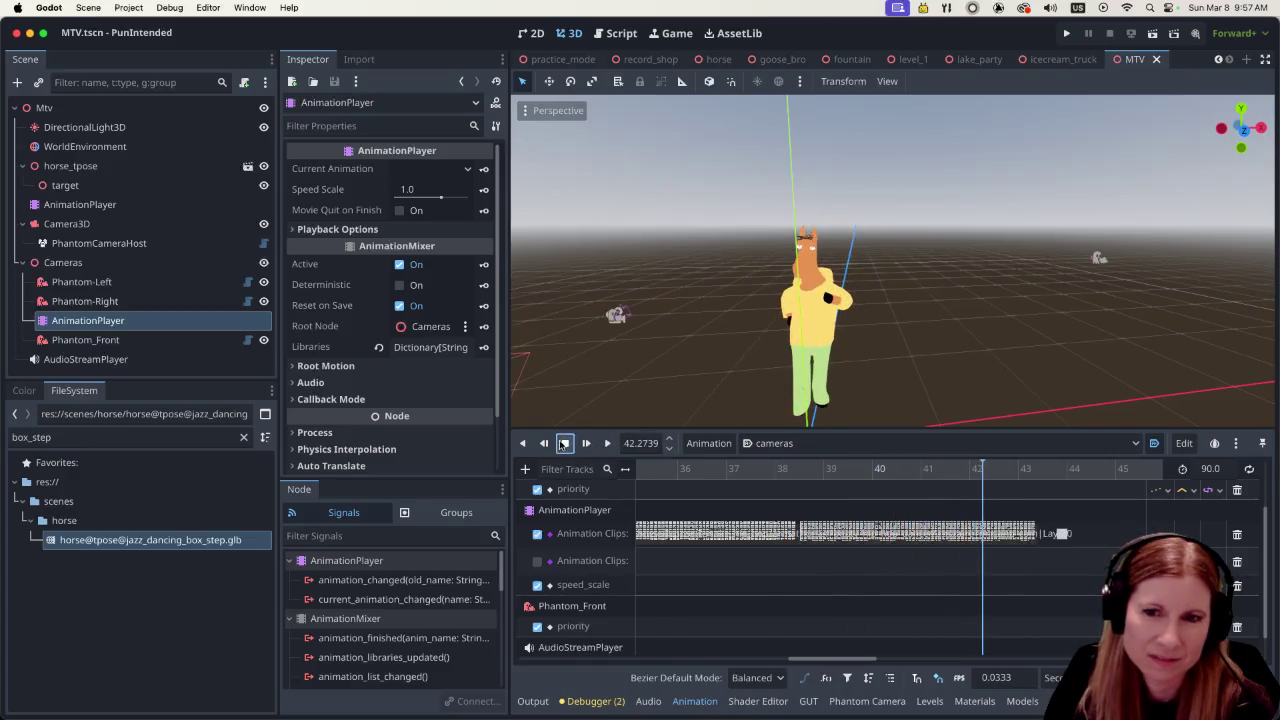
{"action": "left_click", "coordinate": [1156, 33]}
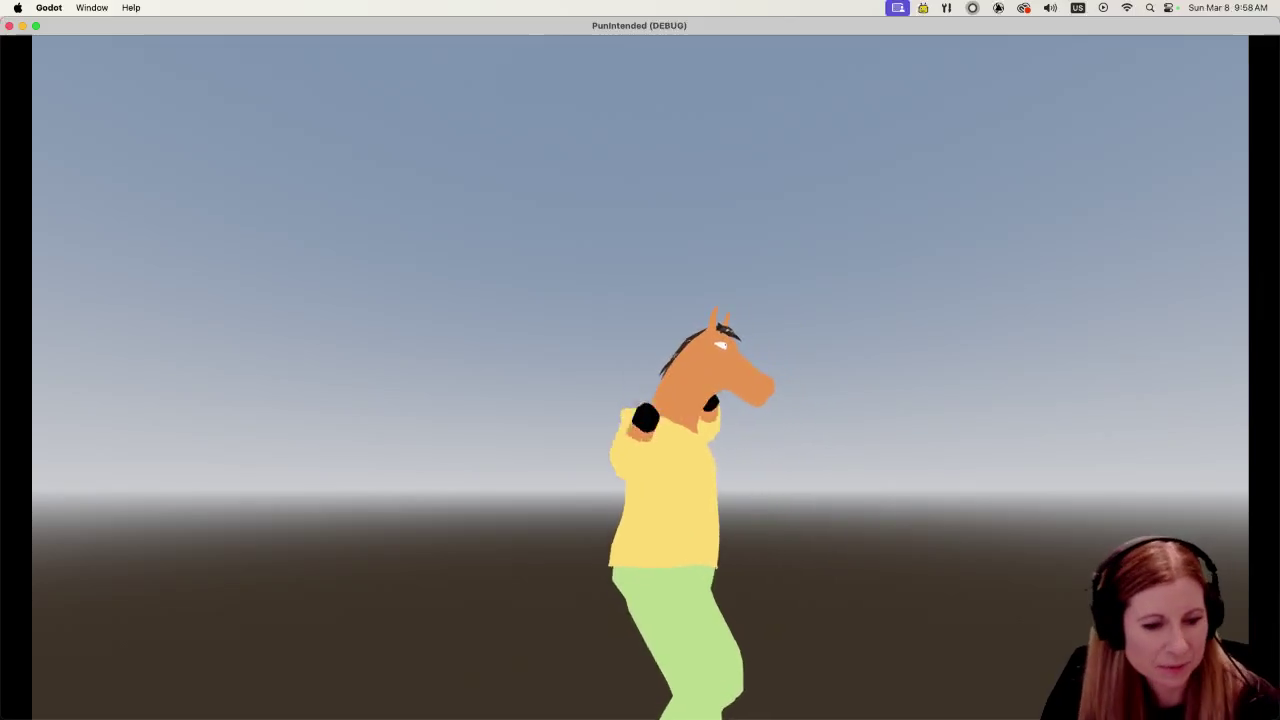
Quit the MTV scene test run and bring the animation timeline back on screen
{"action": "key", "text": "super+q"}
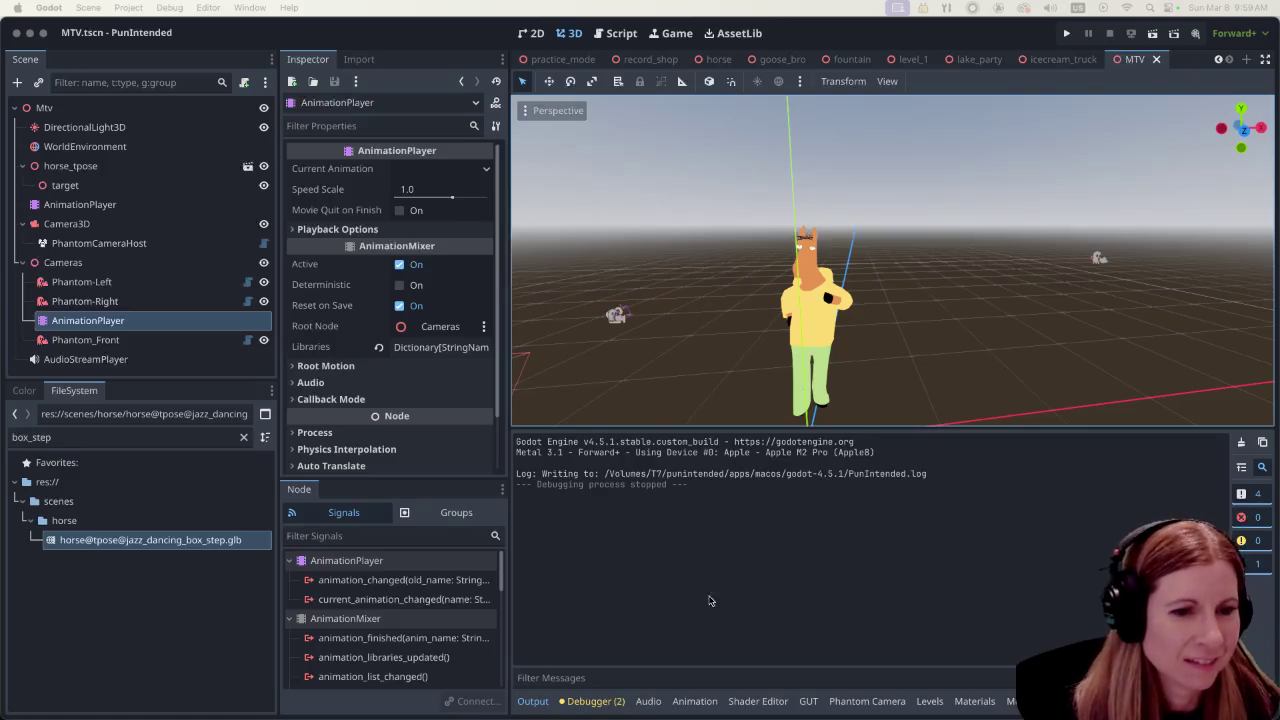
{"action": "left_click", "coordinate": [694, 701]}
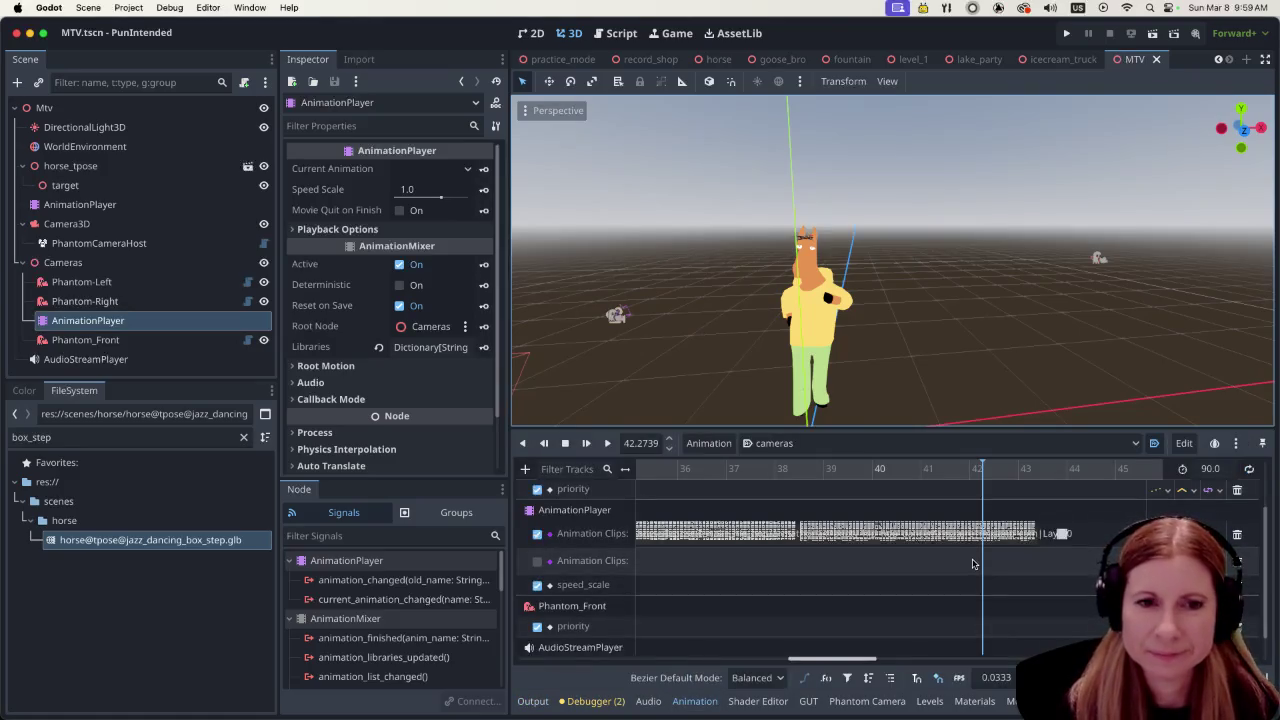
Set the horse's blend time into booty_hip_hop_dance to 1.5 in the transitions editor
{"action": "left_click", "coordinate": [766, 472]}
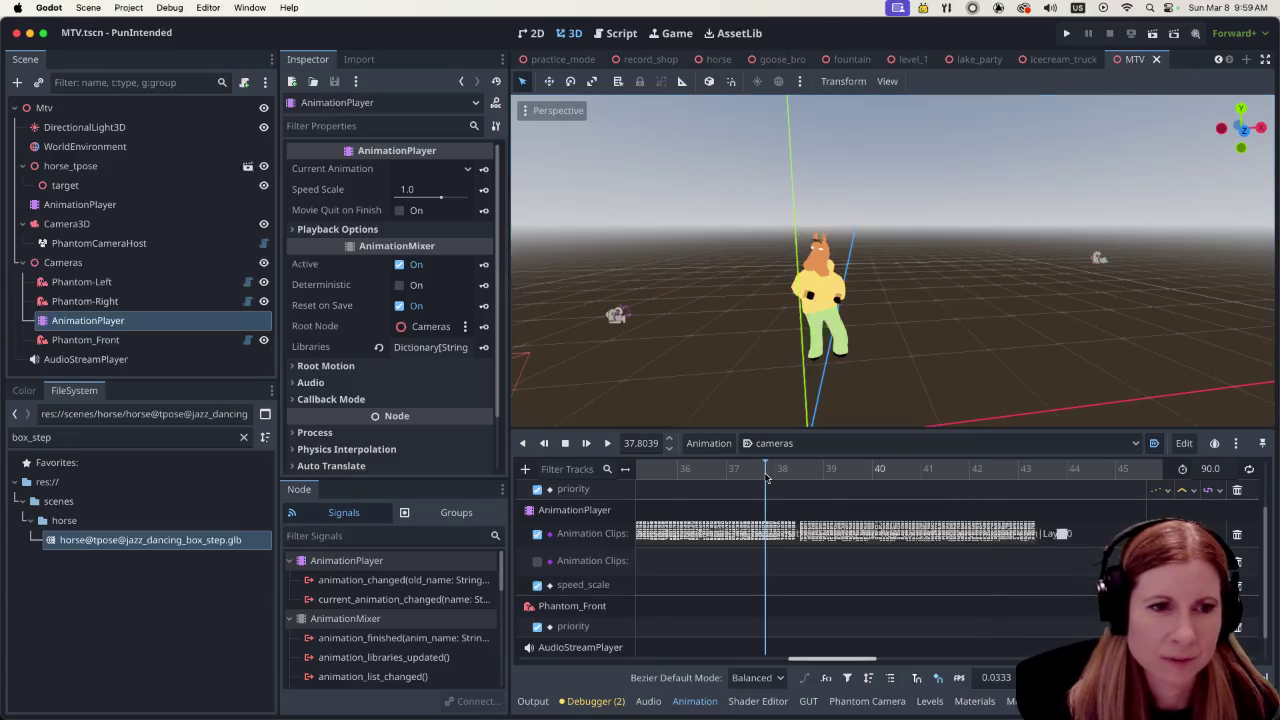
{"action": "left_click", "coordinate": [862, 533]}
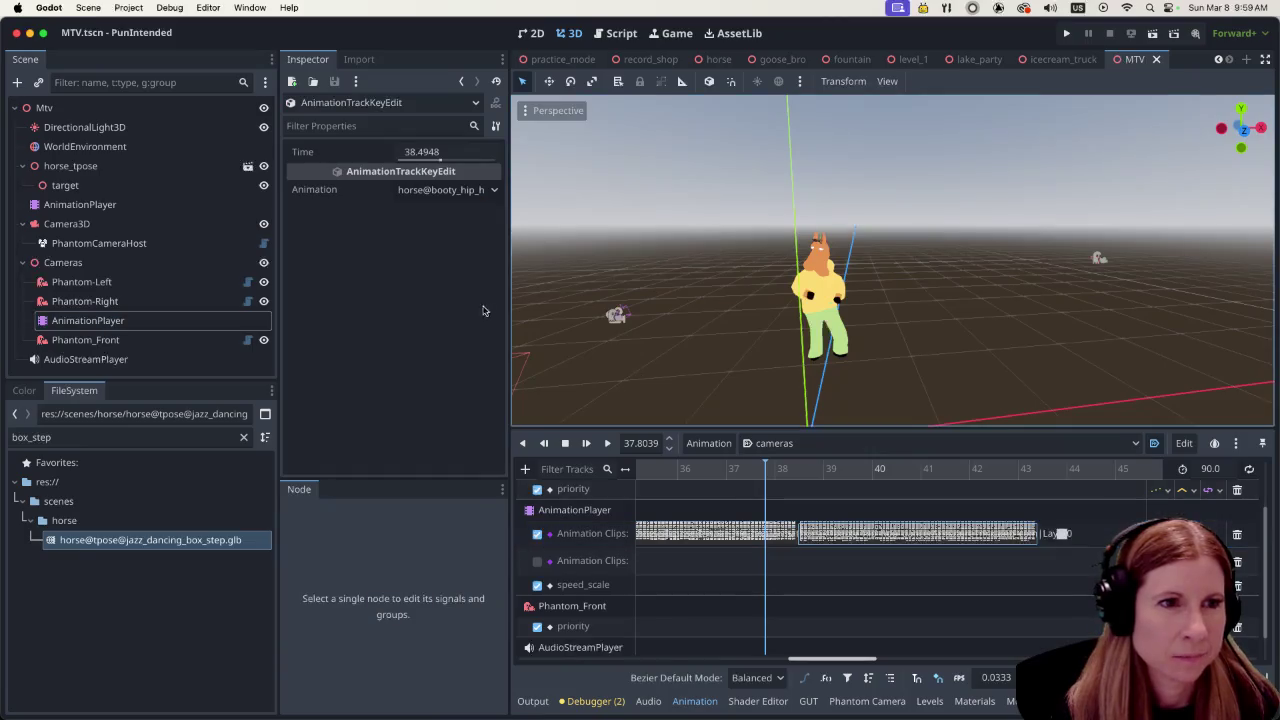
{"action": "left_click", "coordinate": [80, 204]}
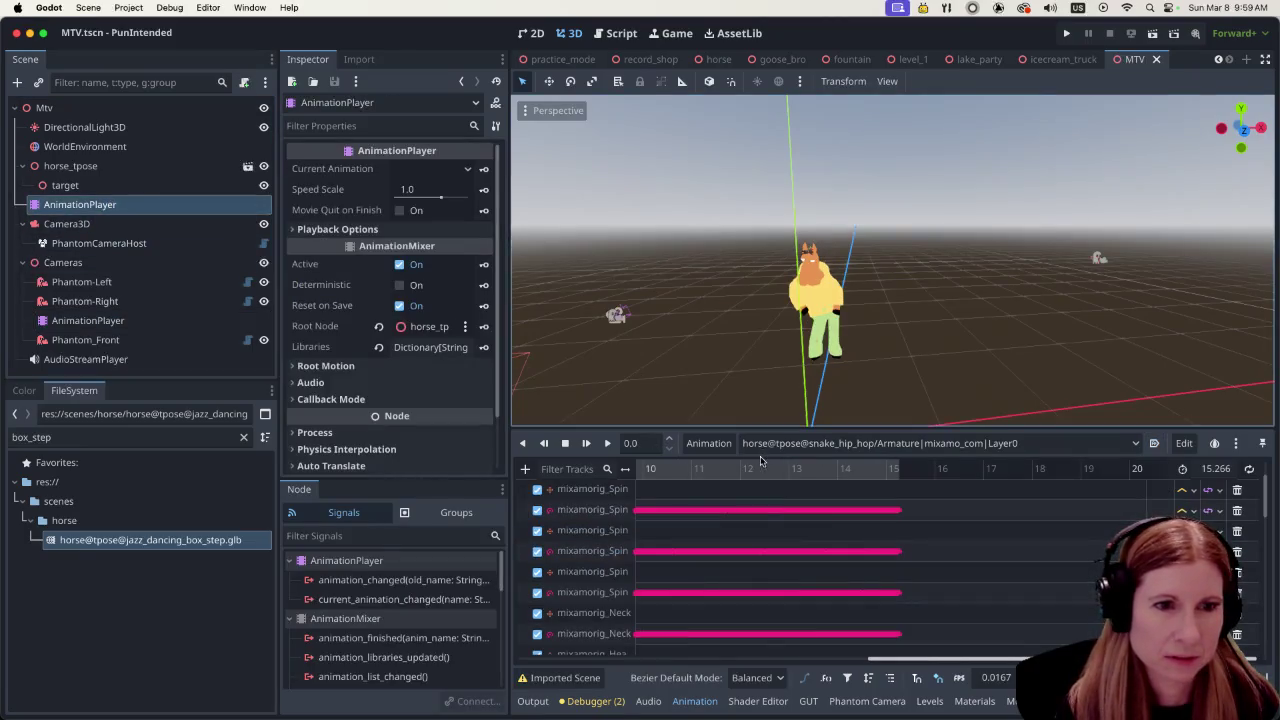
{"action": "left_click", "coordinate": [712, 443]}
{"action": "left_click", "coordinate": [740, 562]}
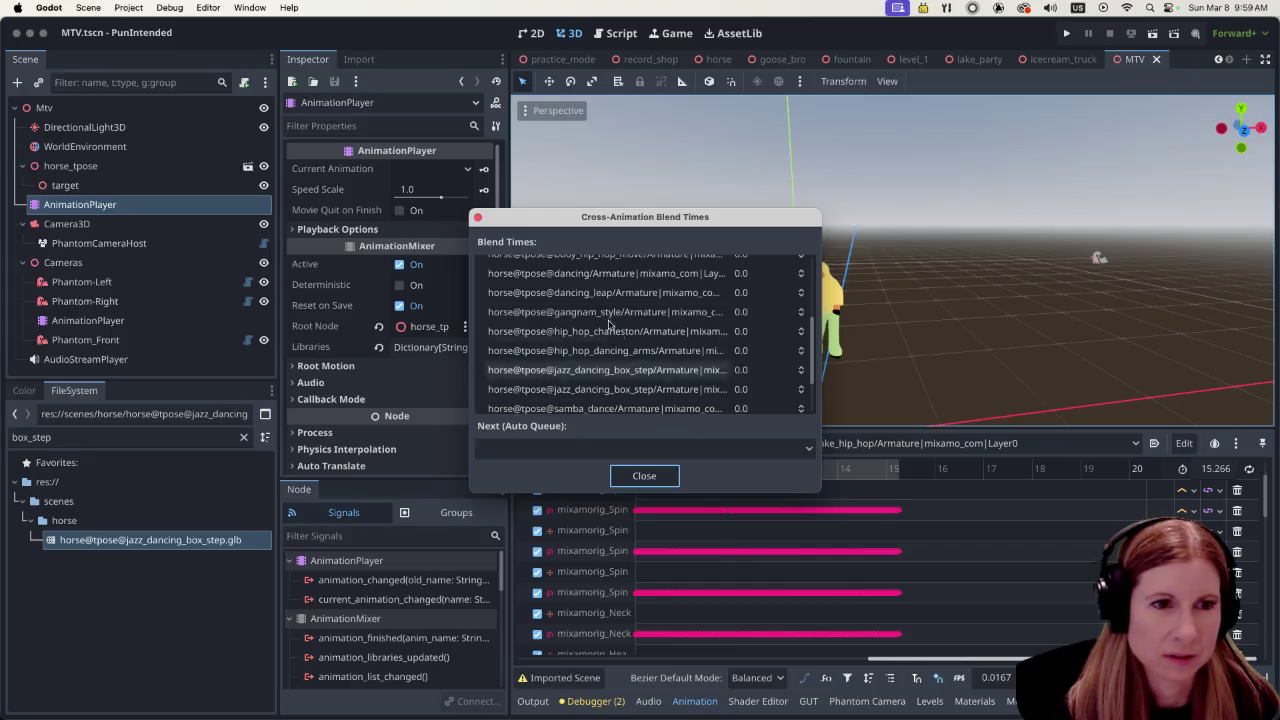
{"action": "scroll", "coordinate": [648, 349], "scroll_direction": "up", "scroll_amount": 5}
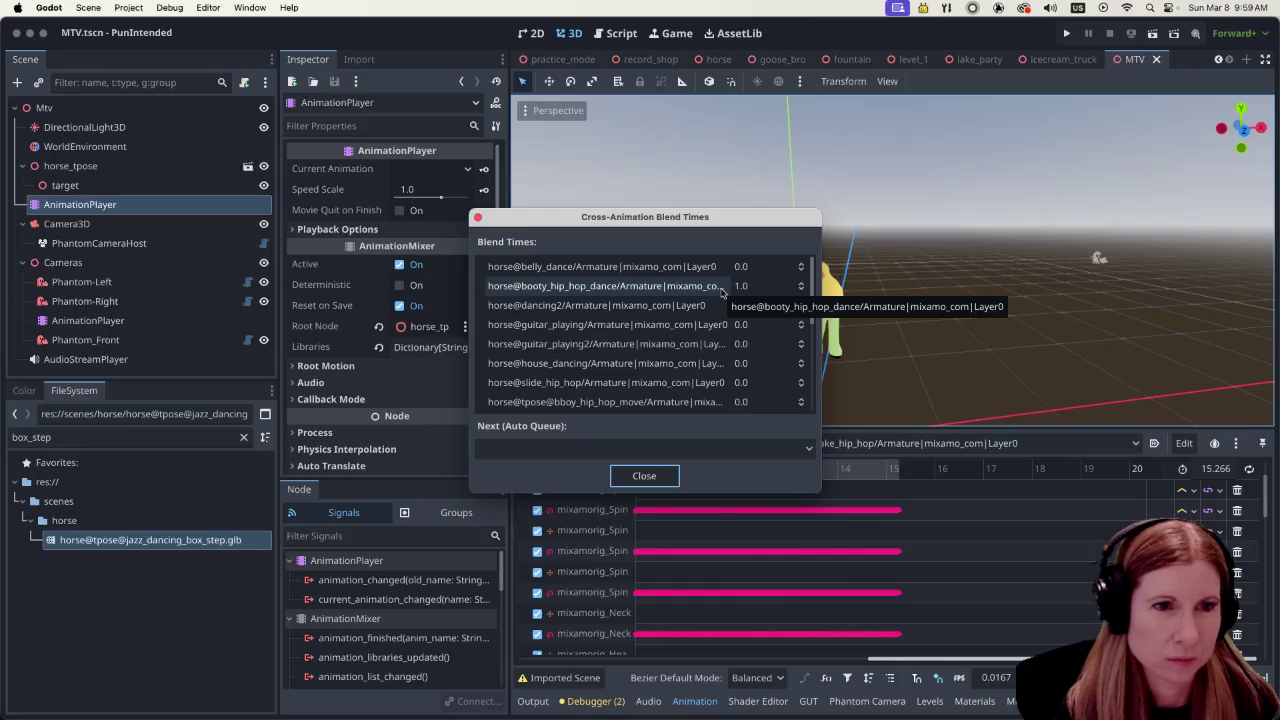
{"action": "left_click", "coordinate": [758, 288]}
{"action": "type", "text": "1"}
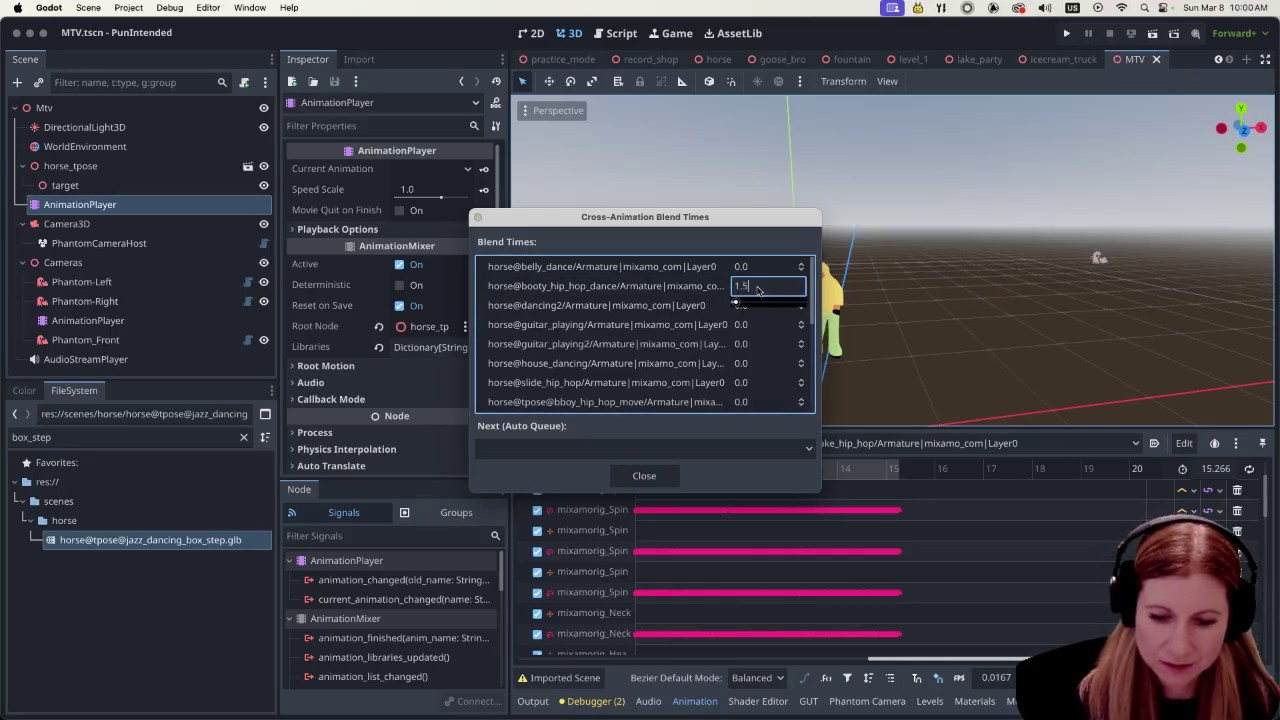
{"action": "key", "text": "Return"}
{"action": "left_click", "coordinate": [644, 475]}
Replay the cameras animation to check the smoother booty_hip_hop_dance transition
{"action": "left_click", "coordinate": [88, 320]}
{"action": "mouse_move", "coordinate": [659, 661]}
{"action": "left_mouse_down"}
{"action": "mouse_move", "coordinate": [870, 675]}
{"action": "mouse_move", "coordinate": [847, 680]}
{"action": "left_mouse_up"}
{"action": "left_click", "coordinate": [607, 443]}
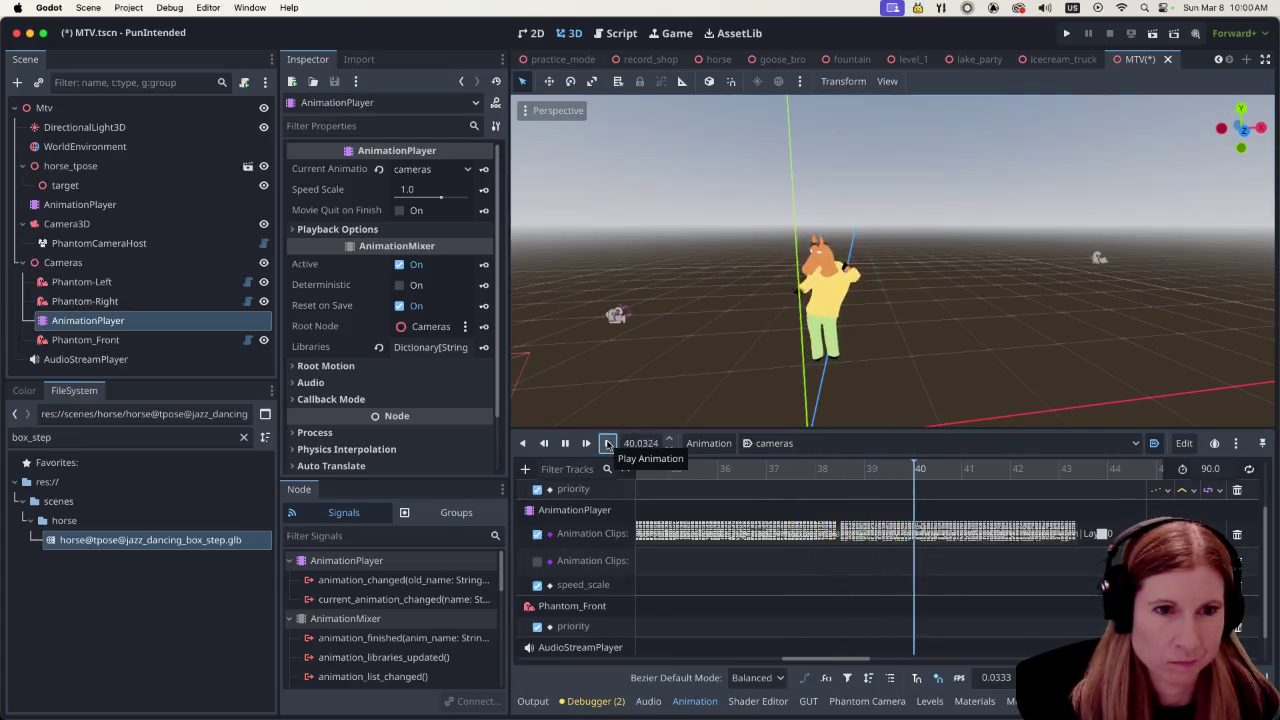
Stop playback and shift the booty_hip_hop clip key to 38.5614 s
{"action": "key", "text": "s"}
{"action": "left_click_drag", "start_coordinate": [884, 535], "coordinate": [879, 546]}
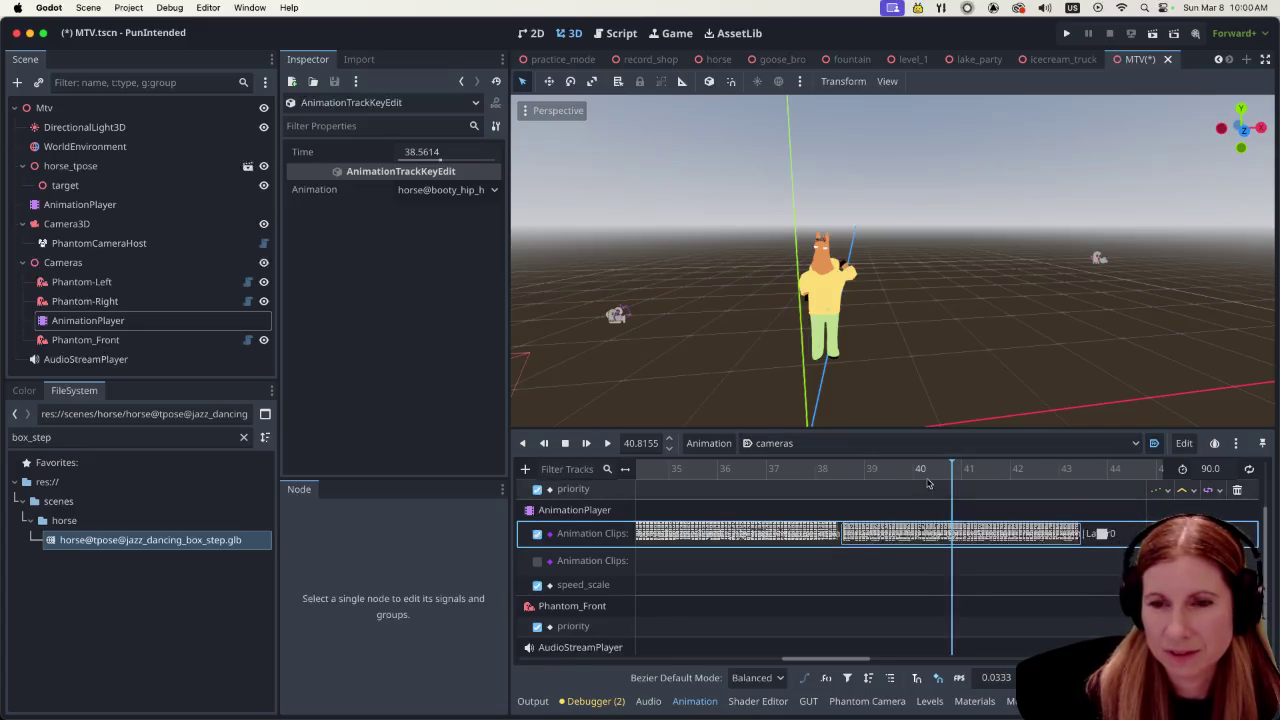
Save and run the MTV scene to watch the horse dance, then stop the game
{"action": "left_click", "coordinate": [1154, 36]}
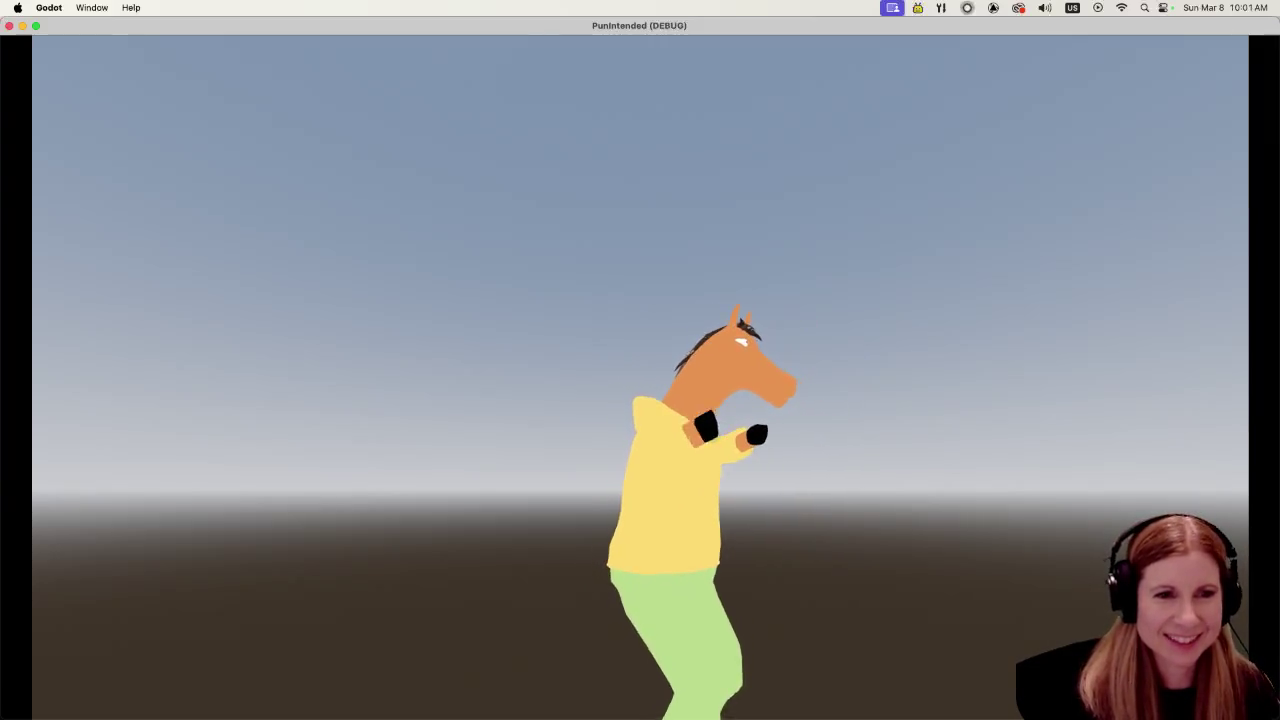
{"action": "key", "text": "Escape"}
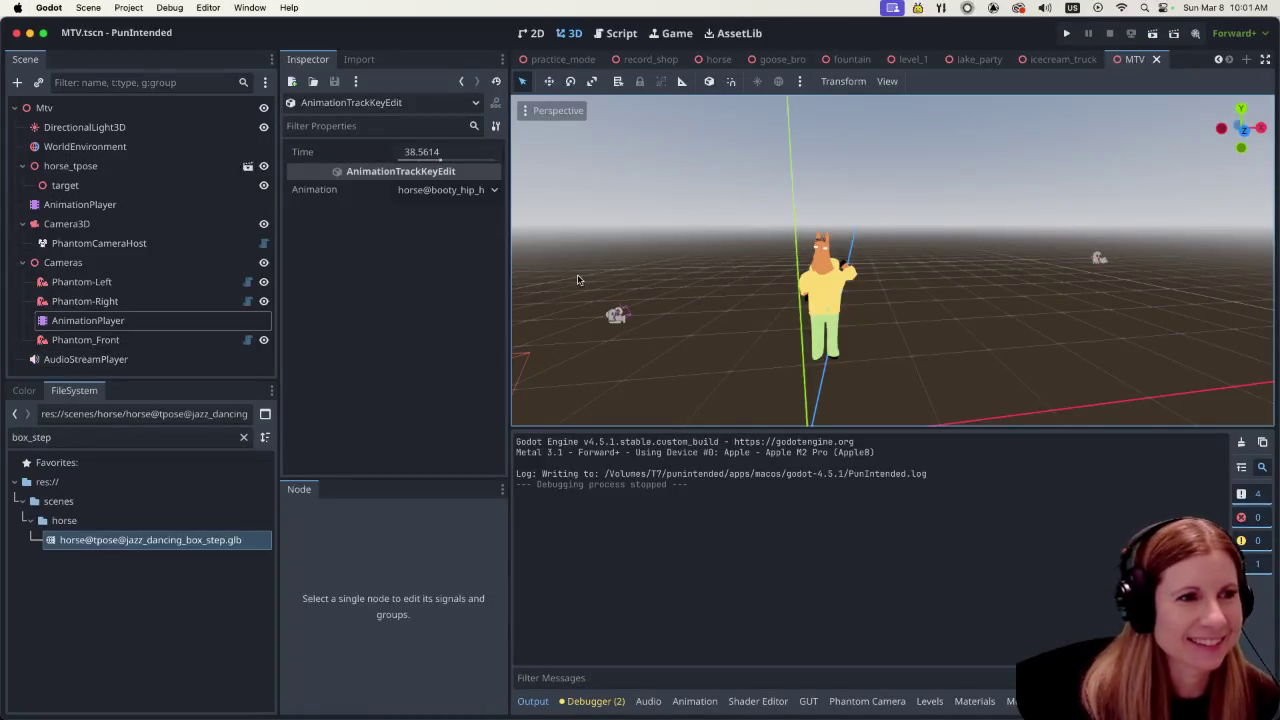
Bring back the animation timeline, put the playhead near 37.9 s and inspect the Animation Clips keys
{"action": "left_click", "coordinate": [694, 701]}
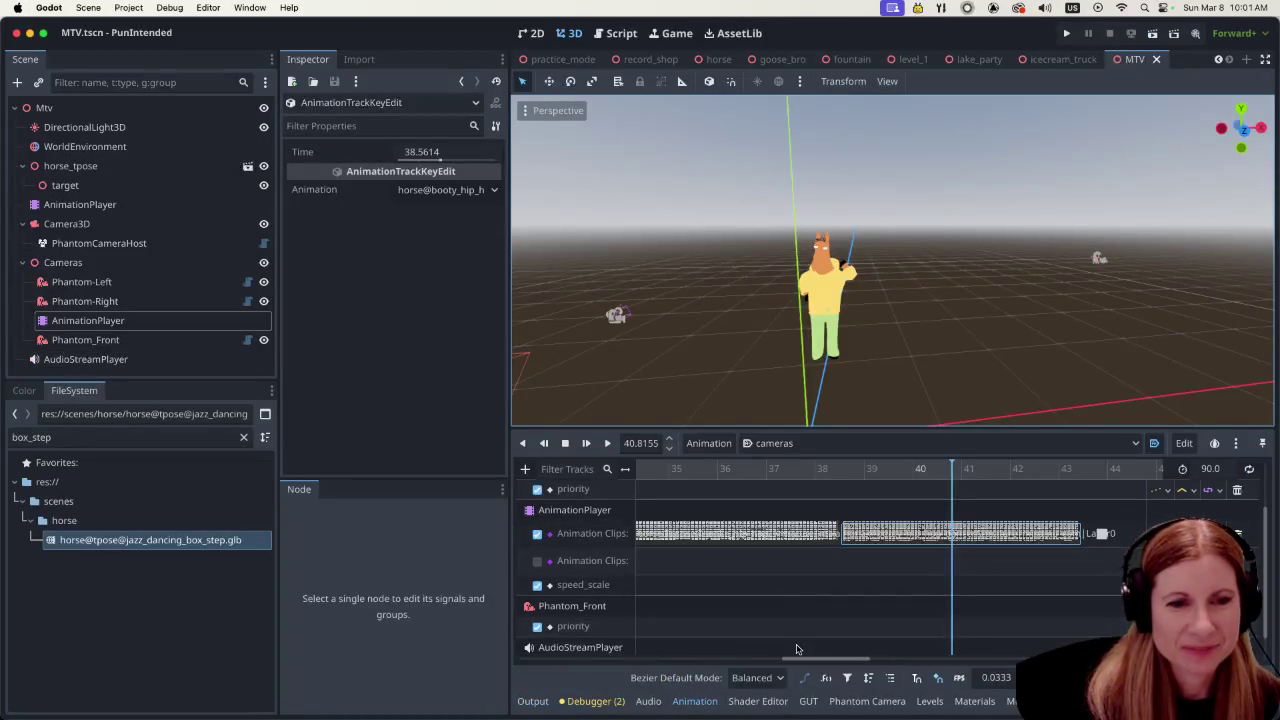
{"action": "mouse_move", "coordinate": [800, 662]}
{"action": "left_mouse_down"}
{"action": "mouse_move", "coordinate": [832, 661]}
{"action": "mouse_move", "coordinate": [806, 661]}
{"action": "left_mouse_up"}
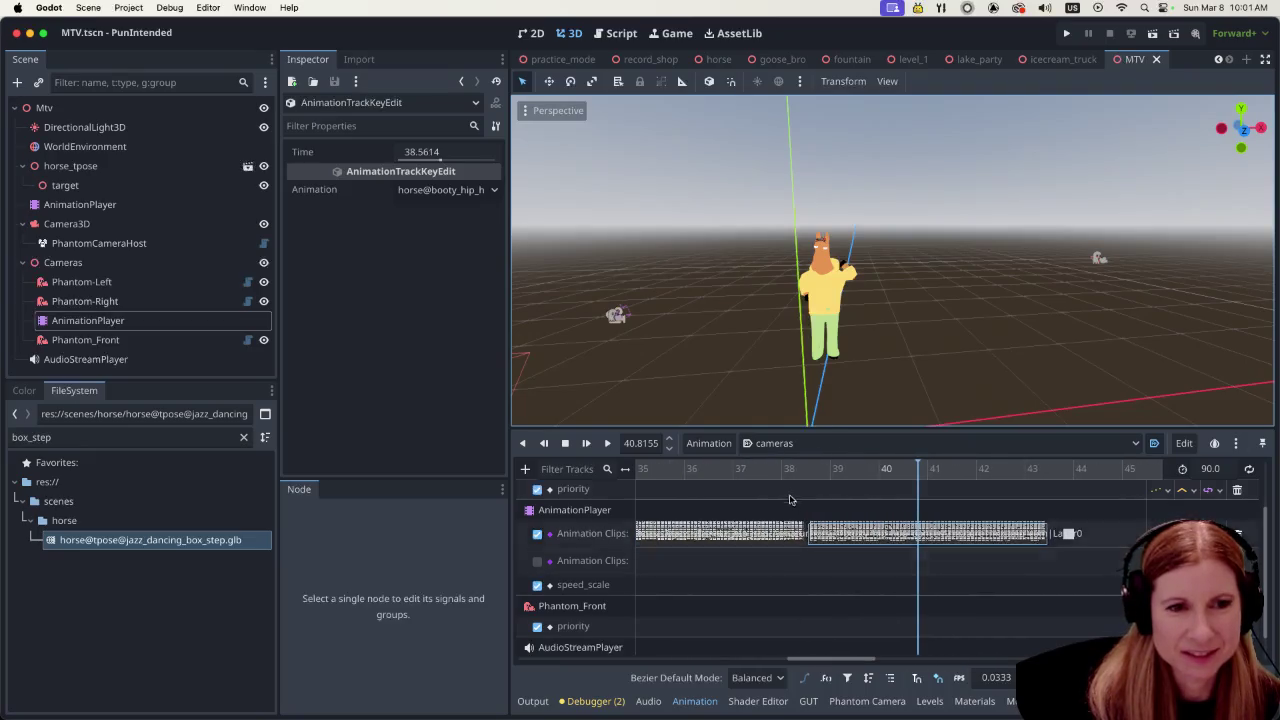
{"action": "left_click", "coordinate": [777, 470]}
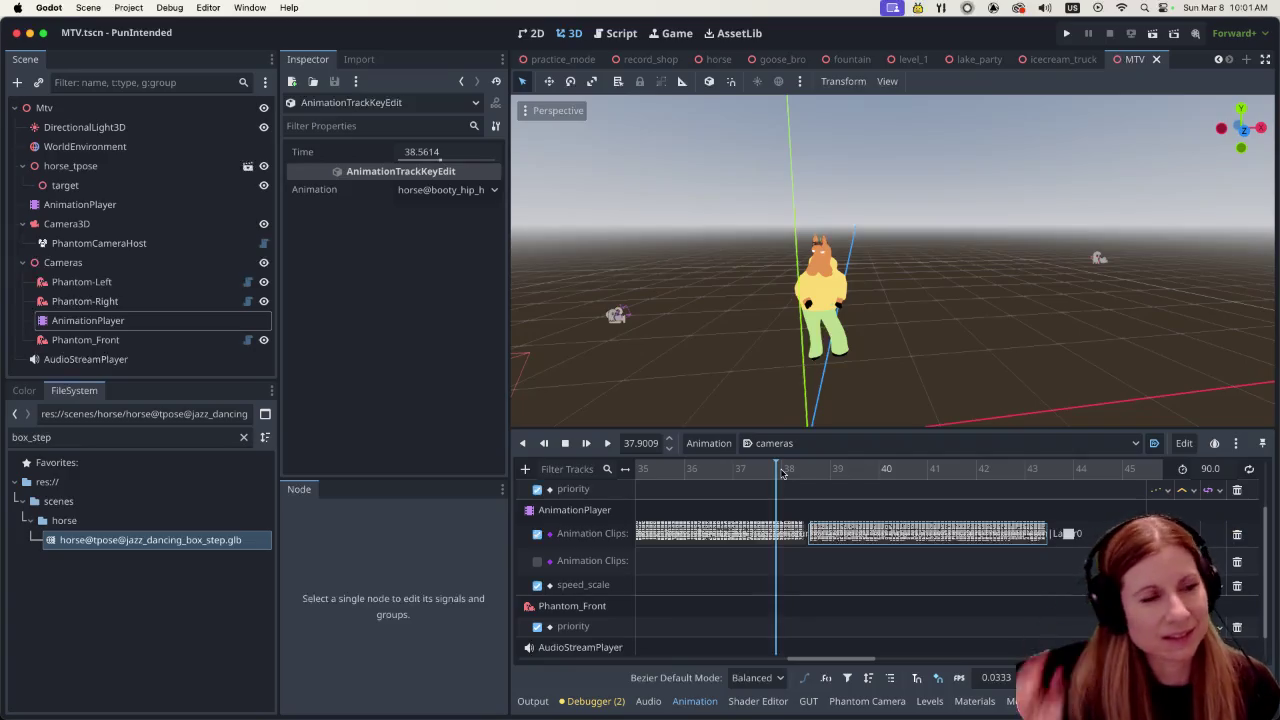
{"action": "left_click", "coordinate": [771, 535]}
{"action": "left_click", "coordinate": [868, 537]}
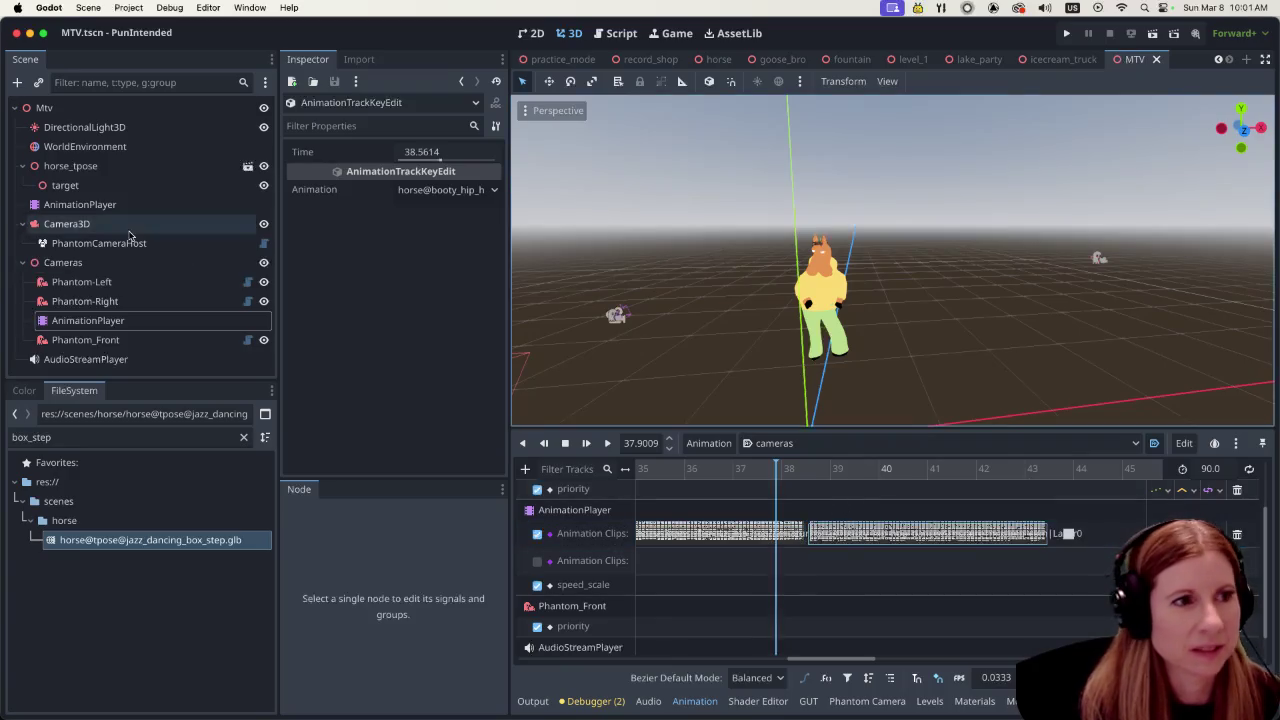
Check the booty hip hop key timing on the Cameras AnimationPlayer, then list the horse's animations
{"action": "left_click", "coordinate": [80, 204]}
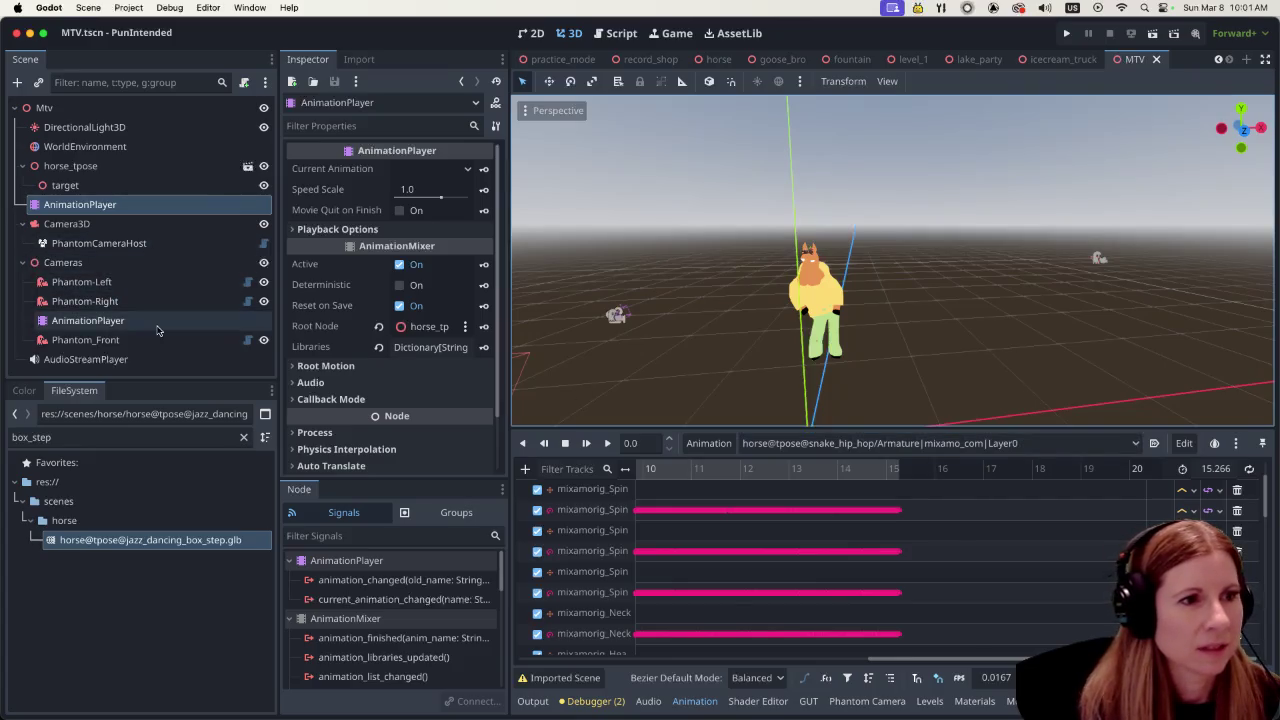
{"action": "left_click", "coordinate": [88, 320]}
{"action": "scroll", "coordinate": [800, 661], "scroll_direction": "right", "scroll_amount": 10}
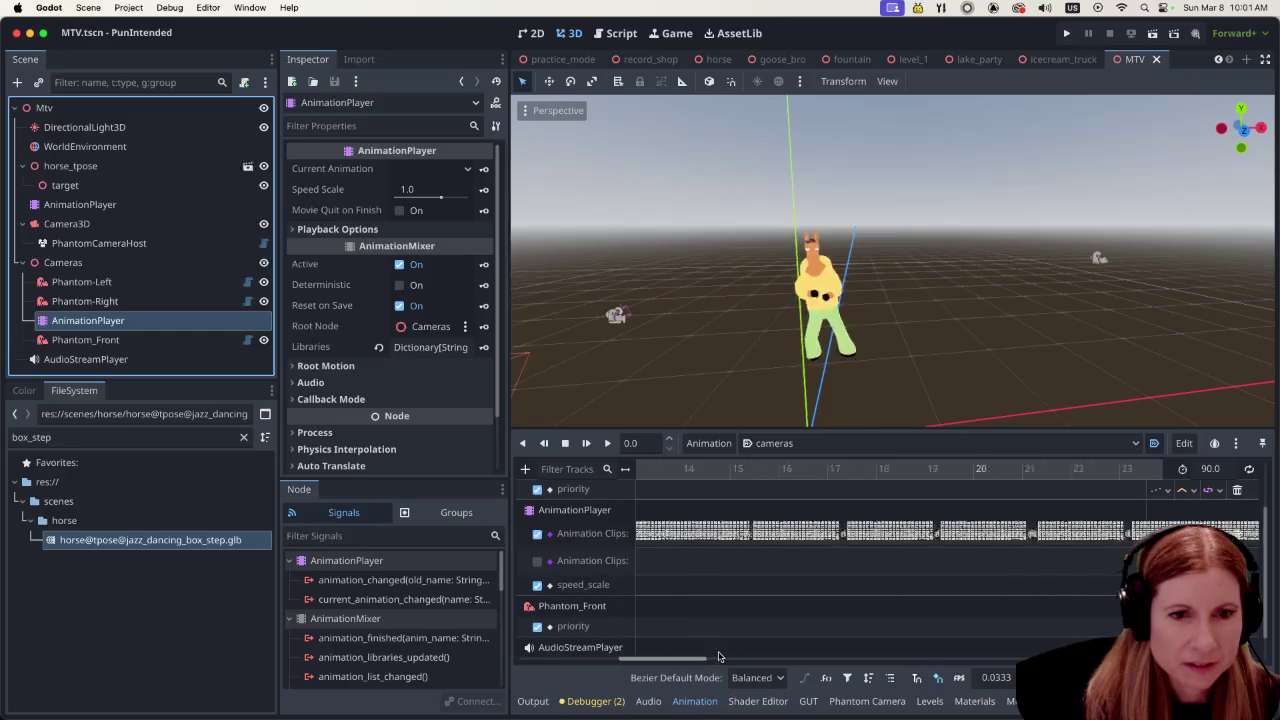
{"action": "left_click", "coordinate": [850, 533]}
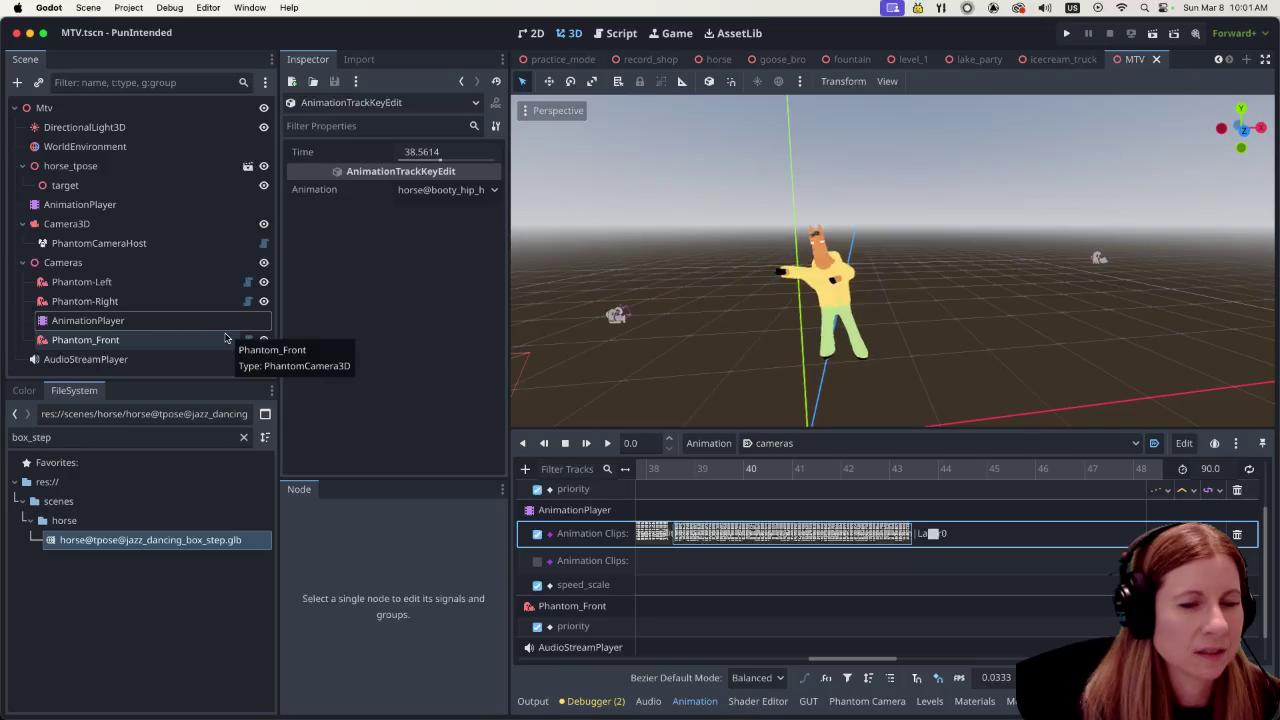
{"action": "left_click", "coordinate": [137, 222]}
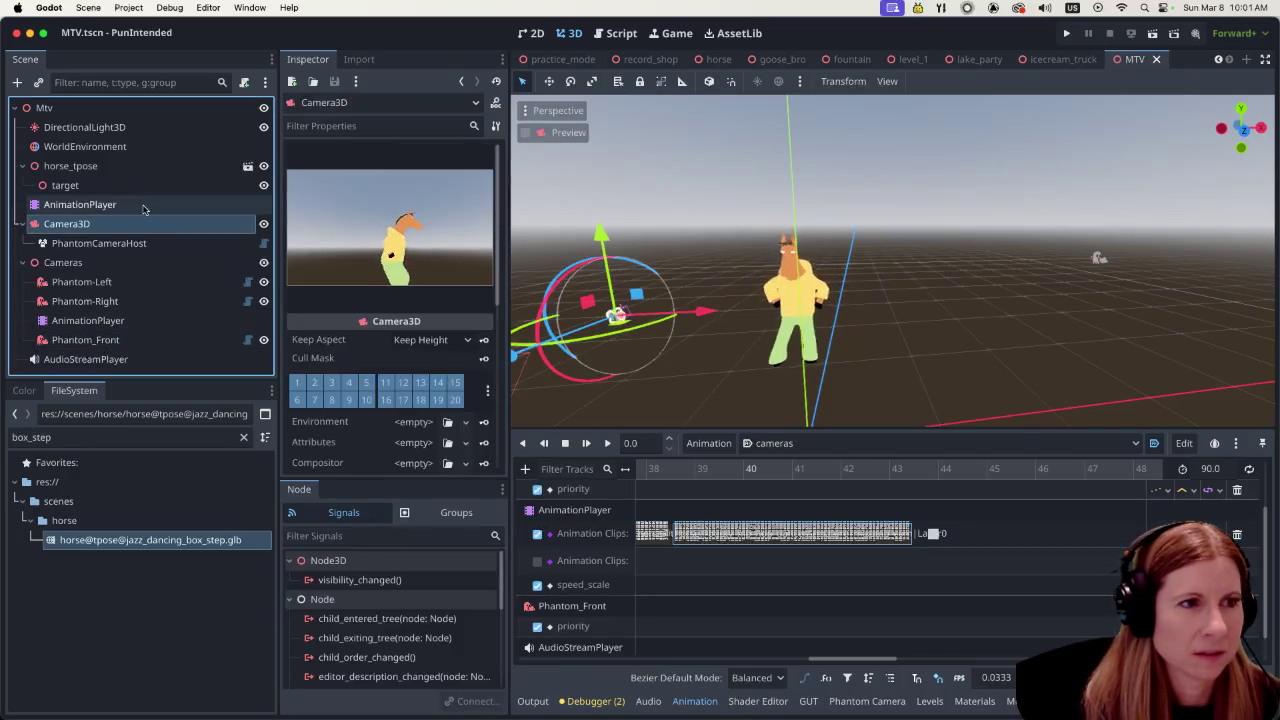
{"action": "left_click", "coordinate": [137, 204]}
{"action": "left_click", "coordinate": [759, 441]}
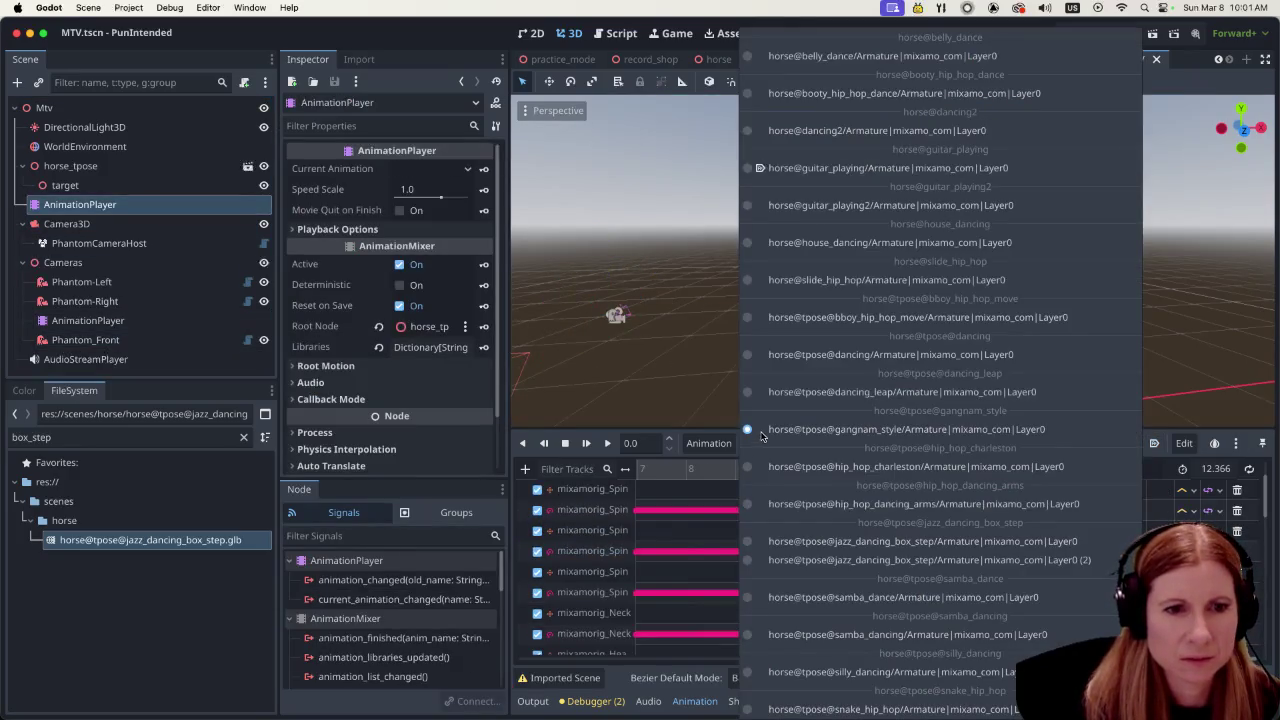
Load booty_hip_hop_dance on the horse's player and review its cross-animation blend times
{"action": "left_click", "coordinate": [892, 93]}
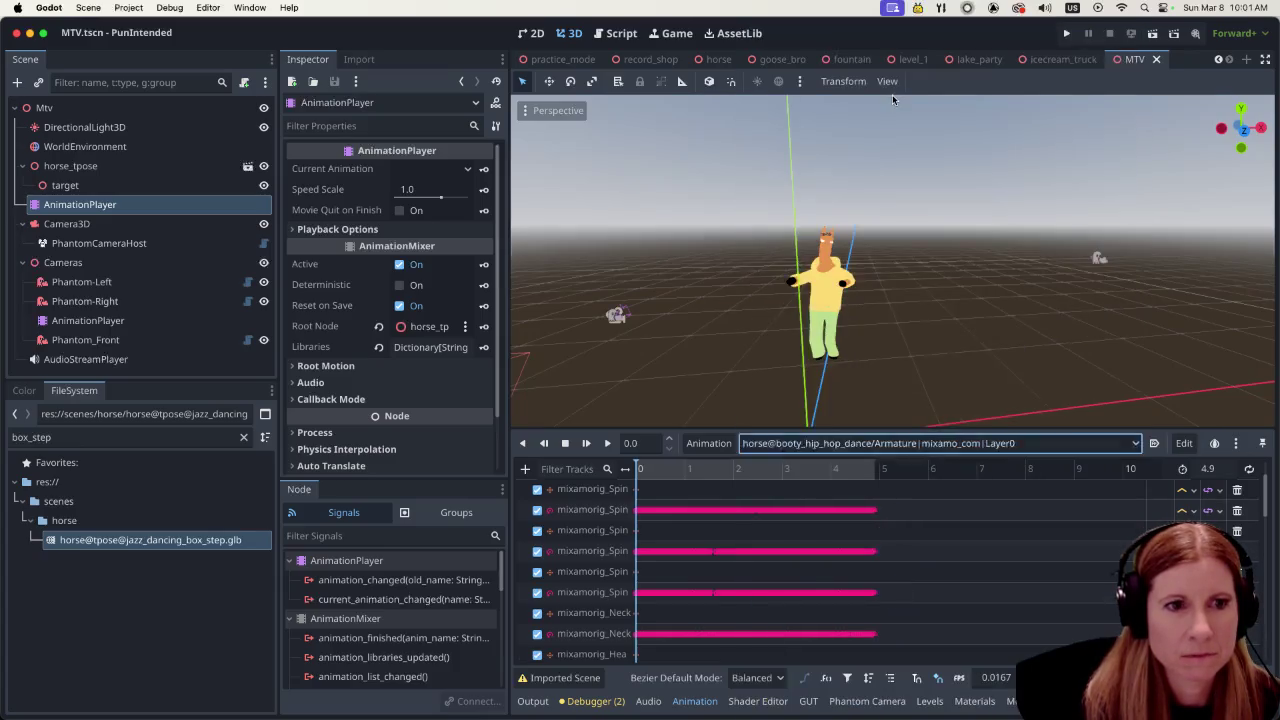
{"action": "left_click", "coordinate": [709, 443]}
{"action": "left_click", "coordinate": [724, 561]}
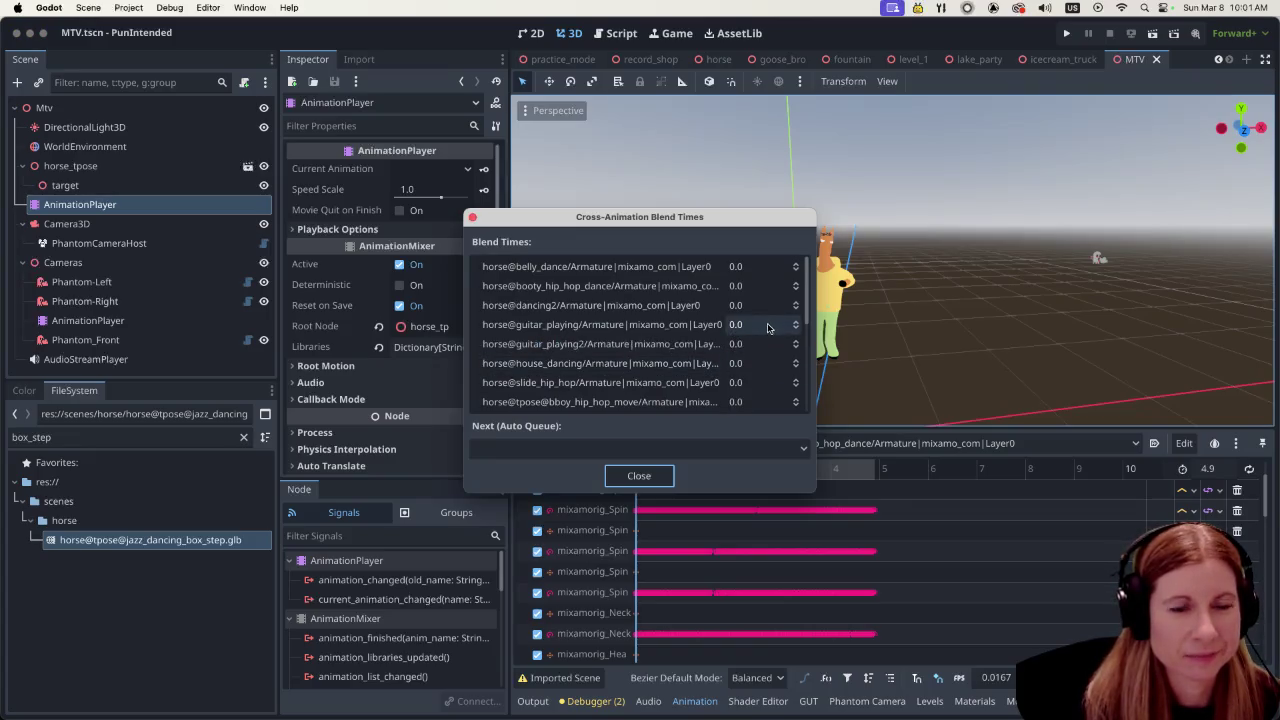
{"action": "scroll", "coordinate": [770, 350], "scroll_direction": "down", "scroll_amount": 5}
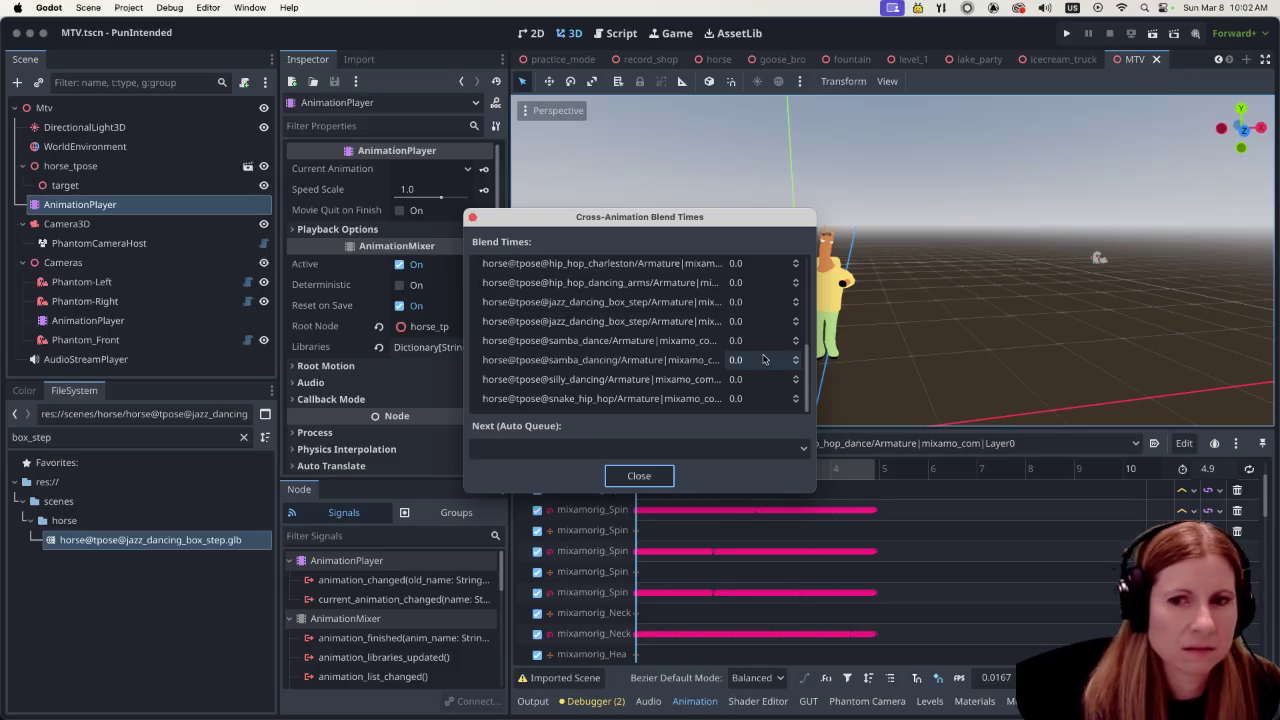
{"action": "left_click", "coordinate": [650, 476]}
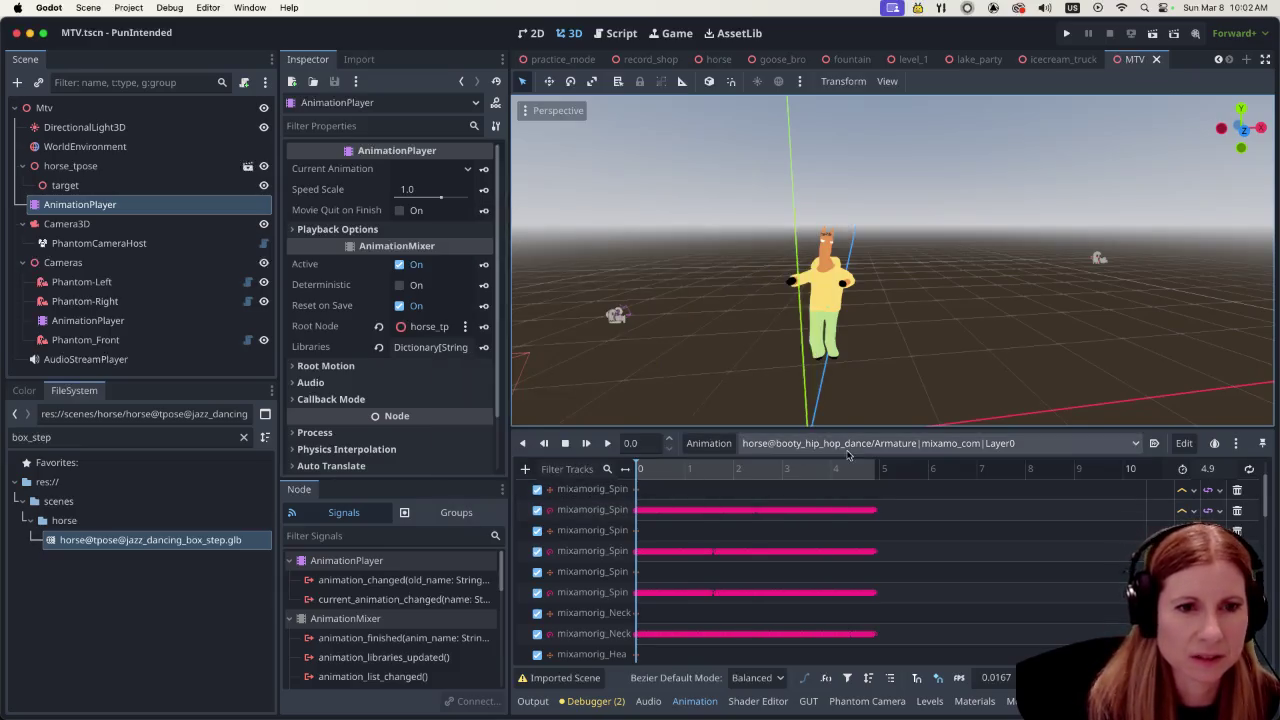
Switch the horse's player to snake_hip_hop and review its blend times before closing them
{"action": "left_click", "coordinate": [851, 452]}
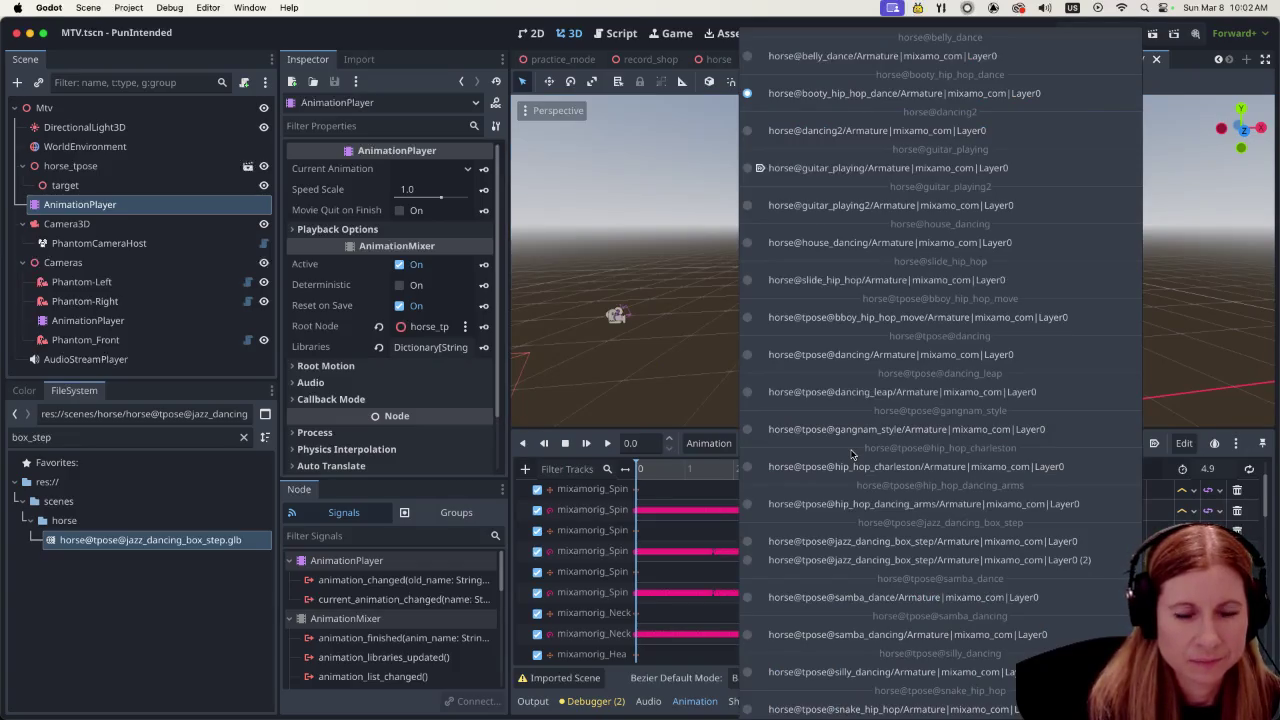
{"action": "left_click", "coordinate": [852, 708]}
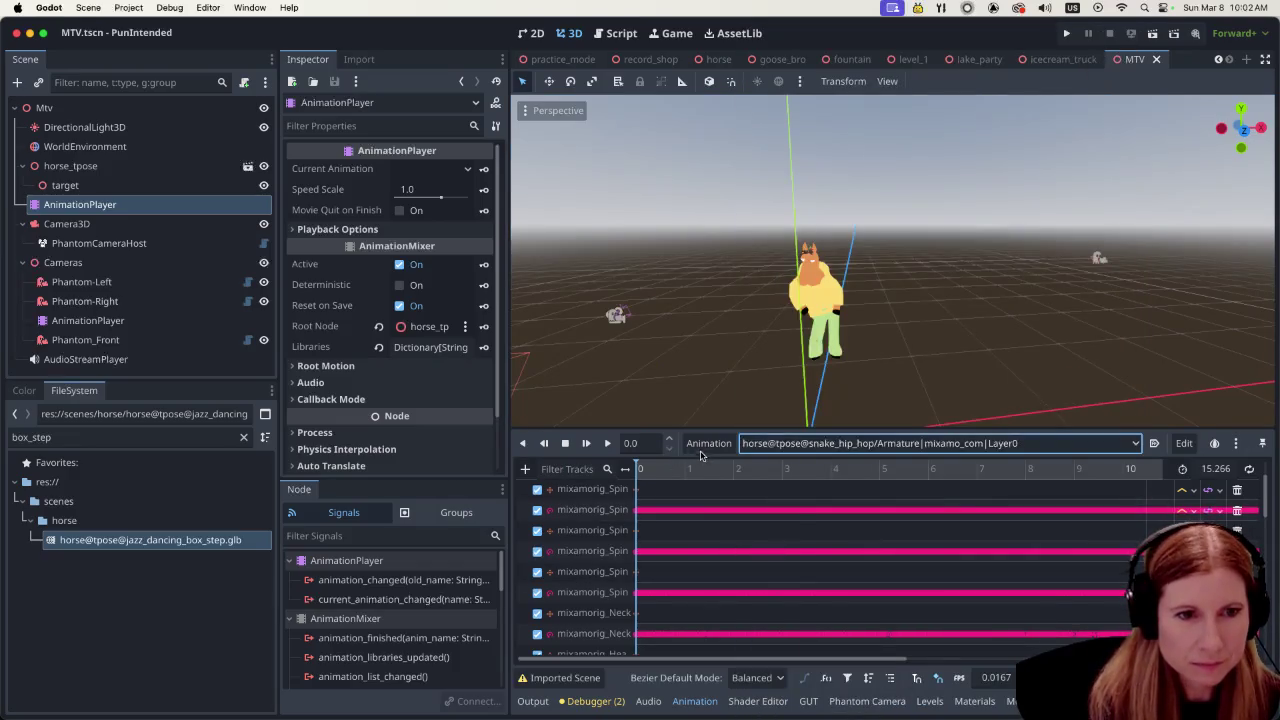
{"action": "left_click", "coordinate": [700, 454]}
{"action": "left_click", "coordinate": [717, 559]}
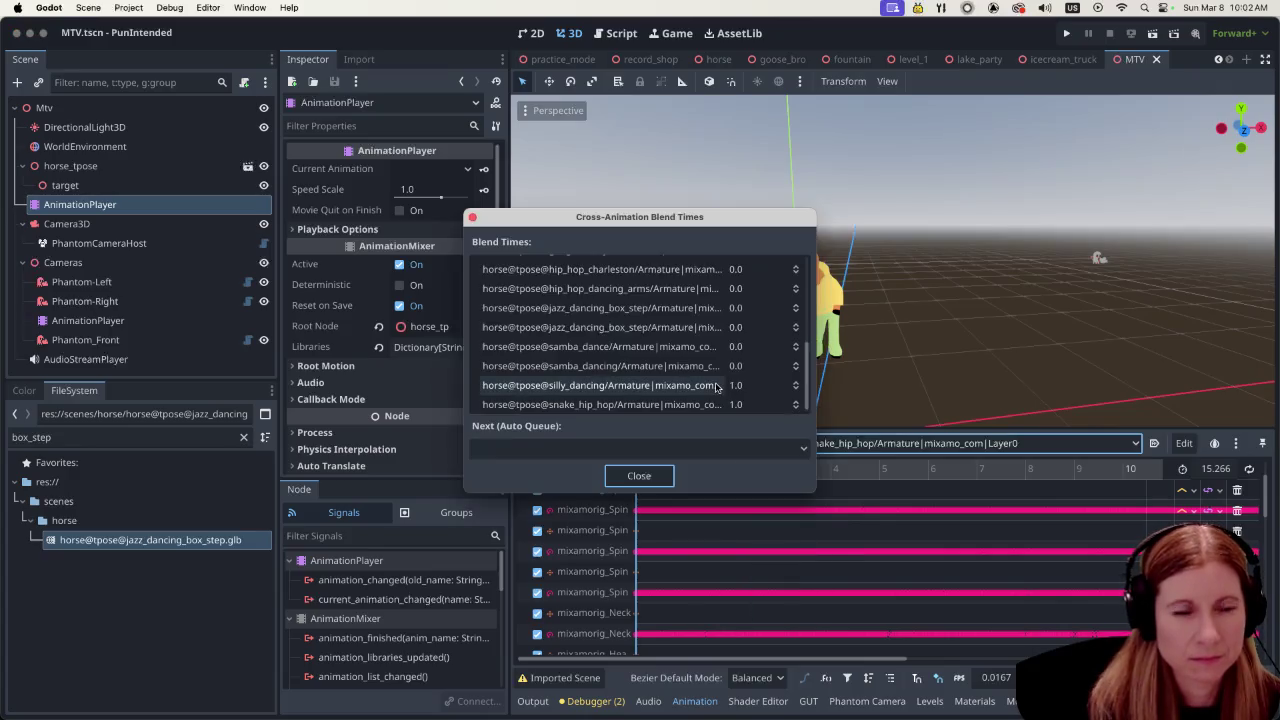
{"action": "scroll", "coordinate": [716, 330], "scroll_direction": "up", "scroll_amount": 5}
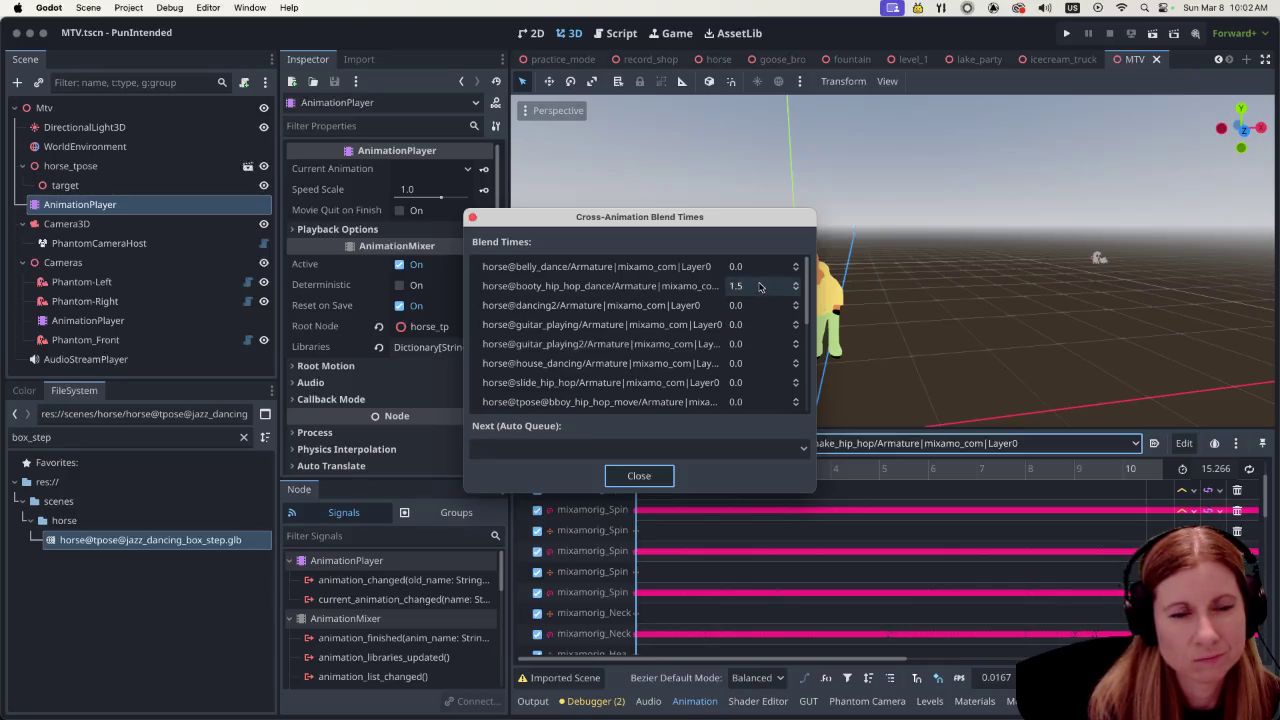
{"action": "left_click", "coordinate": [652, 476]}
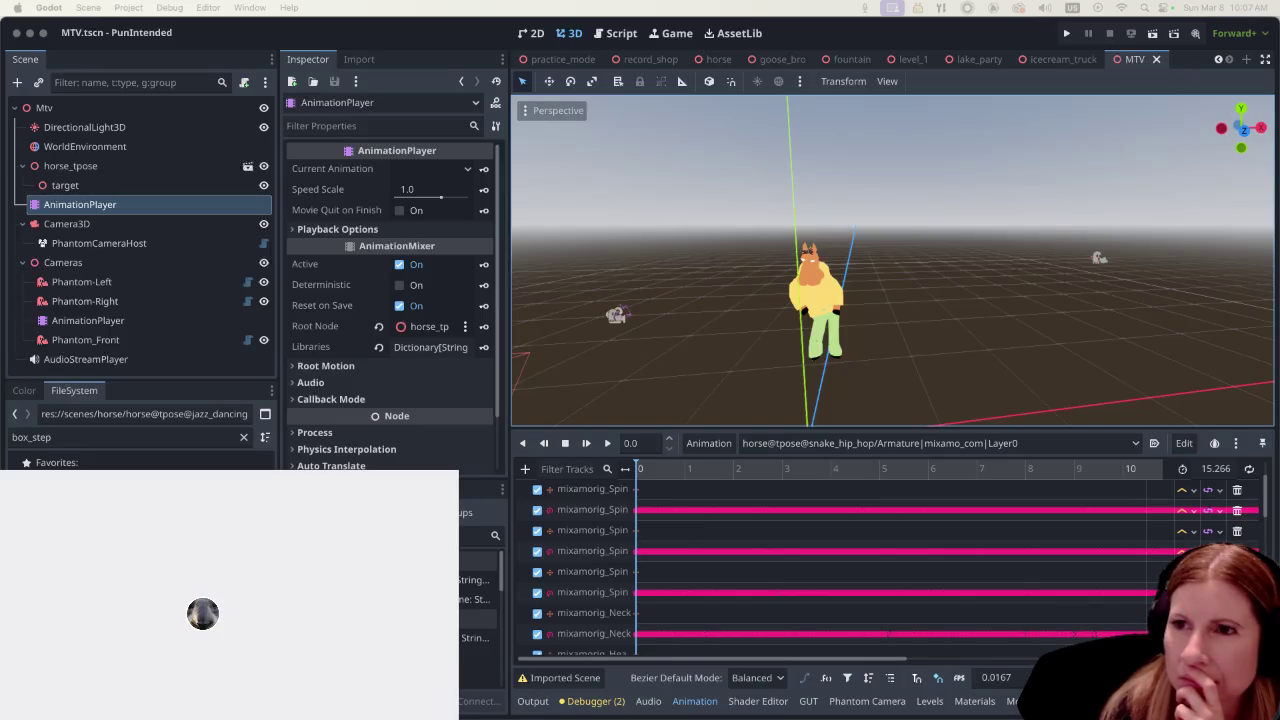
Switch from Godot to the Twitch Guest Star preview window
{"action": "key", "text": "super+Tab"}
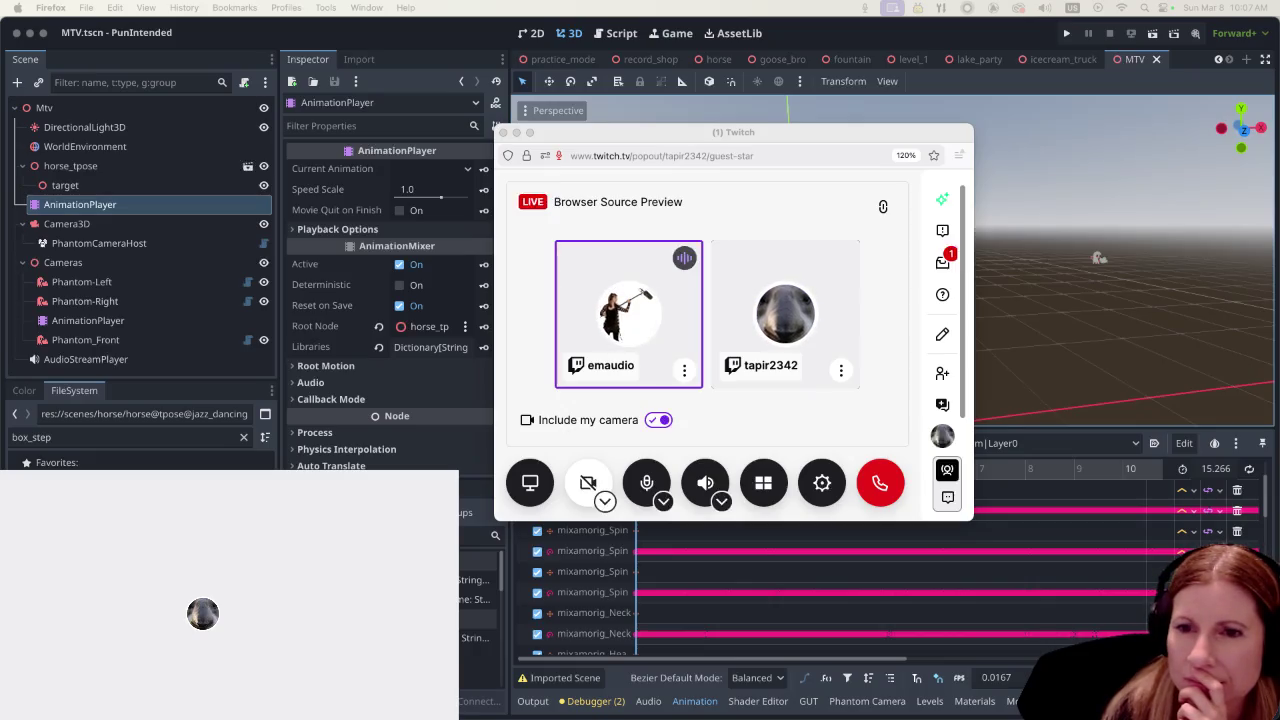
Nudge the Guest Star popout slightly, then bring the Godot editor back in front of it
{"action": "left_click_drag", "start_coordinate": [726, 134], "coordinate": [754, 144]}
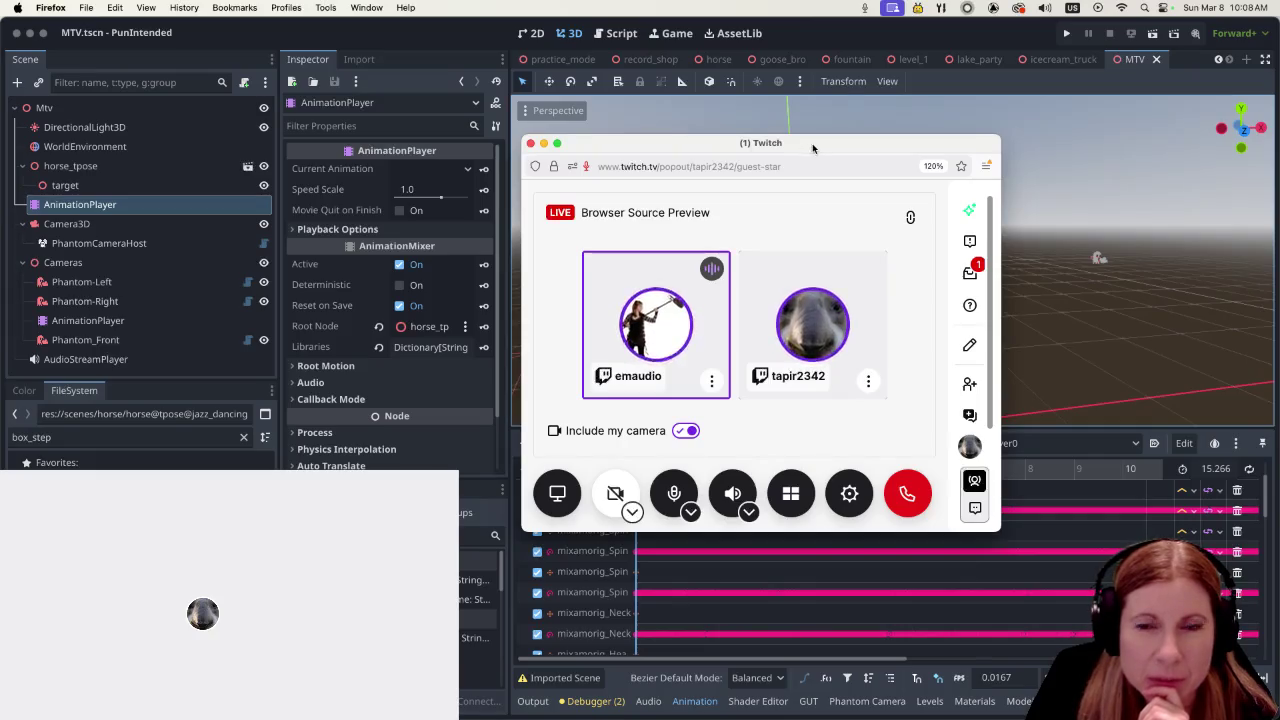
{"action": "left_click", "coordinate": [624, 105]}
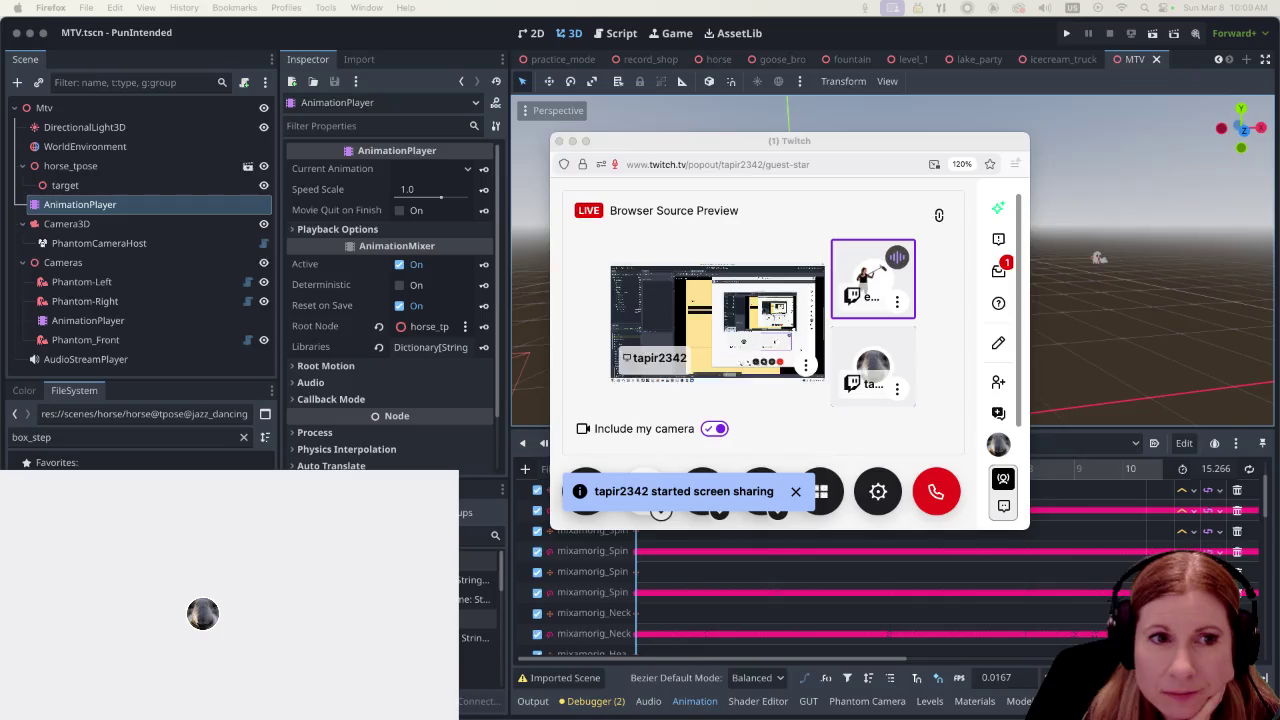
Move the popout up and right, copy the Screen Share Slot Link, and return from Discord
{"action": "left_click_drag", "start_coordinate": [811, 142], "coordinate": [859, 116]}
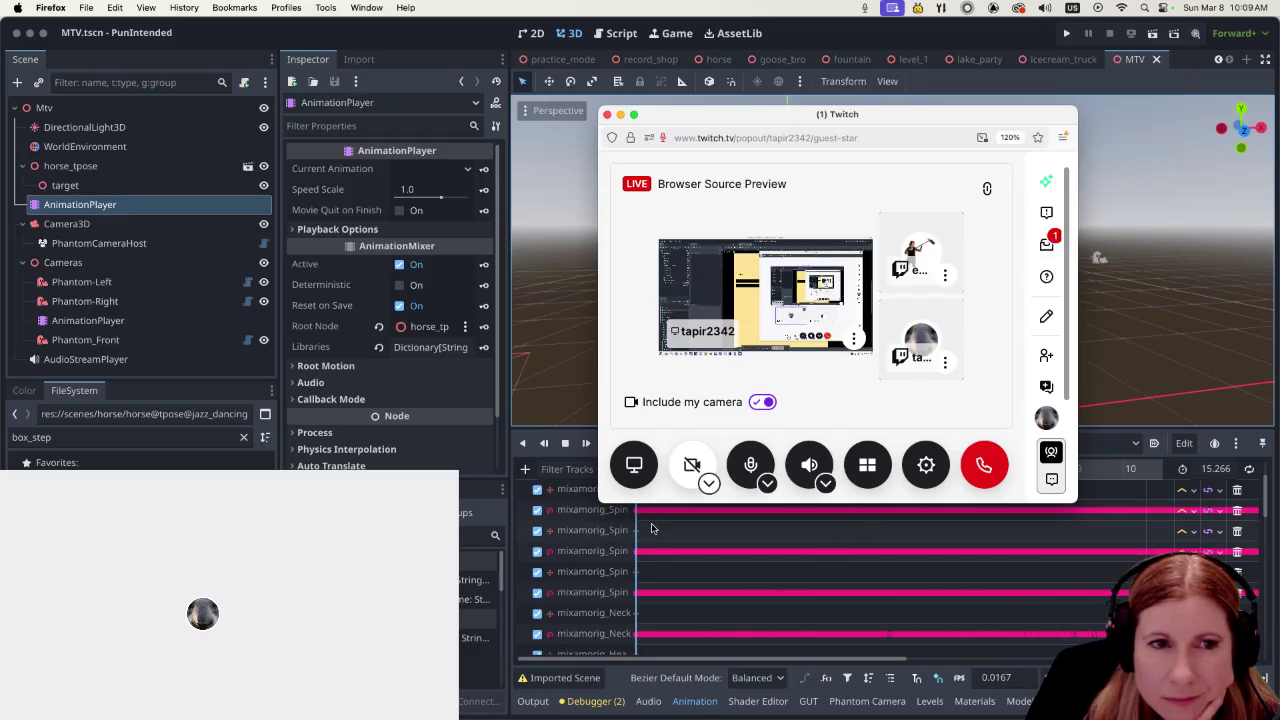
{"action": "left_click", "coordinate": [855, 340]}
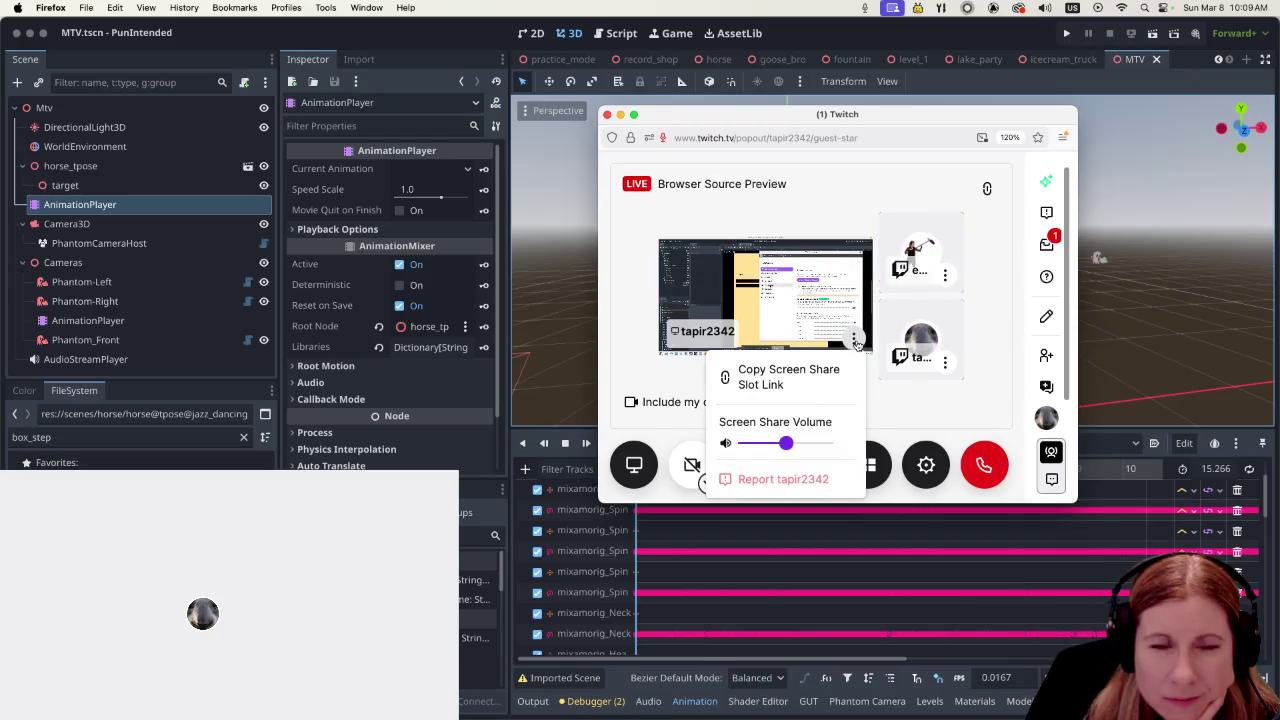
{"action": "left_click", "coordinate": [813, 385]}
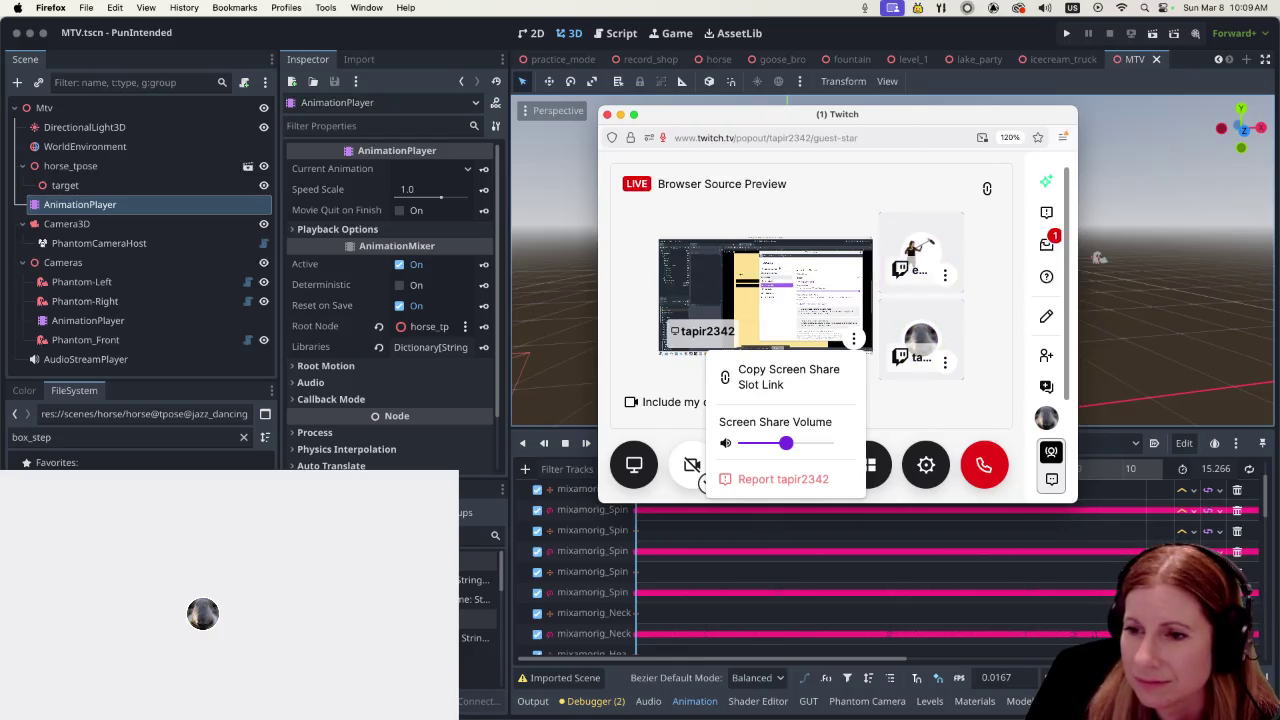
{"action": "key", "text": "super+Tab"}
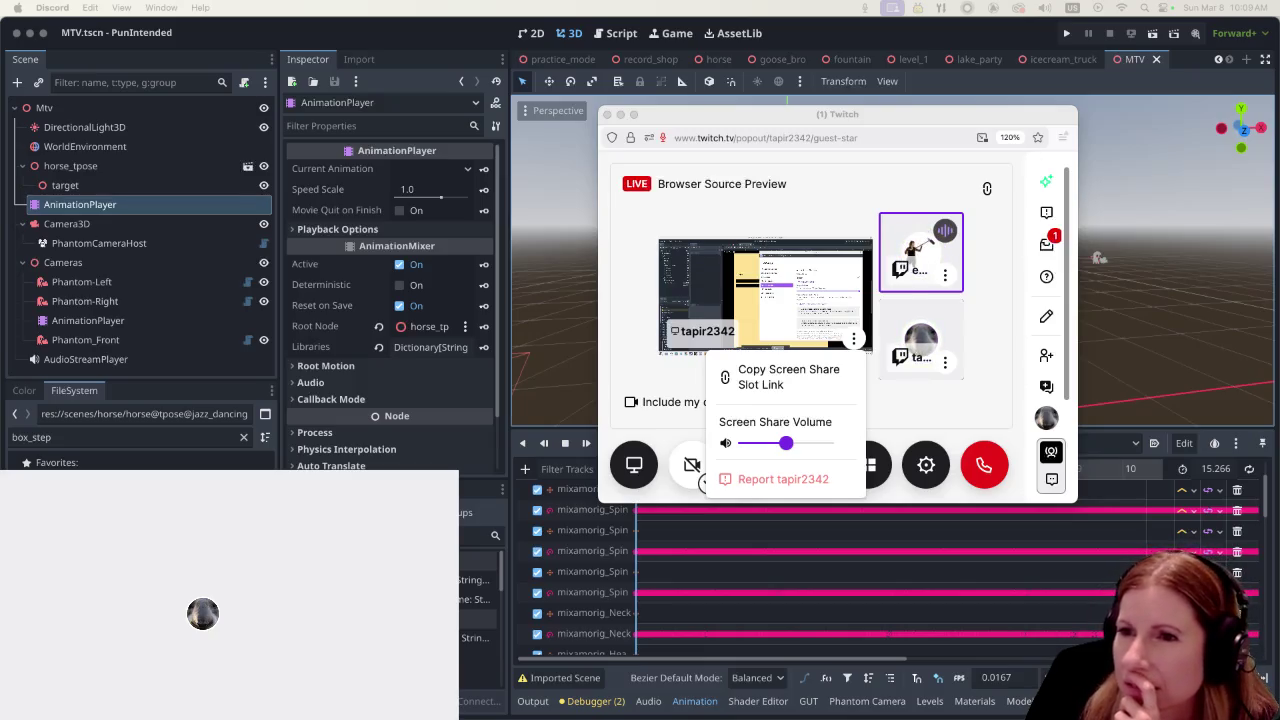
{"action": "left_click", "coordinate": [904, 432]}
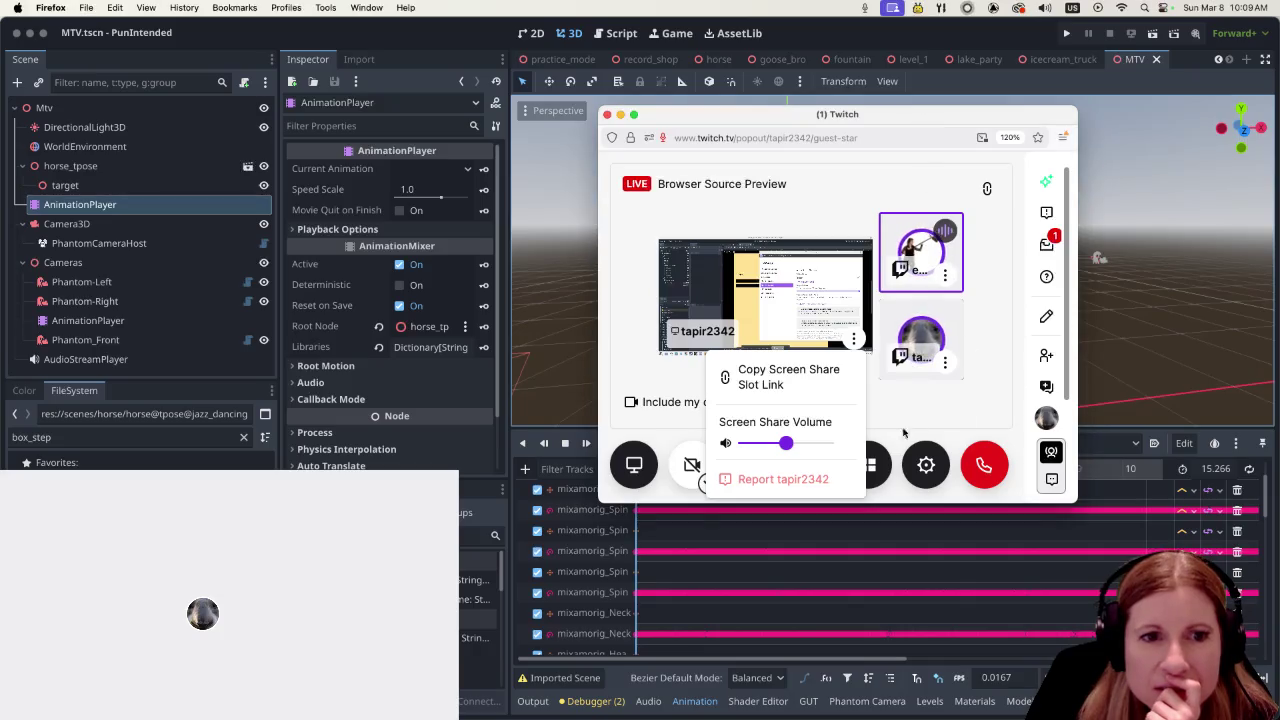
{"action": "left_click", "coordinate": [904, 432]}
Review the Guest Star audio output settings, then close them
{"action": "left_click", "coordinate": [926, 464]}
{"action": "scroll", "coordinate": [850, 362], "scroll_direction": "down", "scroll_amount": 3}
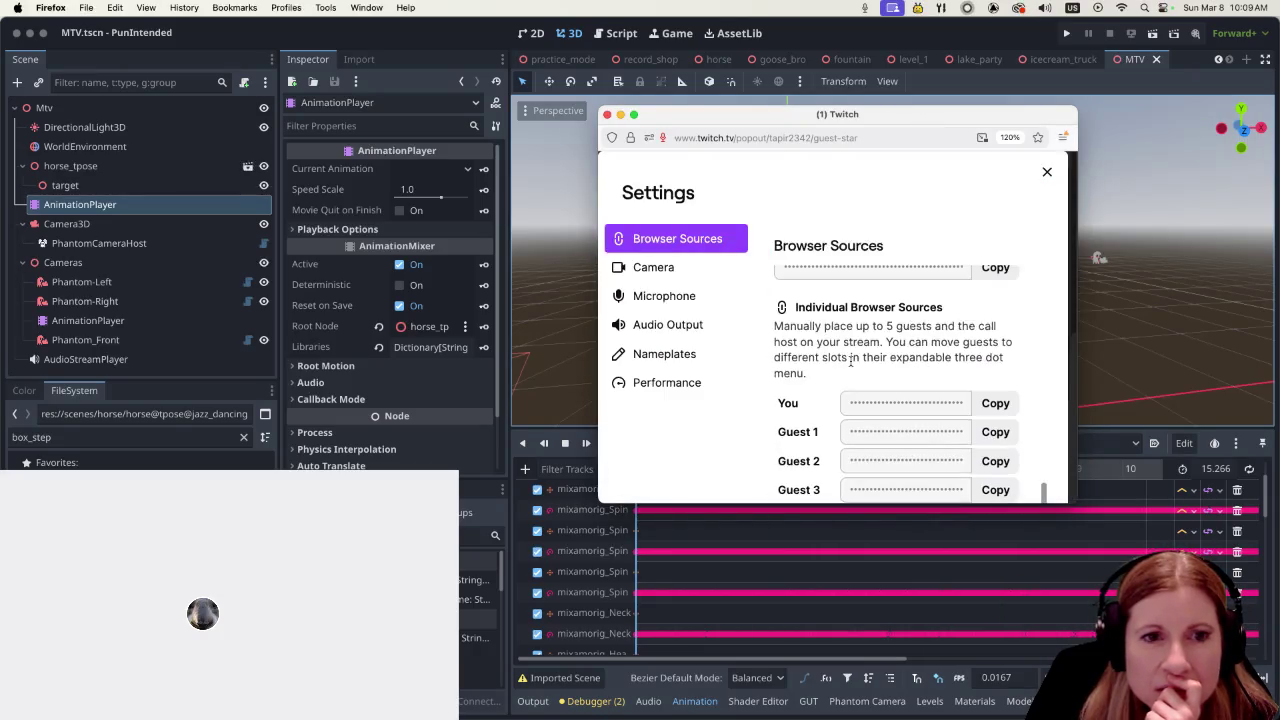
{"action": "scroll", "coordinate": [850, 362], "scroll_direction": "up", "scroll_amount": 3}
{"action": "left_click", "coordinate": [660, 324]}
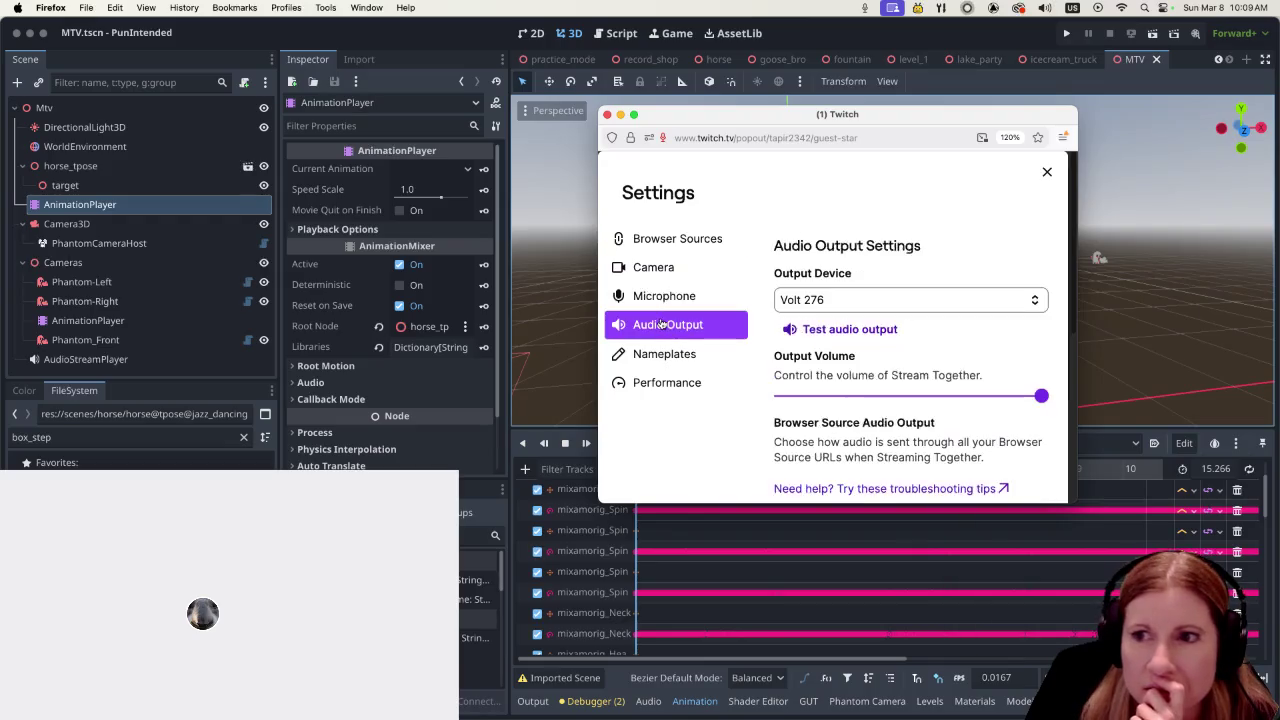
{"action": "scroll", "coordinate": [740, 330], "scroll_direction": "down", "scroll_amount": 5}
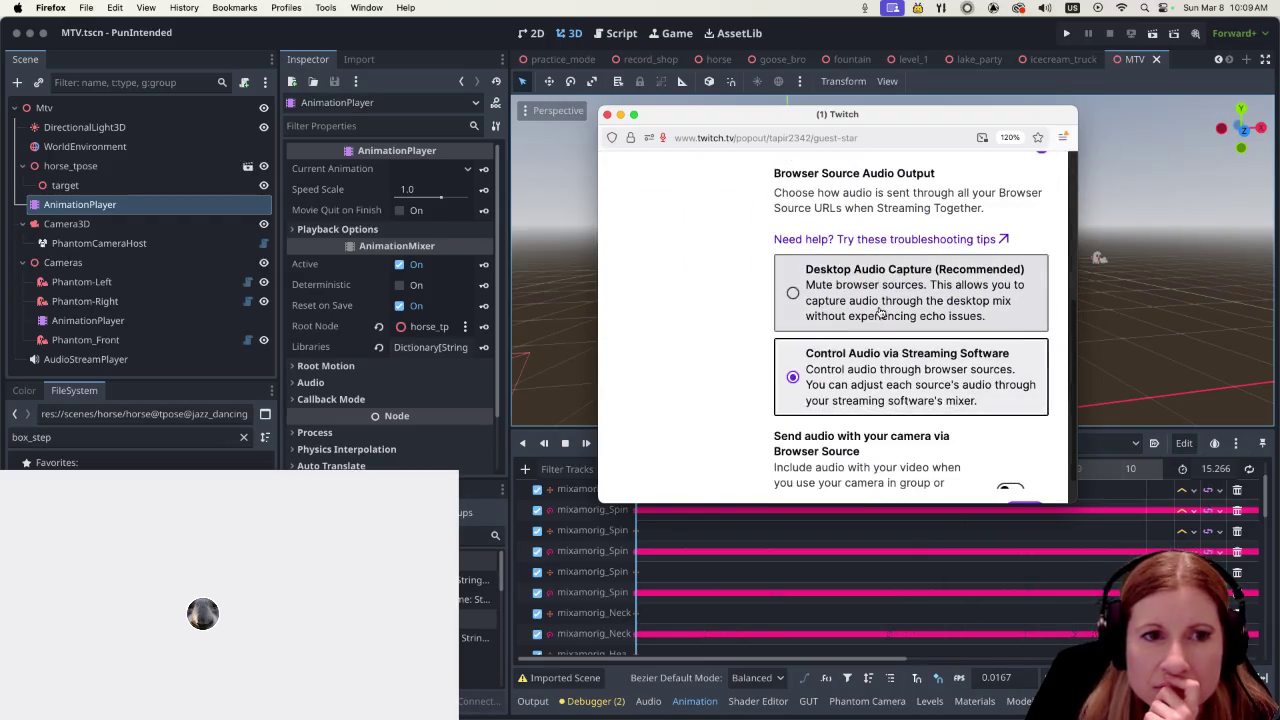
{"action": "left_click", "coordinate": [1023, 478]}
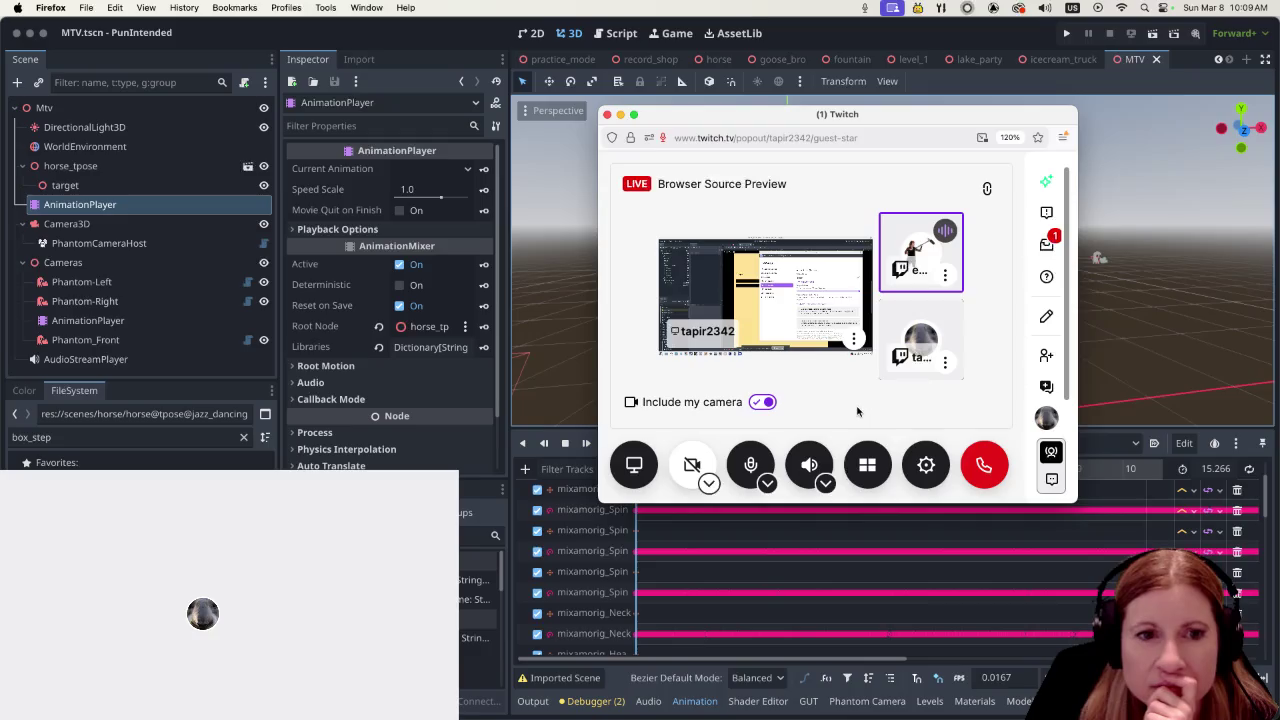
Set the Guest Star Output Device to Default Audio Output Device and click Done
{"action": "left_click", "coordinate": [925, 464]}
{"action": "scroll", "coordinate": [905, 358], "scroll_direction": "down", "scroll_amount": 3}
{"action": "scroll", "coordinate": [905, 358], "scroll_direction": "up", "scroll_amount": 3}
{"action": "left_click", "coordinate": [686, 325]}
{"action": "left_click", "coordinate": [906, 306]}
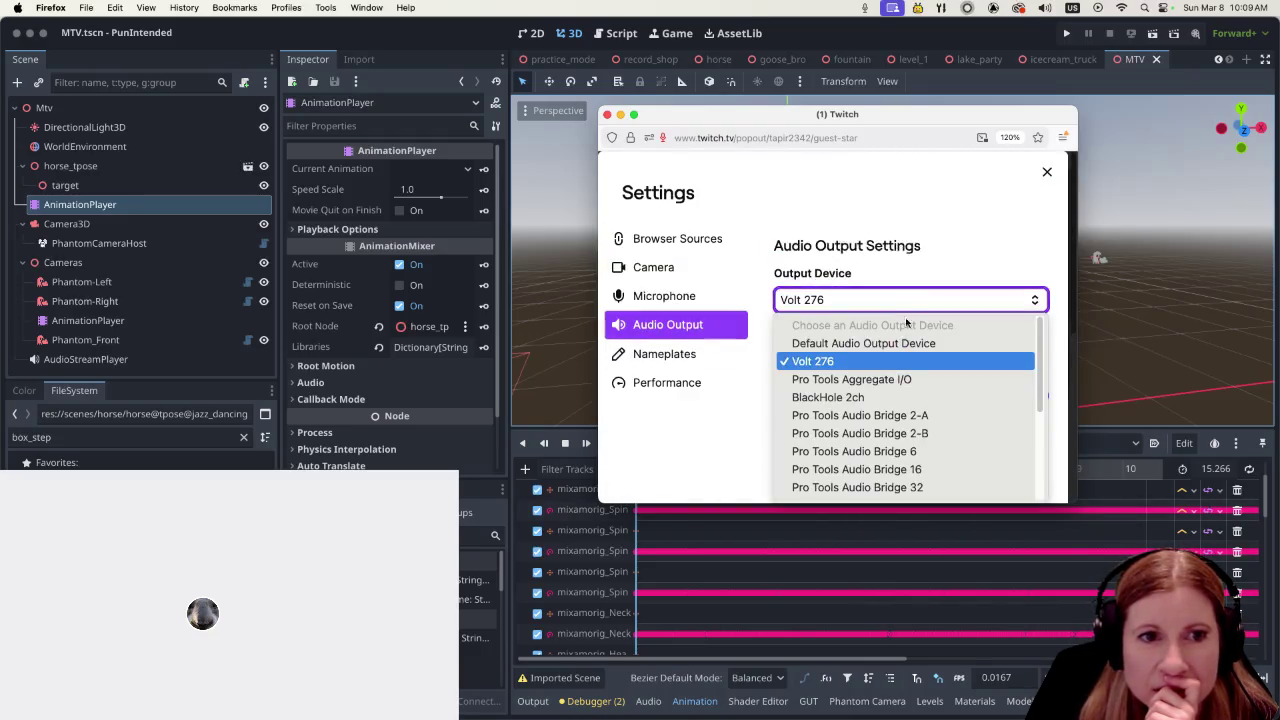
{"action": "left_click", "coordinate": [906, 341]}
{"action": "scroll", "coordinate": [793, 377], "scroll_direction": "down", "scroll_amount": 3}
{"action": "scroll", "coordinate": [793, 377], "scroll_direction": "down", "scroll_amount": 2}
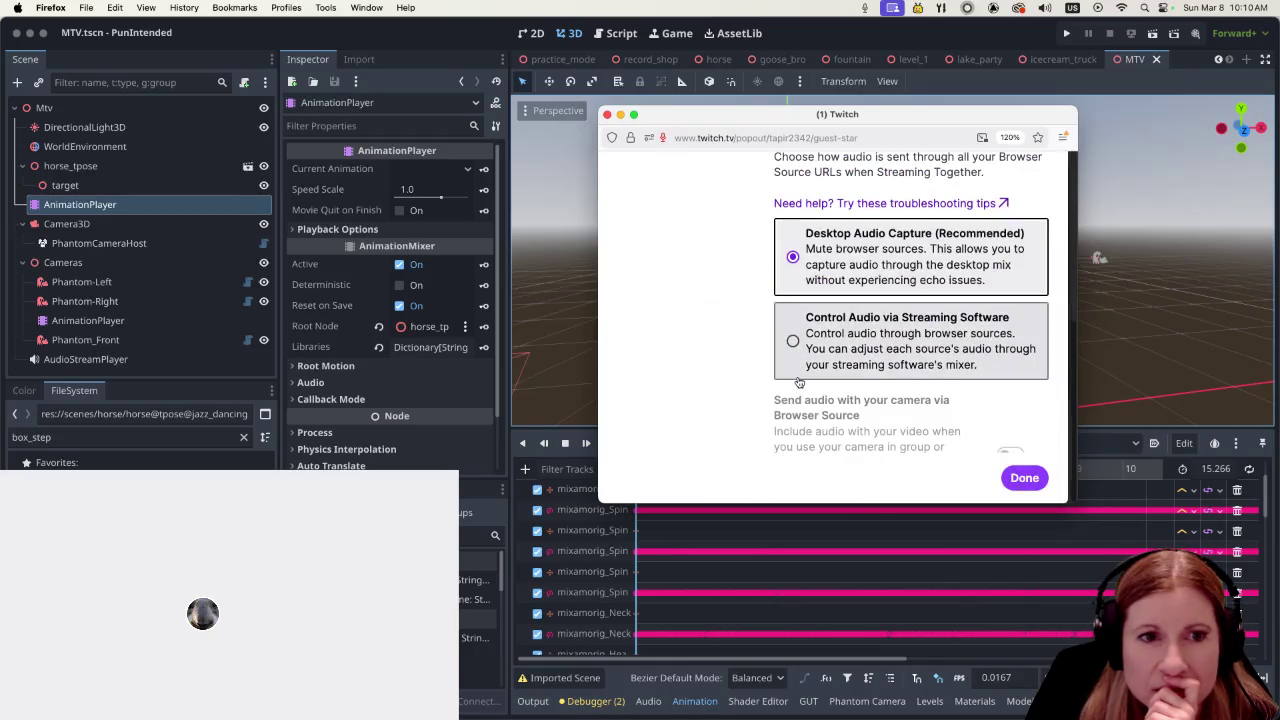
{"action": "left_click", "coordinate": [1023, 477]}
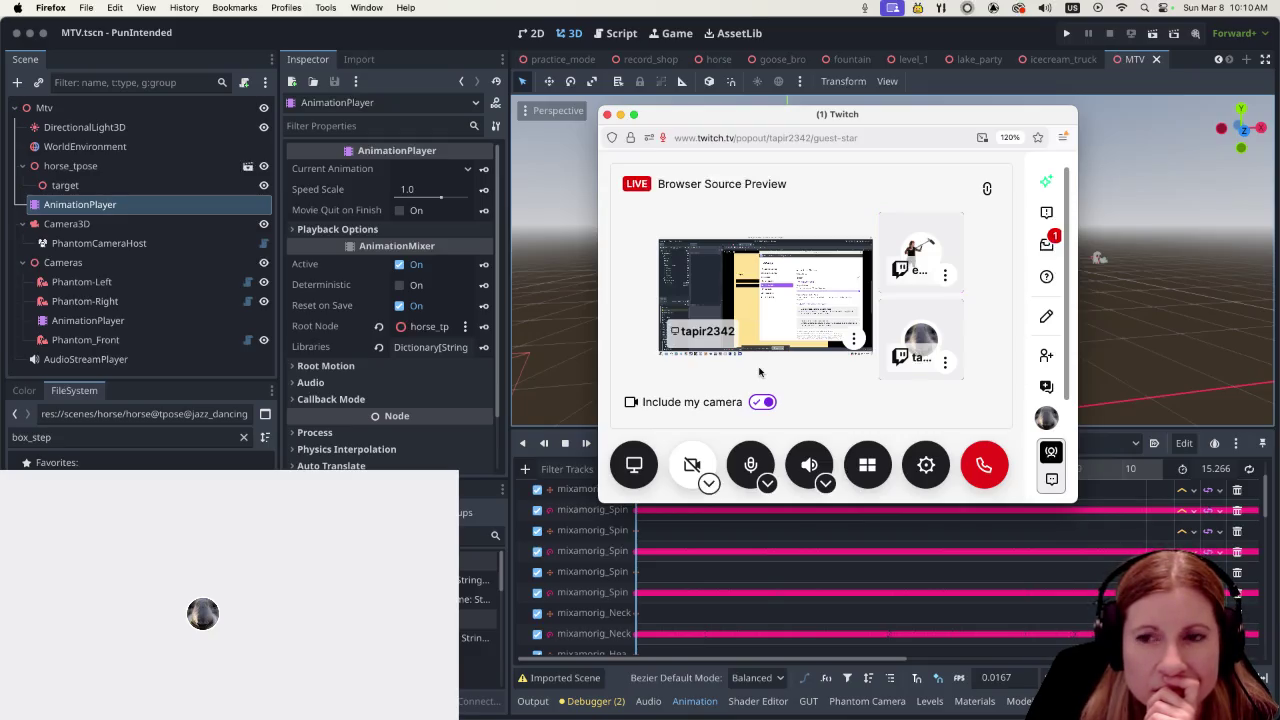
{"action": "left_click", "coordinate": [945, 369]}
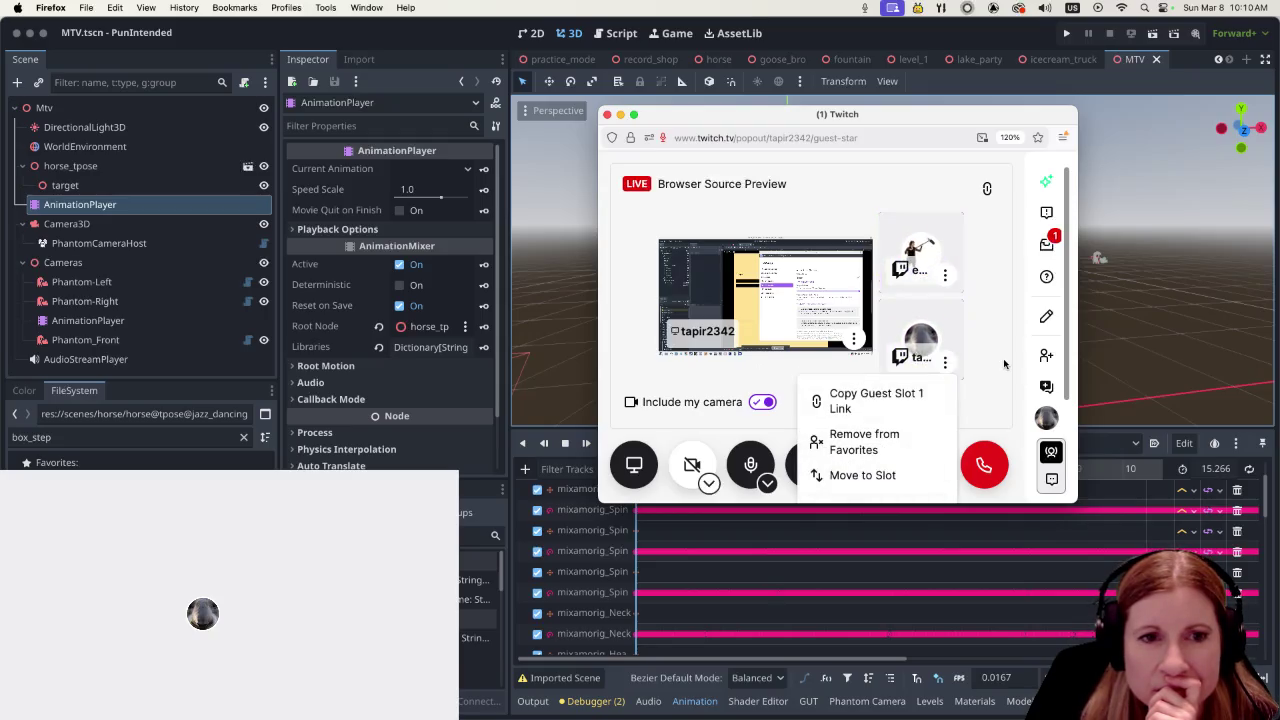
{"action": "left_click", "coordinate": [860, 365]}
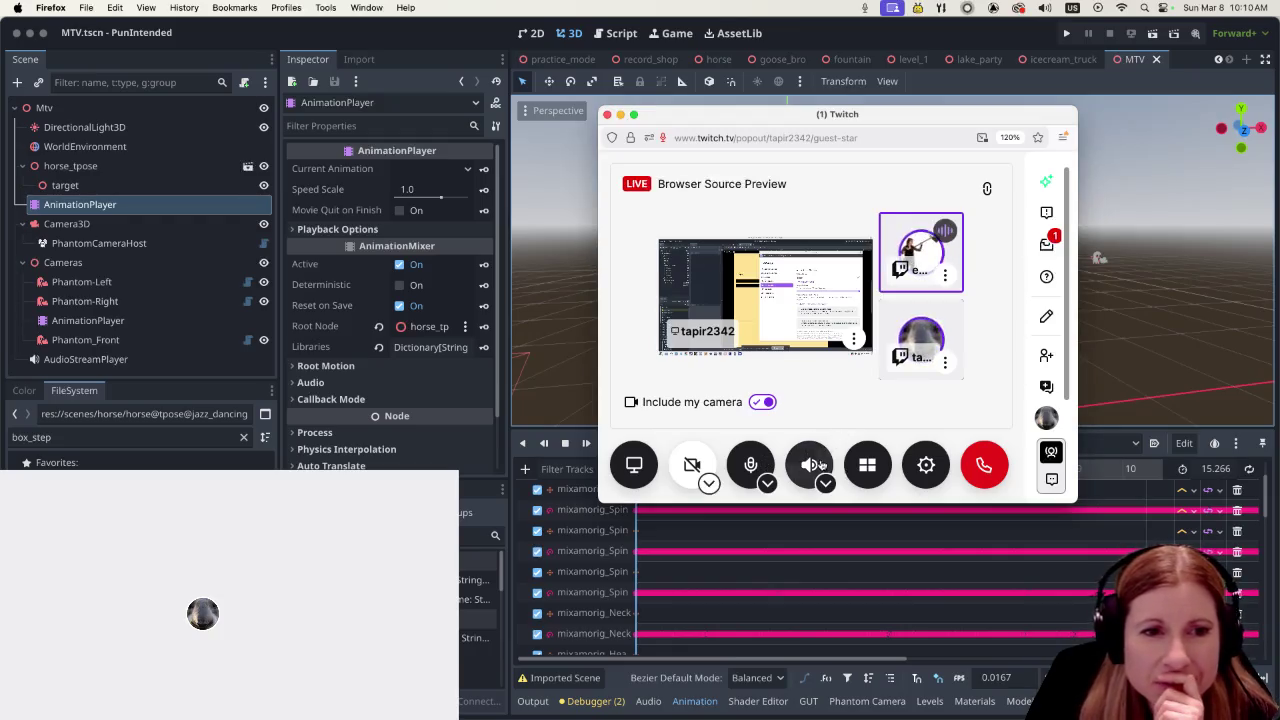
{"action": "left_click", "coordinate": [836, 440]}
{"action": "left_click", "coordinate": [823, 481]}
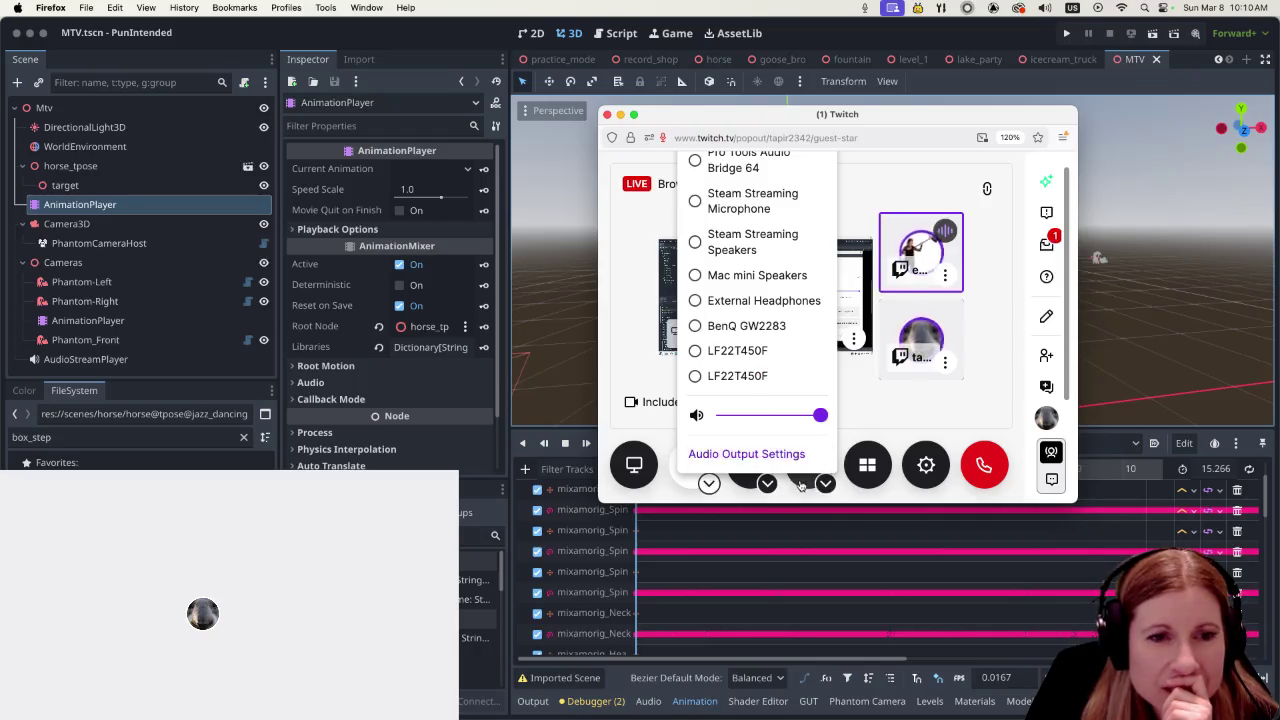
{"action": "left_click", "coordinate": [824, 483]}
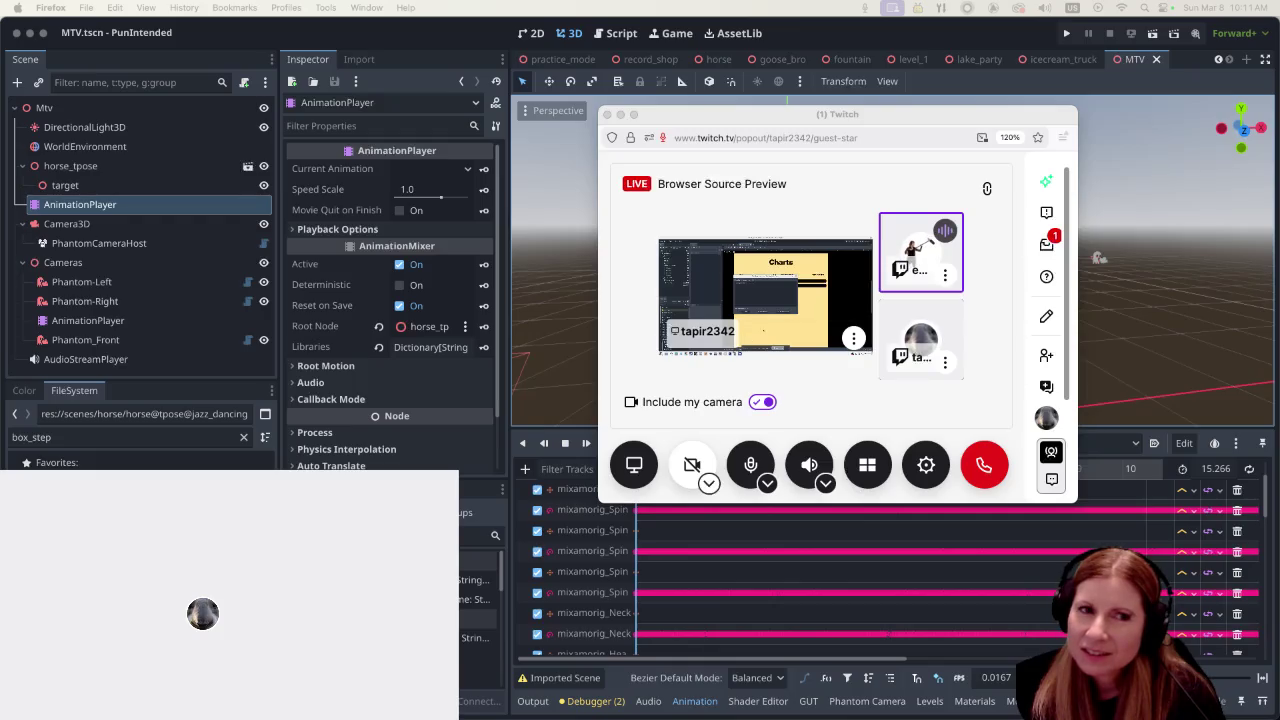
{"action": "key", "text": "super+w"}
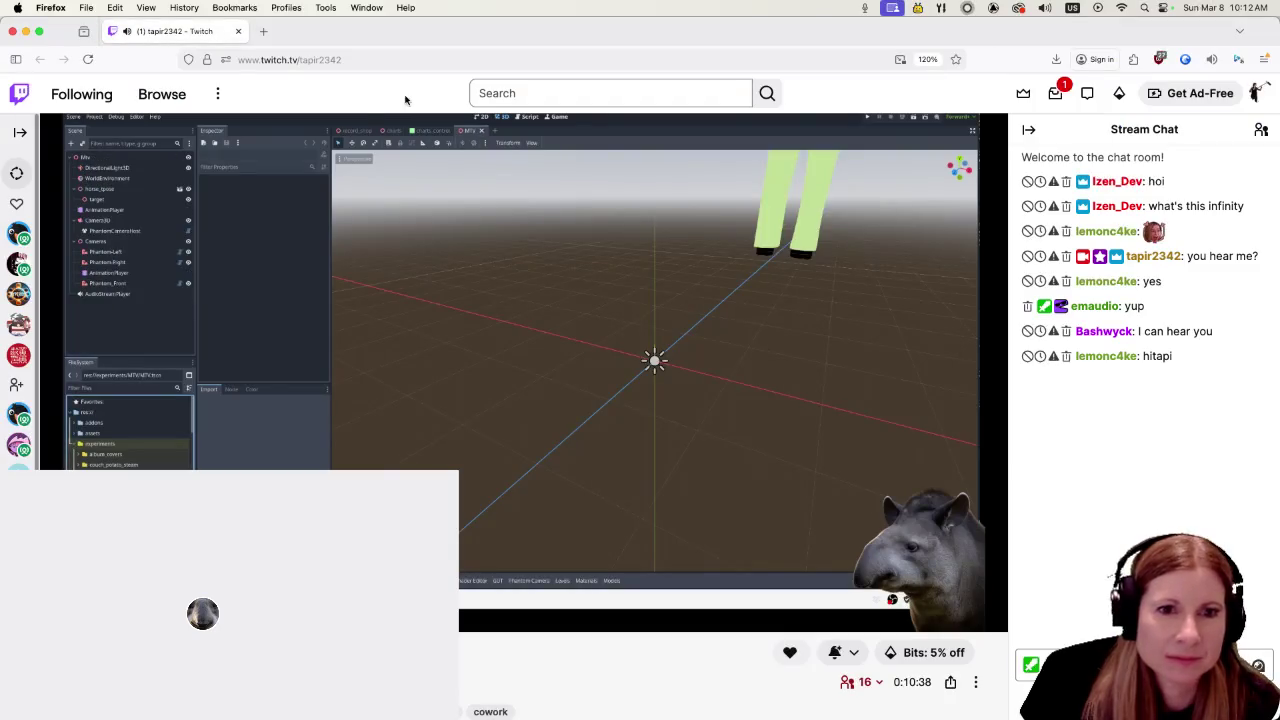
Shift Firefox slightly left and watch the guest's Godot stream full screen
{"action": "left_click_drag", "start_coordinate": [1001, 33], "coordinate": [971, 35]}
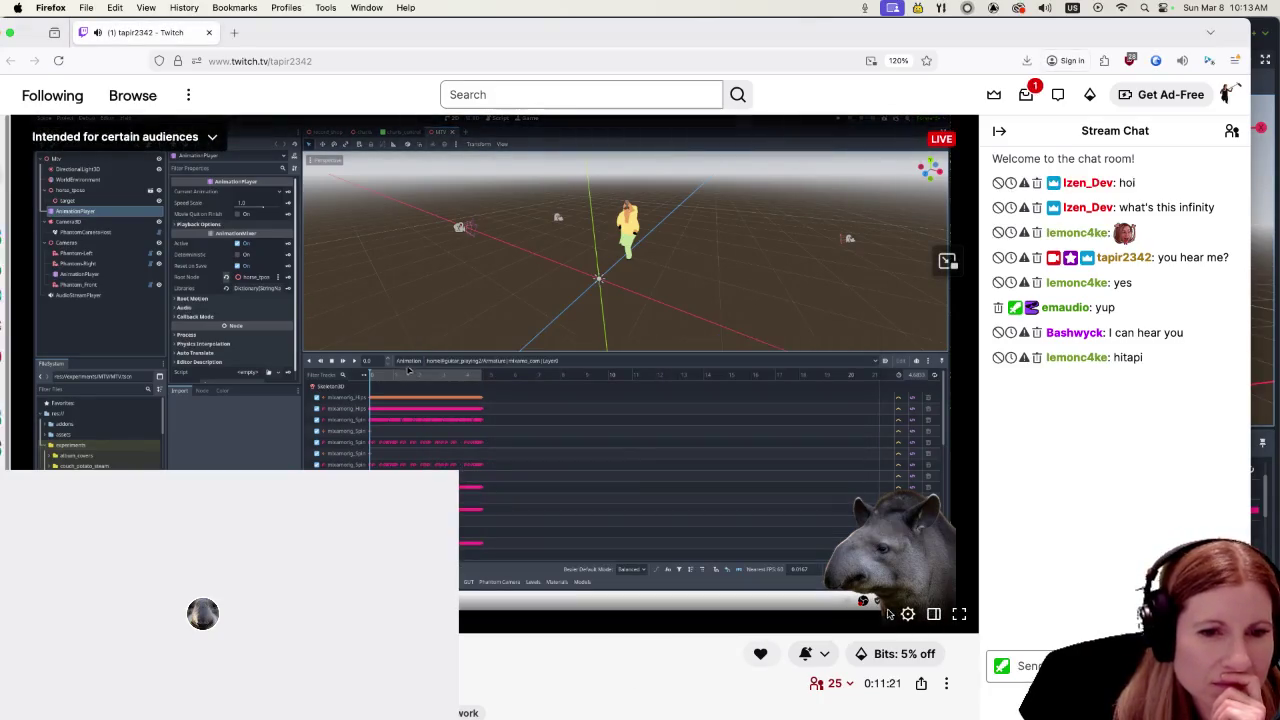
{"action": "left_click", "coordinate": [905, 614]}
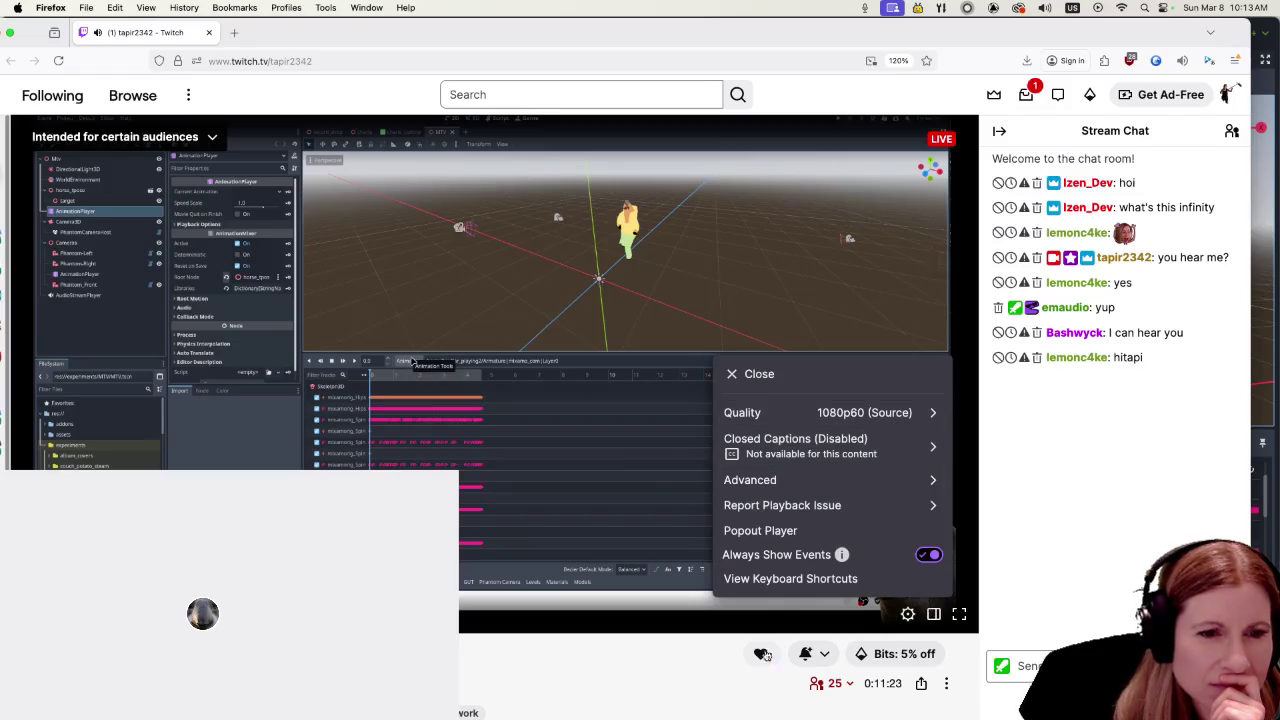
{"action": "left_click", "coordinate": [958, 614]}
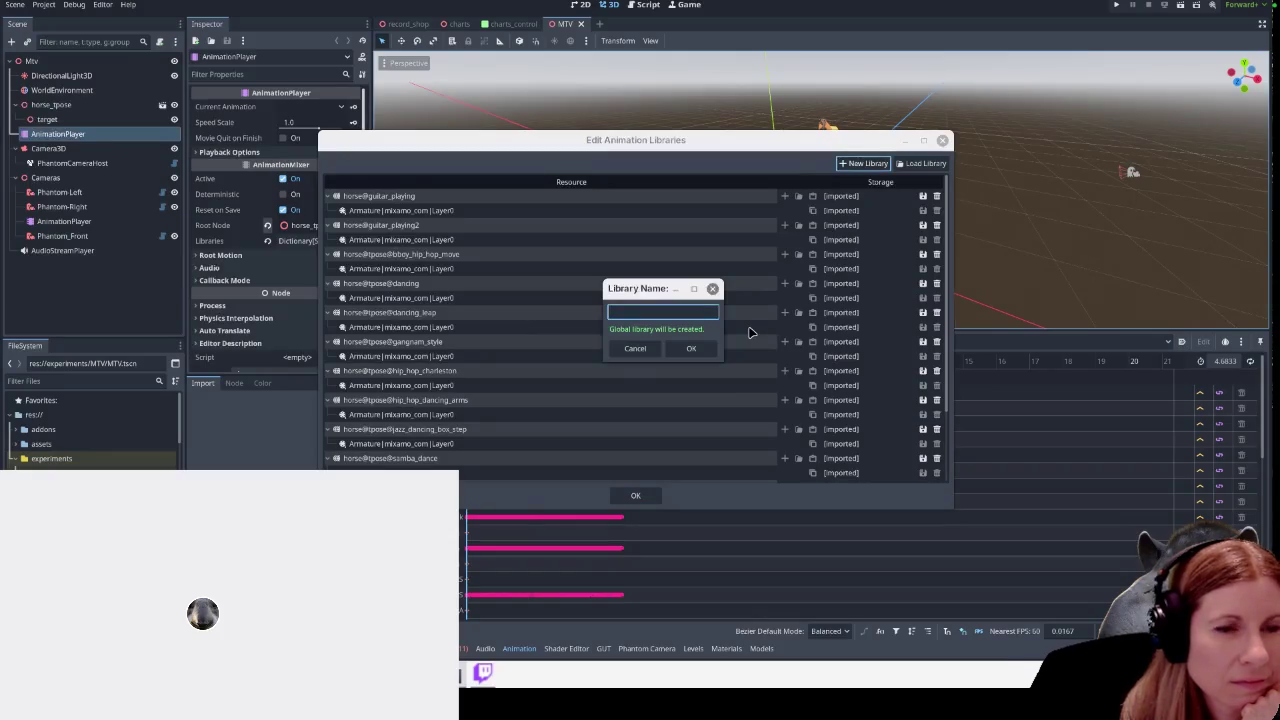
{"action": "type", "text": "cha"}
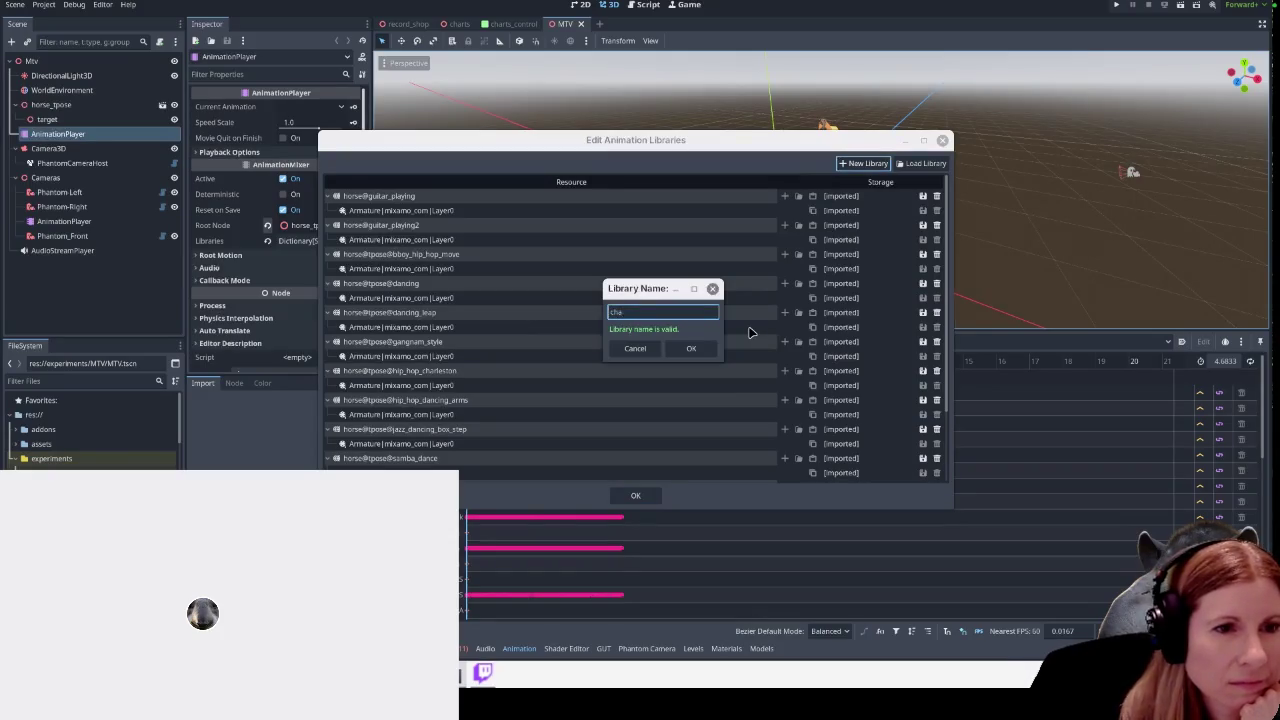
{"action": "type", "text": "rlie_dances"}
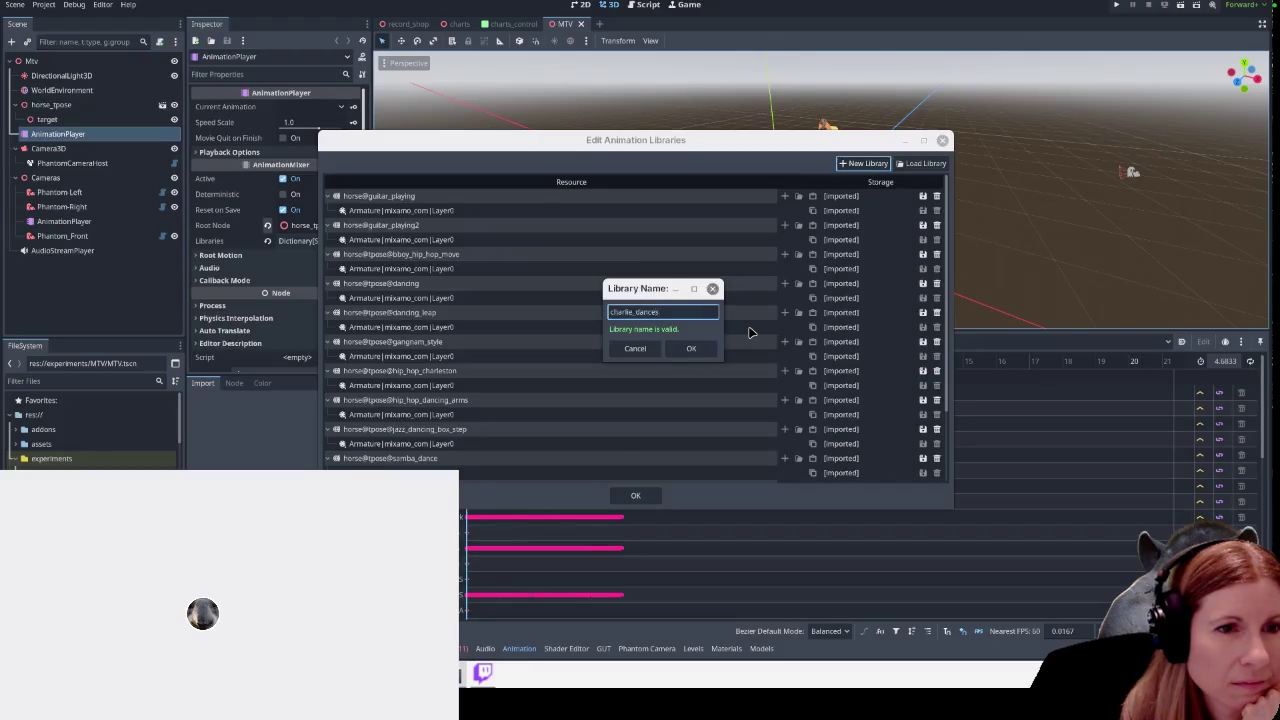
{"action": "key", "text": "Return"}
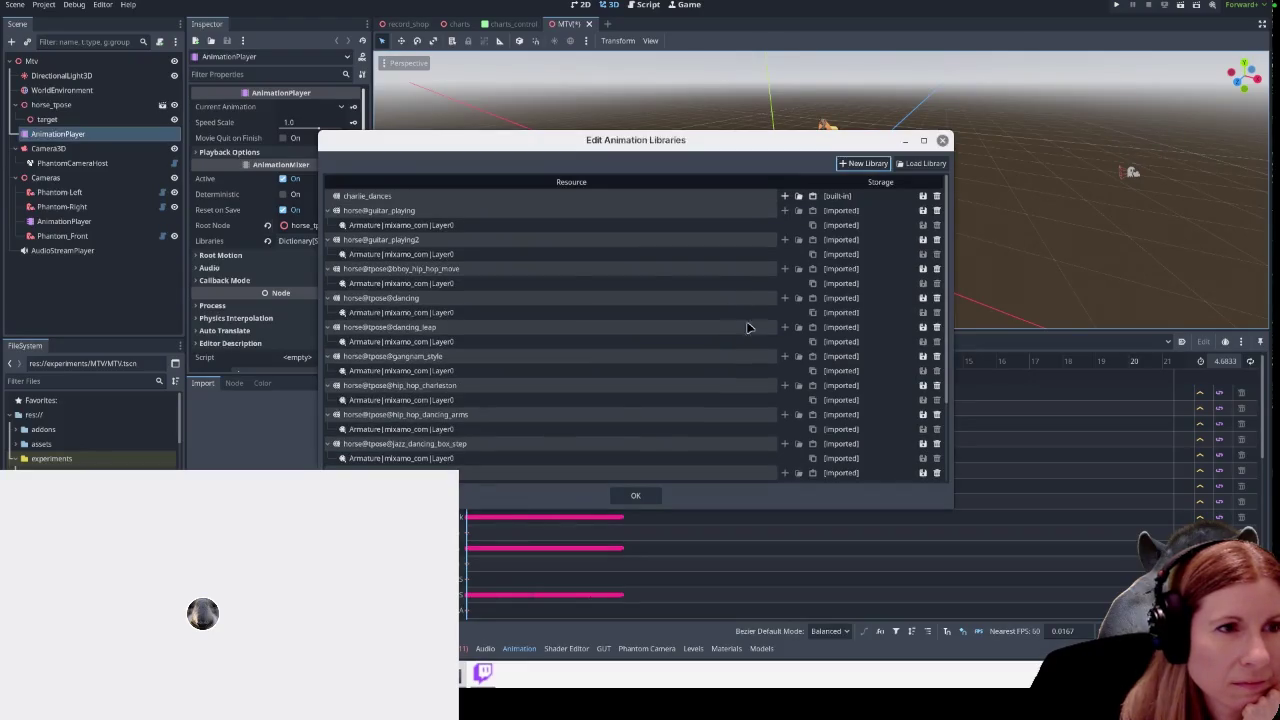
{"action": "left_click", "coordinate": [541, 228]}
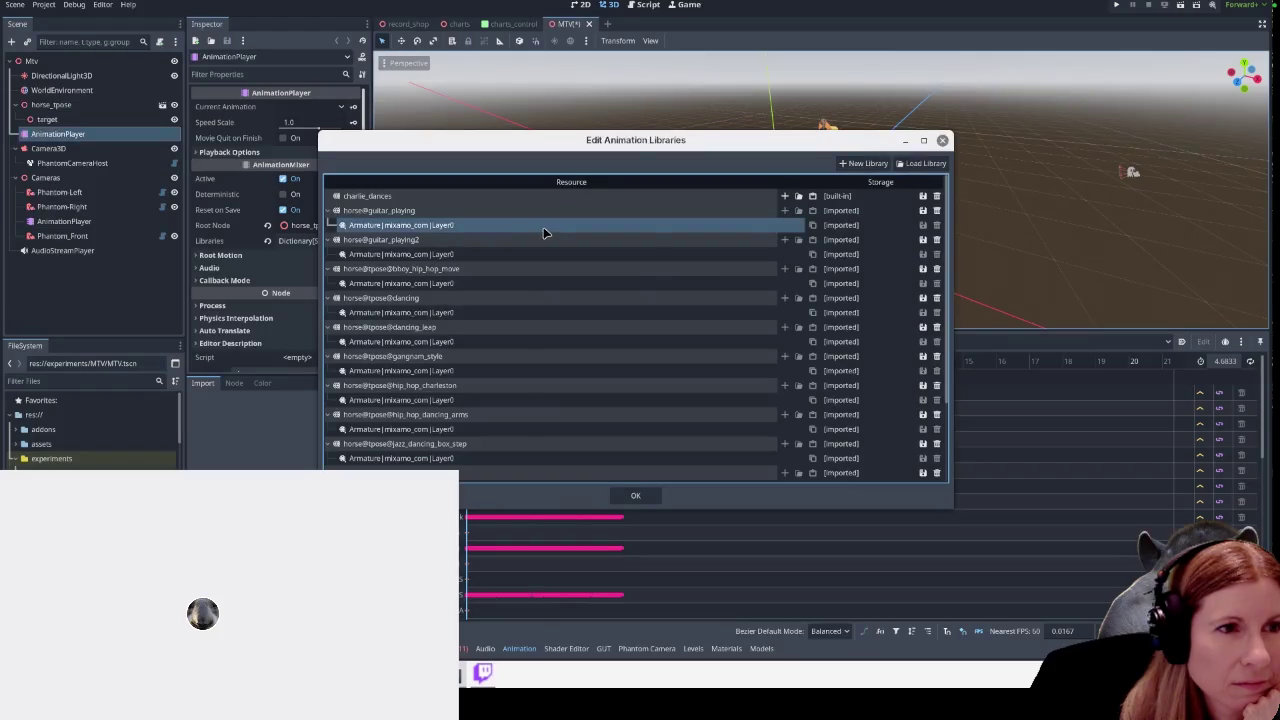
{"action": "double_click", "coordinate": [430, 210]}
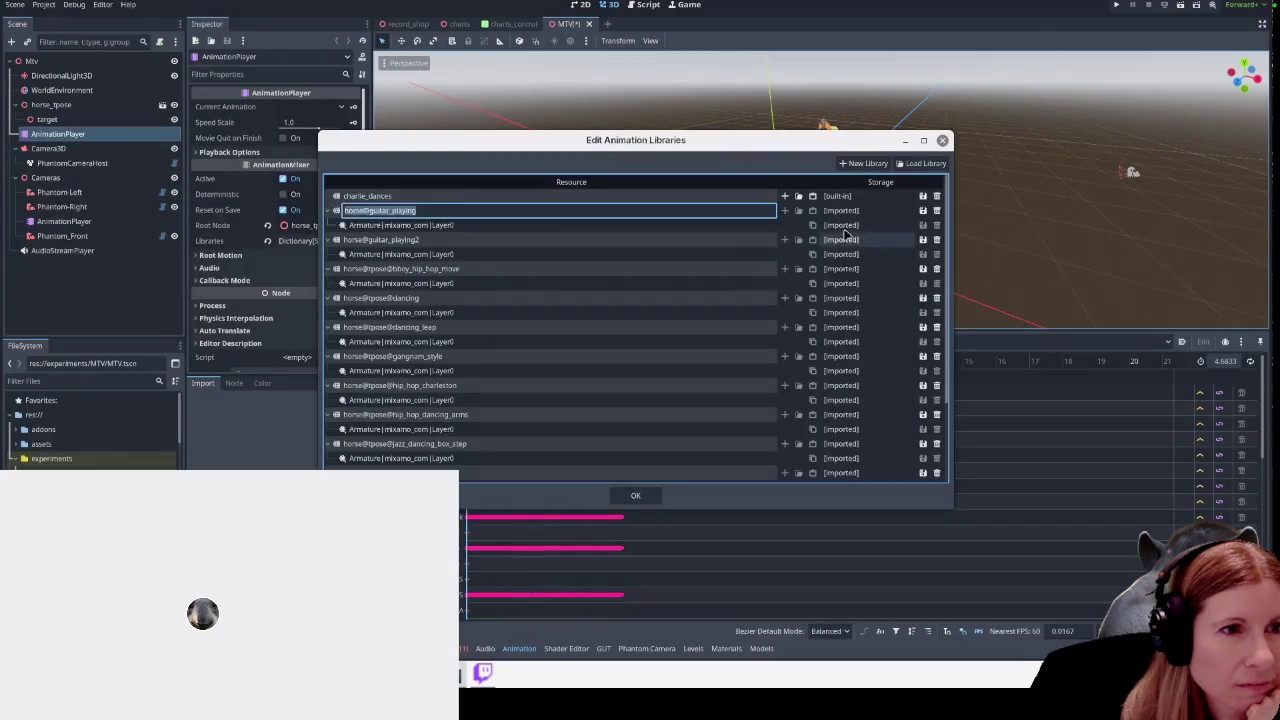
{"action": "left_click", "coordinate": [692, 232]}
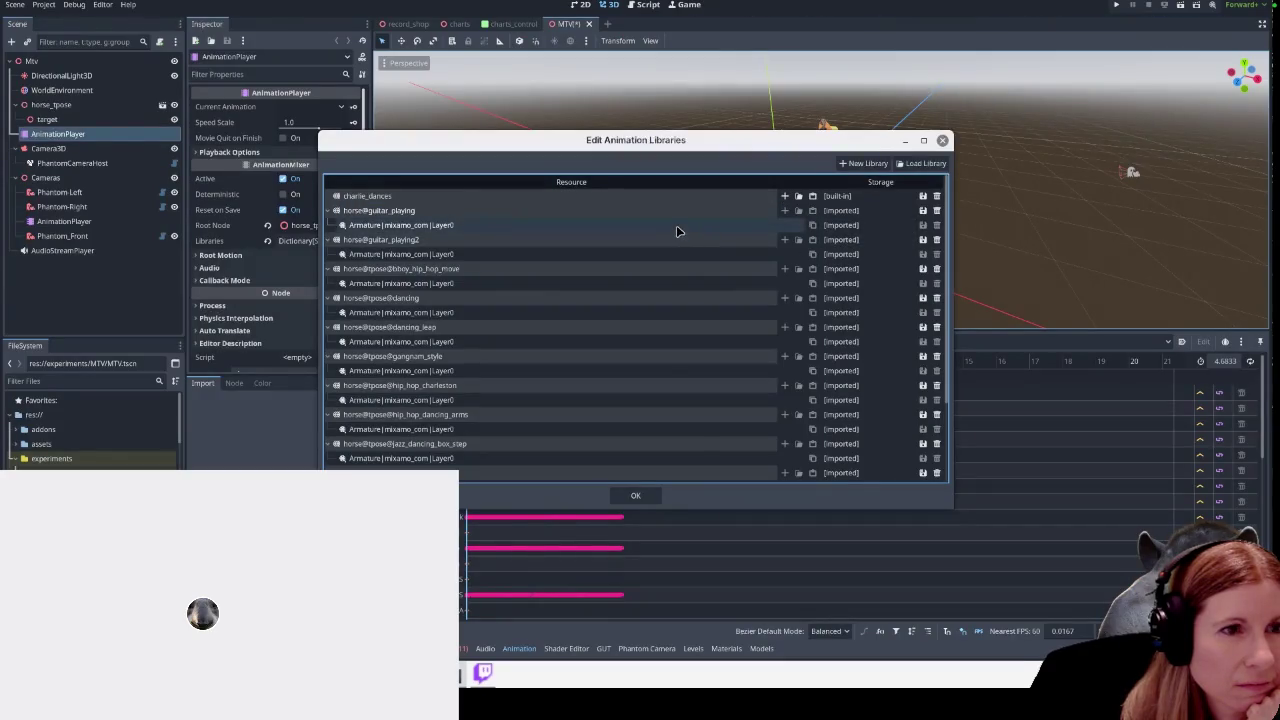
{"action": "left_click", "coordinate": [785, 196]}
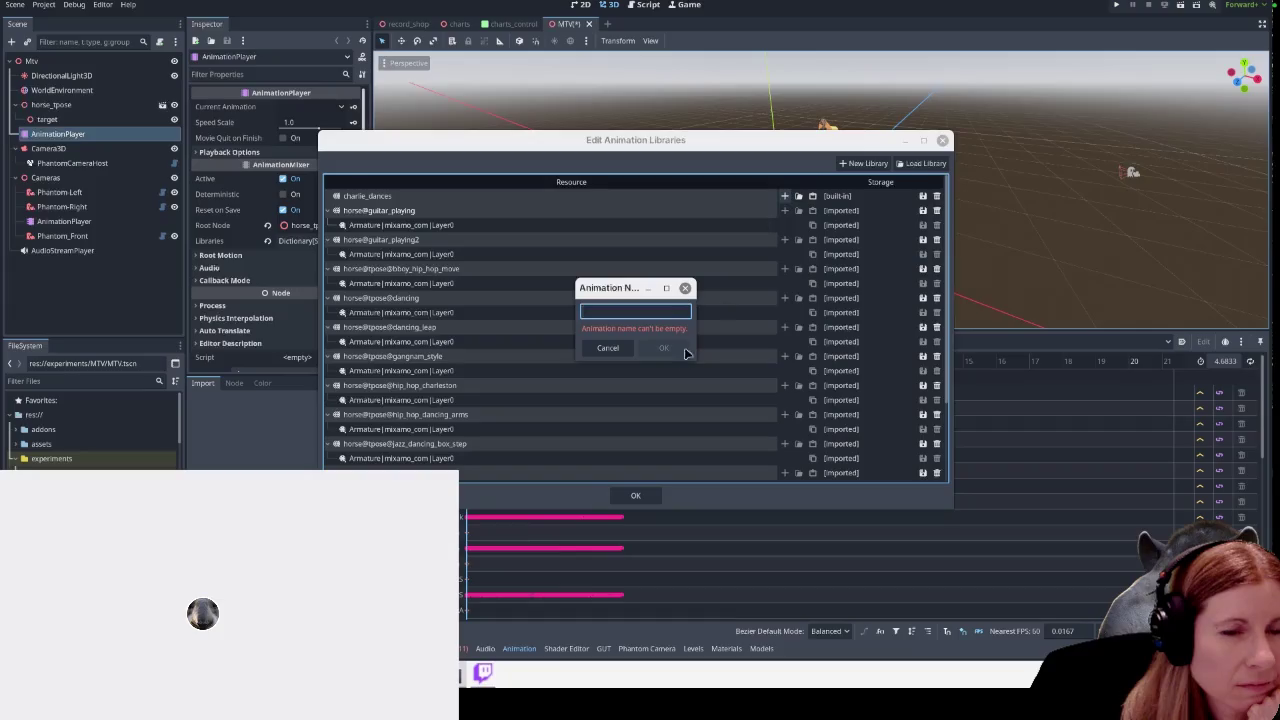
{"action": "left_click", "coordinate": [588, 351]}
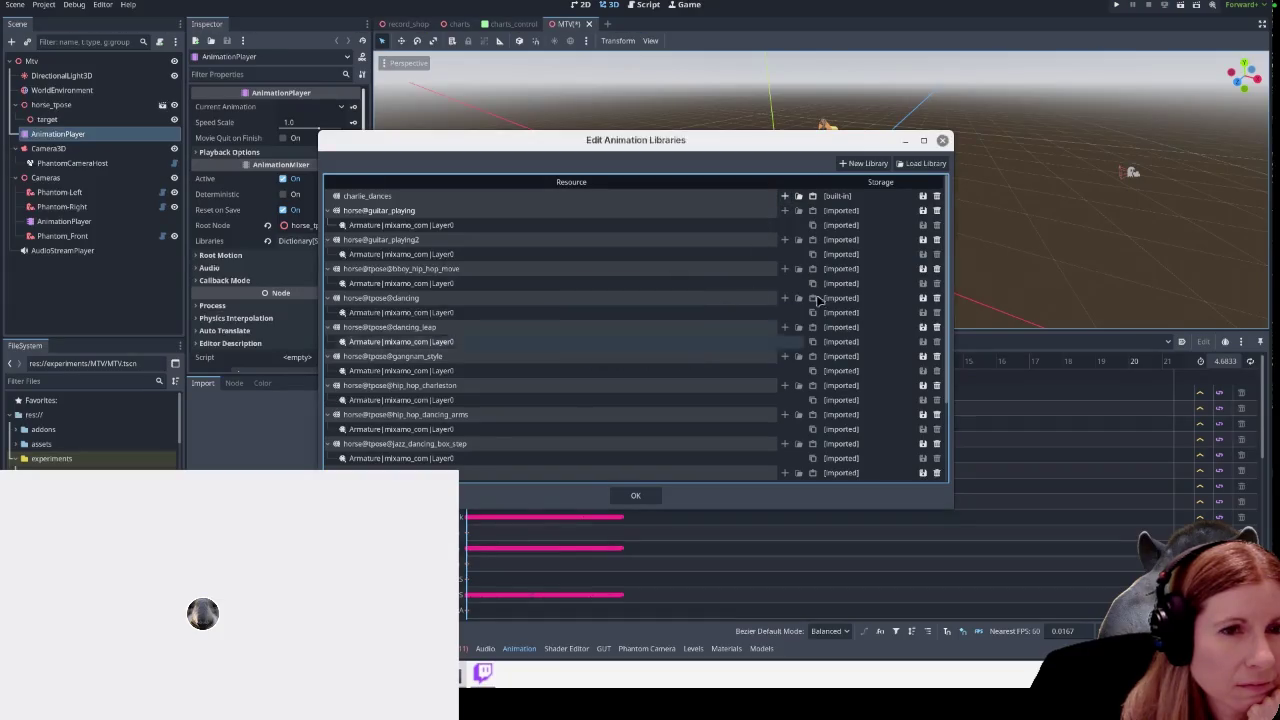
{"action": "left_click", "coordinate": [446, 228]}
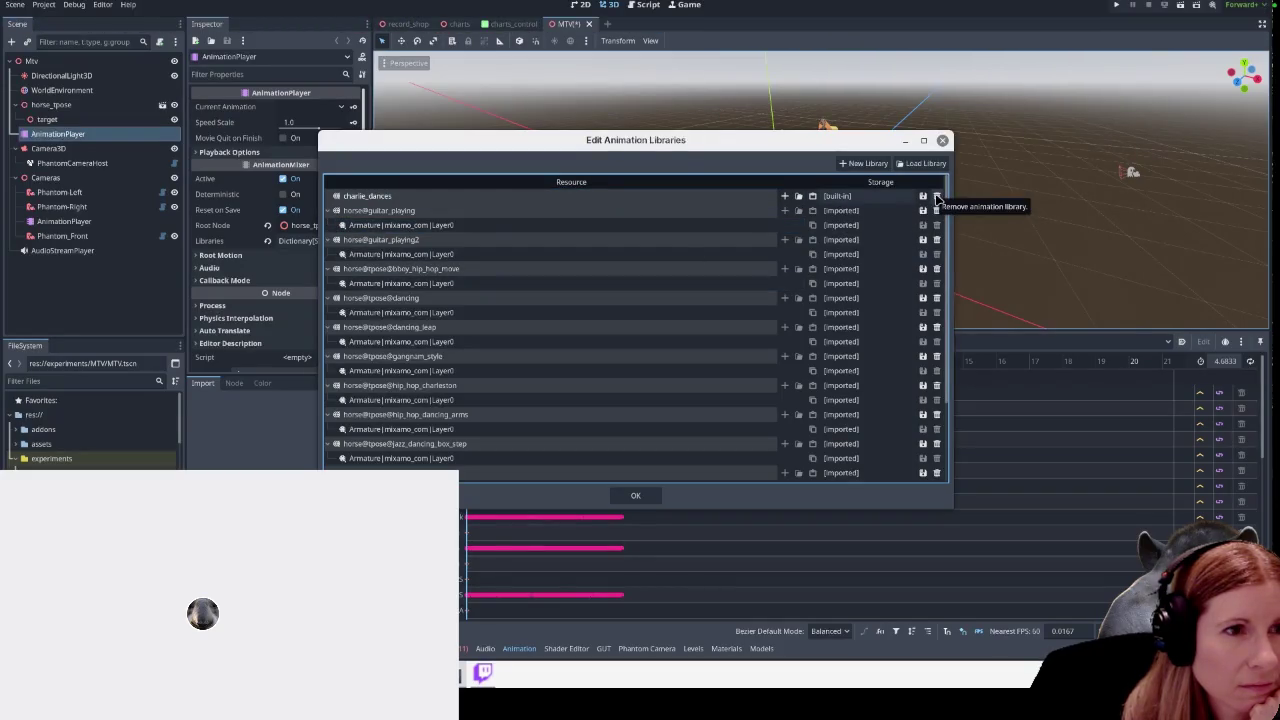
{"action": "left_click", "coordinate": [936, 196]}
{"action": "left_click", "coordinate": [868, 163]}
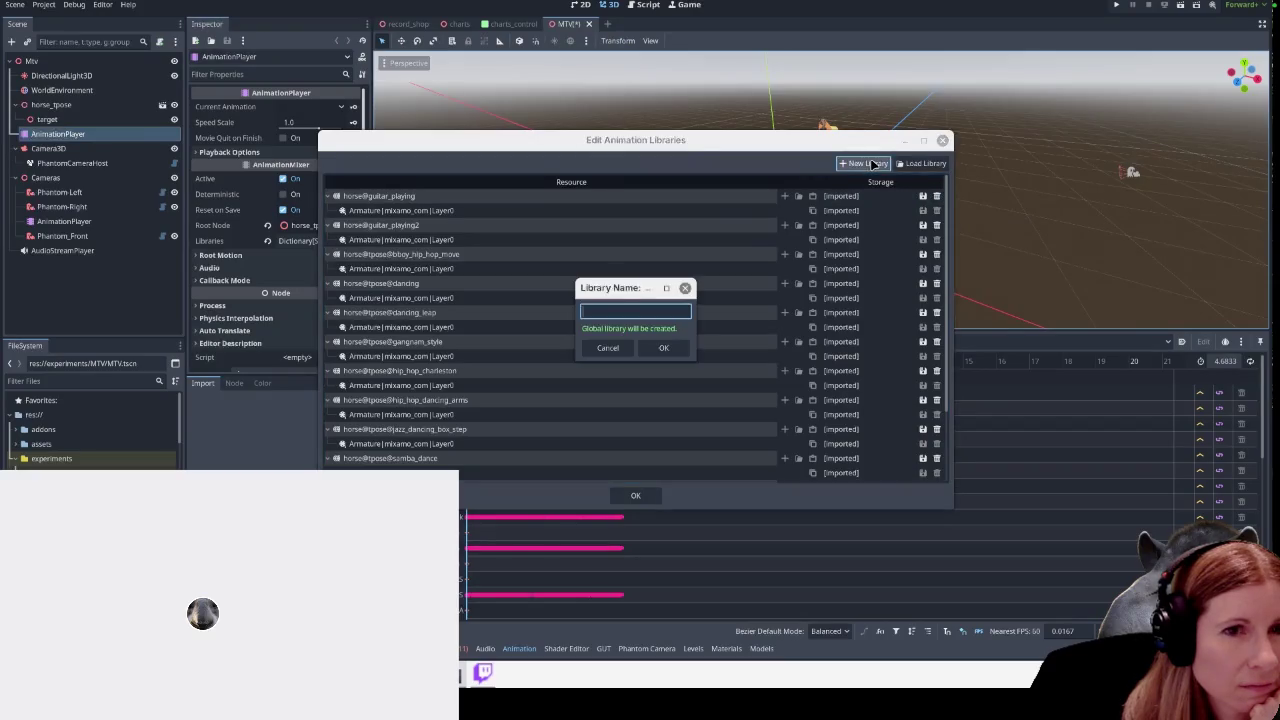
Dismiss the library name prompt and libraries manager, then start a new resource in the MTV folder
{"action": "left_click", "coordinate": [607, 347]}
{"action": "left_click", "coordinate": [636, 497]}
{"action": "right_click", "coordinate": [66, 440]}
{"action": "mouse_move", "coordinate": [95, 445]}
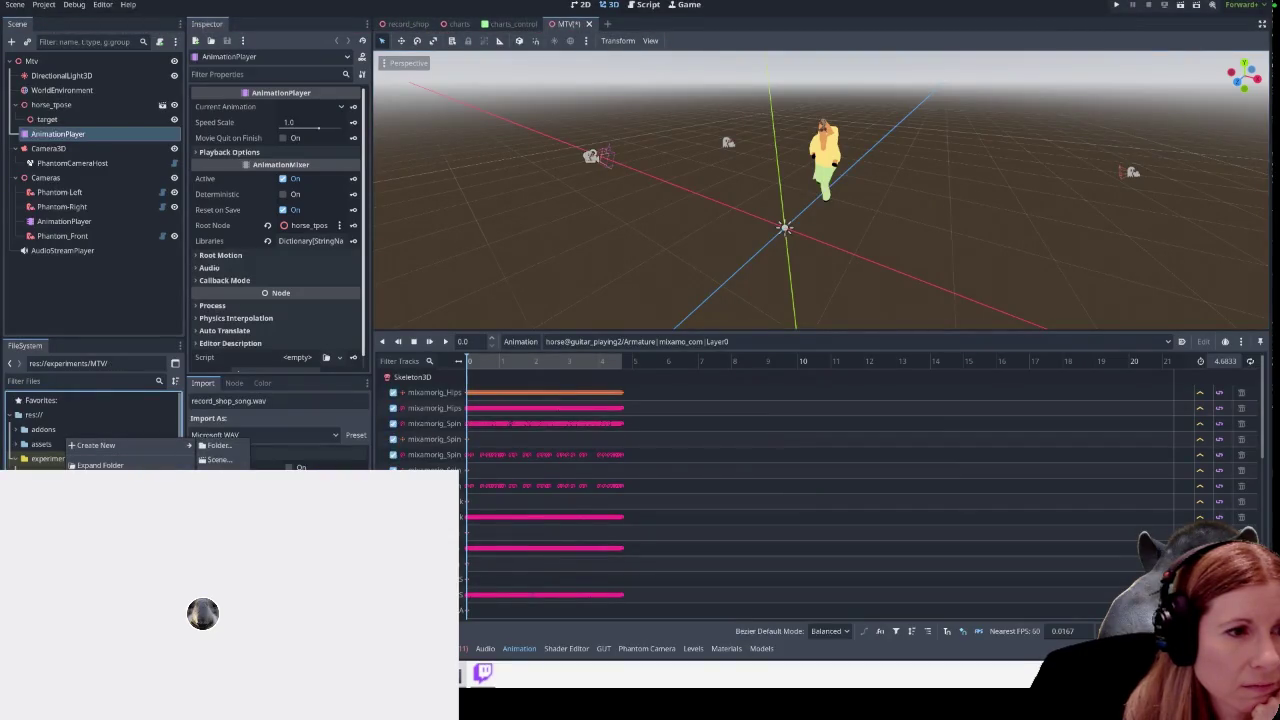
{"action": "left_click", "coordinate": [215, 487]}
Create an AnimationLibrary resource and save it as charlie_dances.tres
{"action": "type", "text": "liber"}
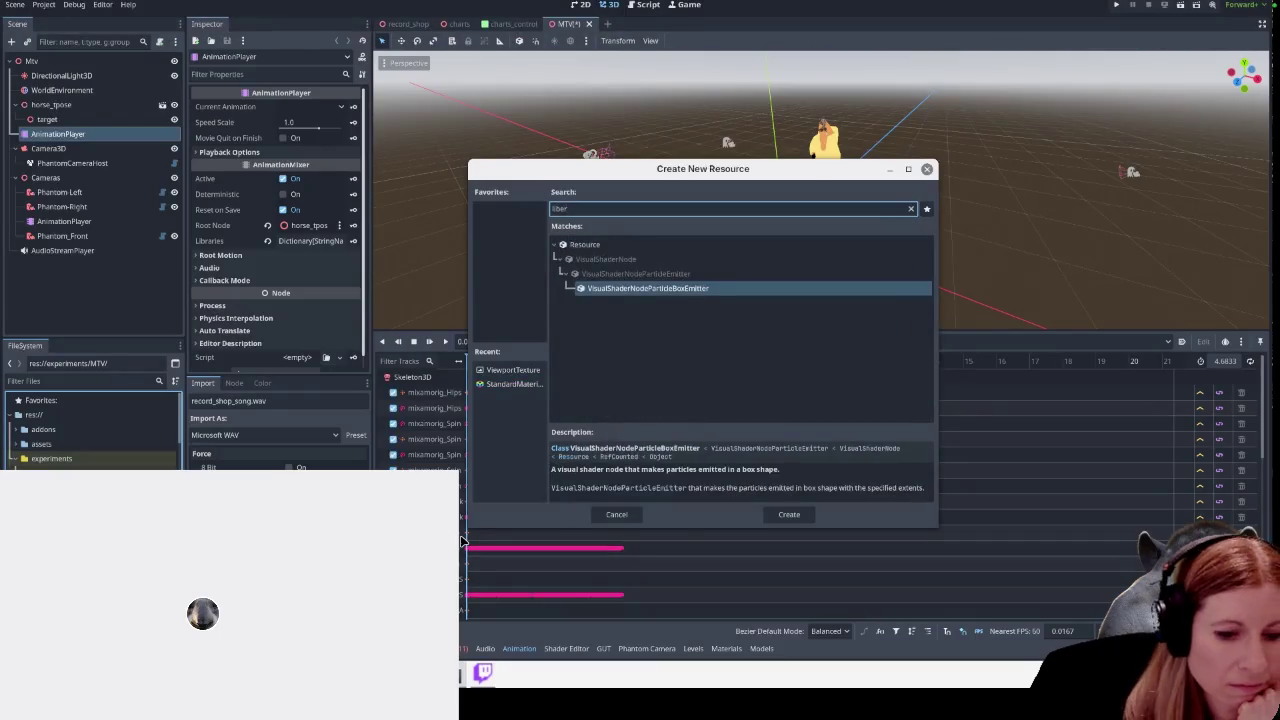
{"action": "key", "text": "BackSpace"}
{"action": "key", "text": "BackSpace"}
{"action": "type", "text": "rar"}
{"action": "key", "text": "Up"}
{"action": "key", "text": "Return"}
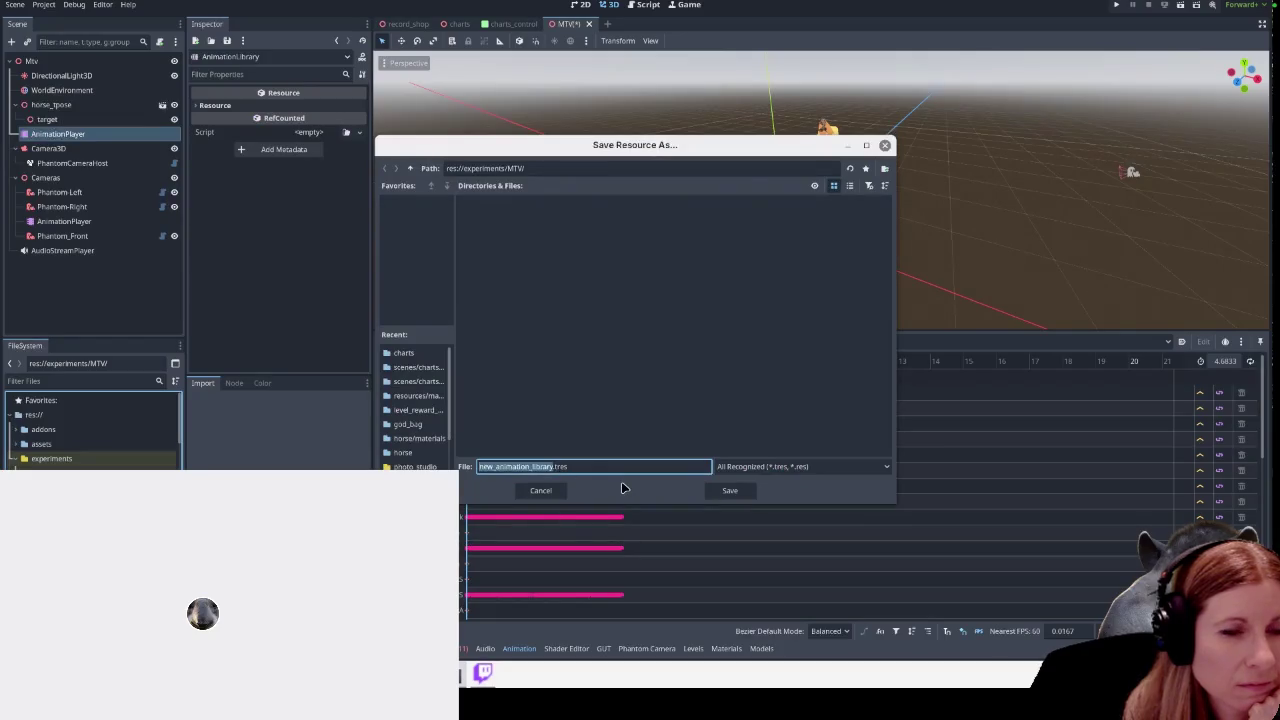
{"action": "type", "text": "charlie_dances"}
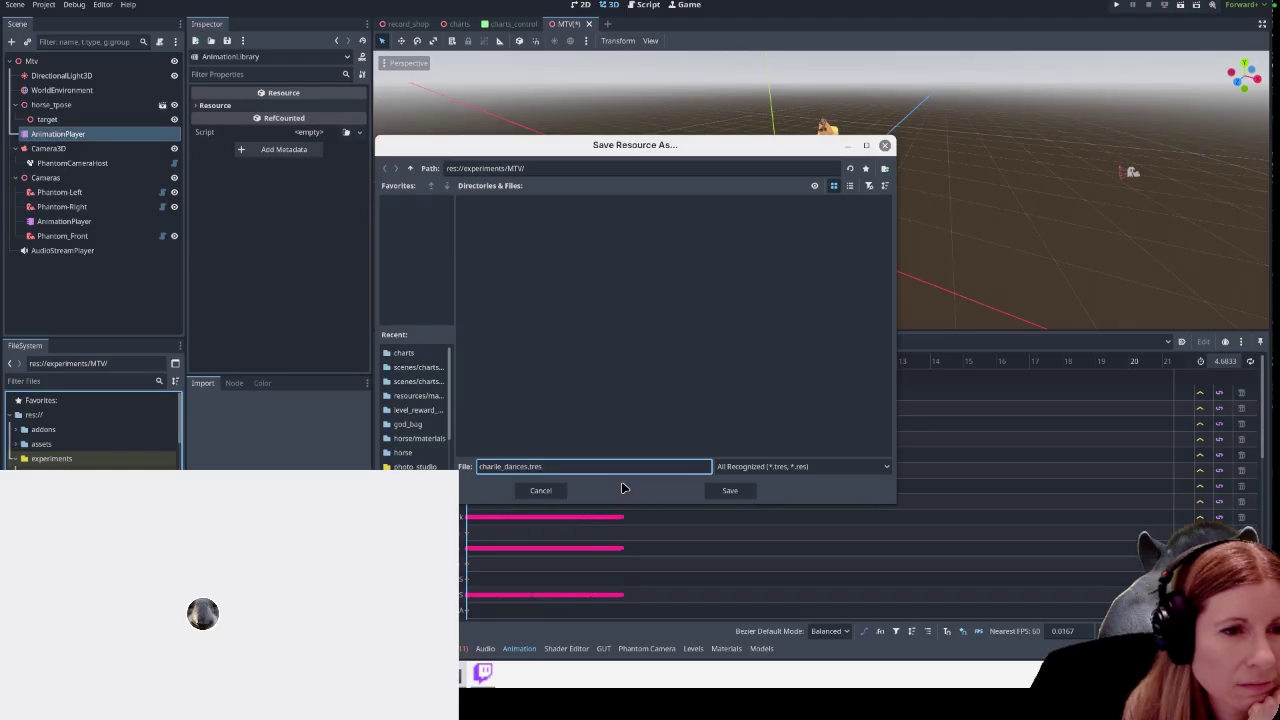
{"action": "key", "text": "Return"}
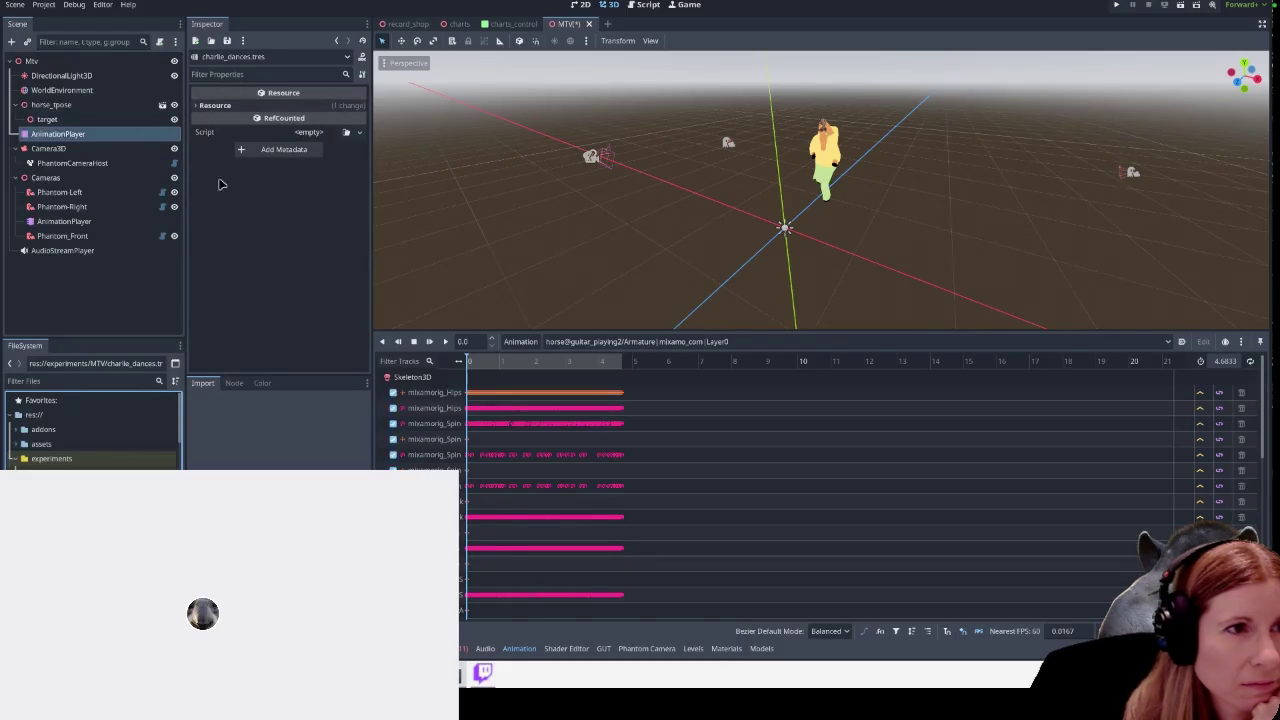
{"action": "left_click", "coordinate": [62, 235]}
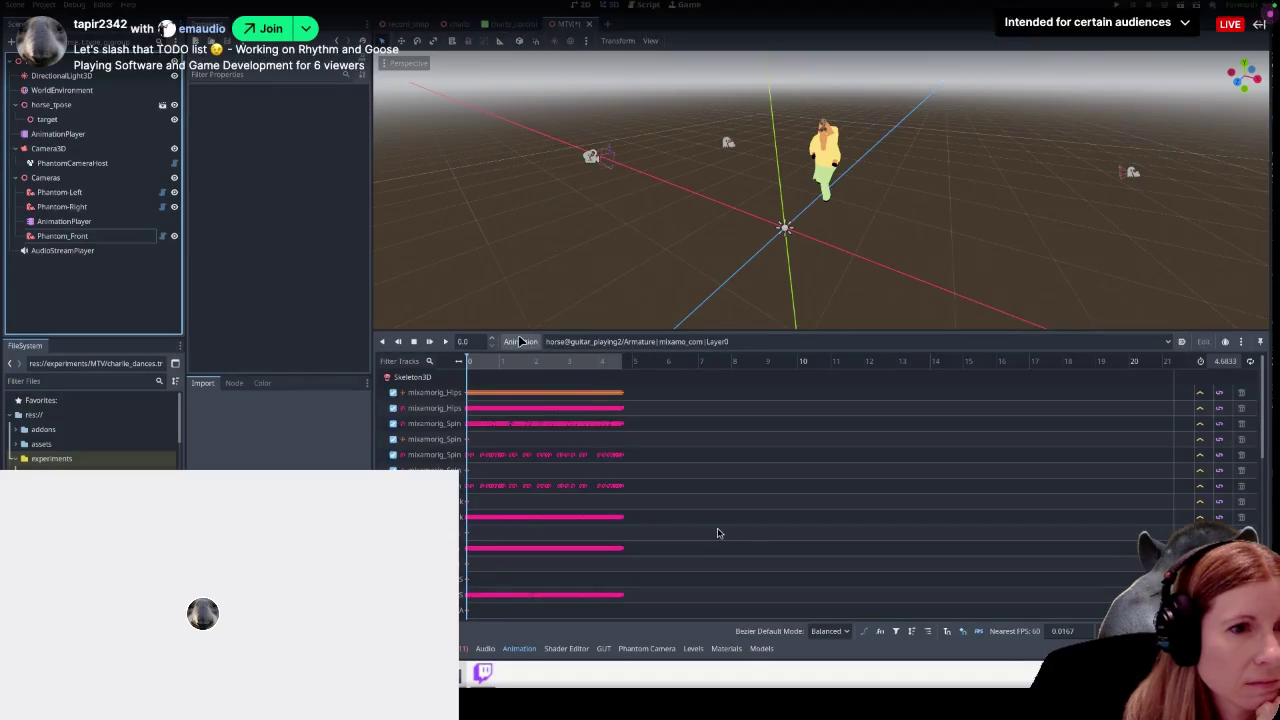
Load charlie_dances.tres from the MTV folder into the animation libraries manager
{"action": "left_click", "coordinate": [520, 341]}
{"action": "left_click", "coordinate": [532, 378]}
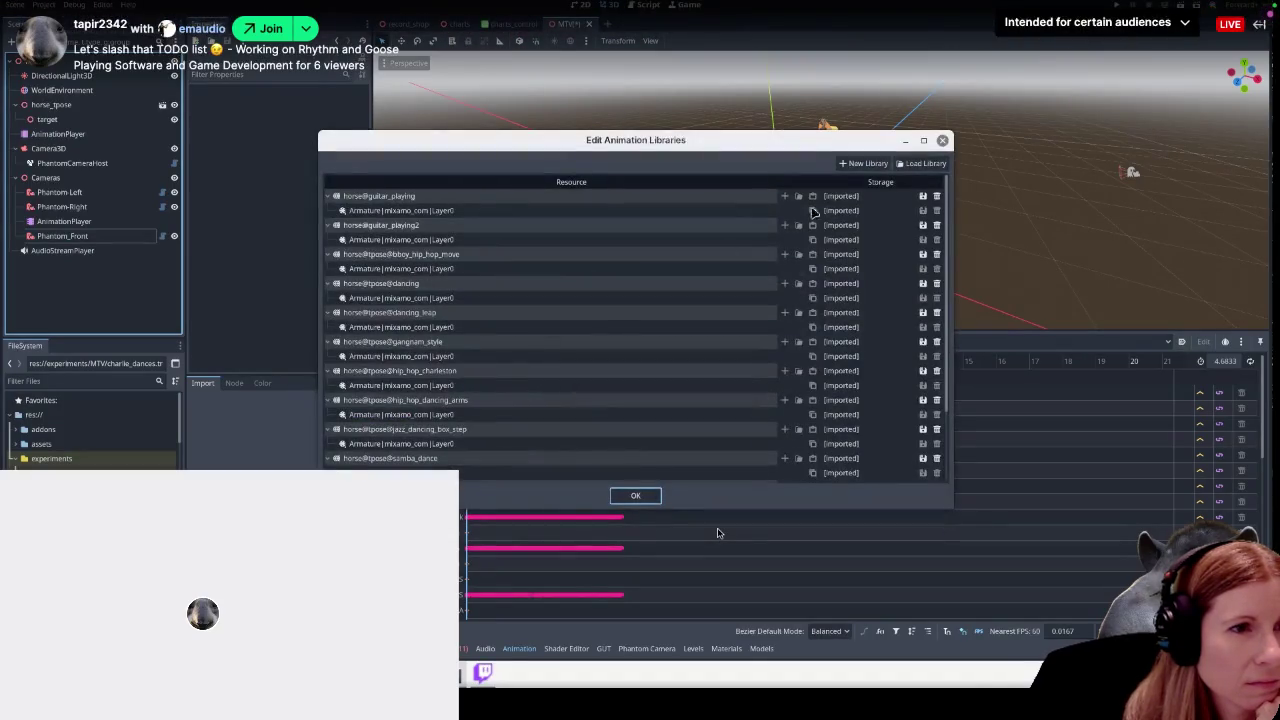
{"action": "left_click", "coordinate": [908, 165]}
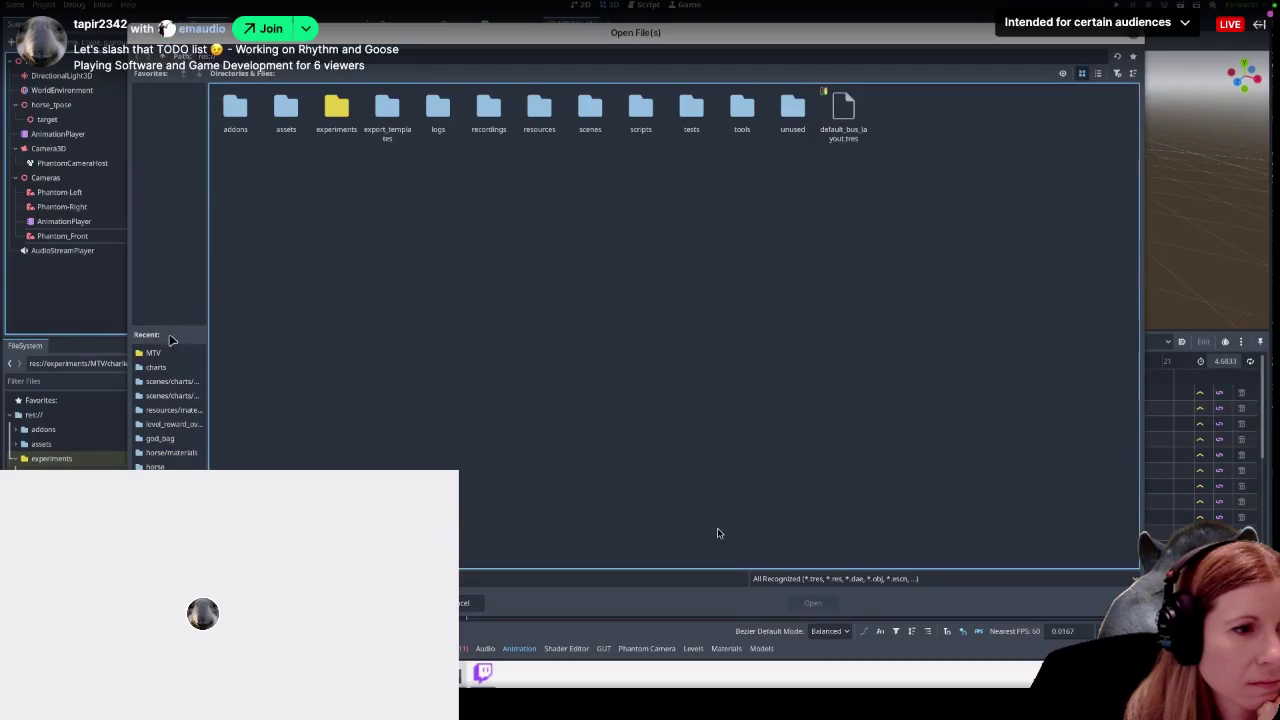
{"action": "left_click", "coordinate": [165, 355]}
{"action": "double_click", "coordinate": [243, 107]}
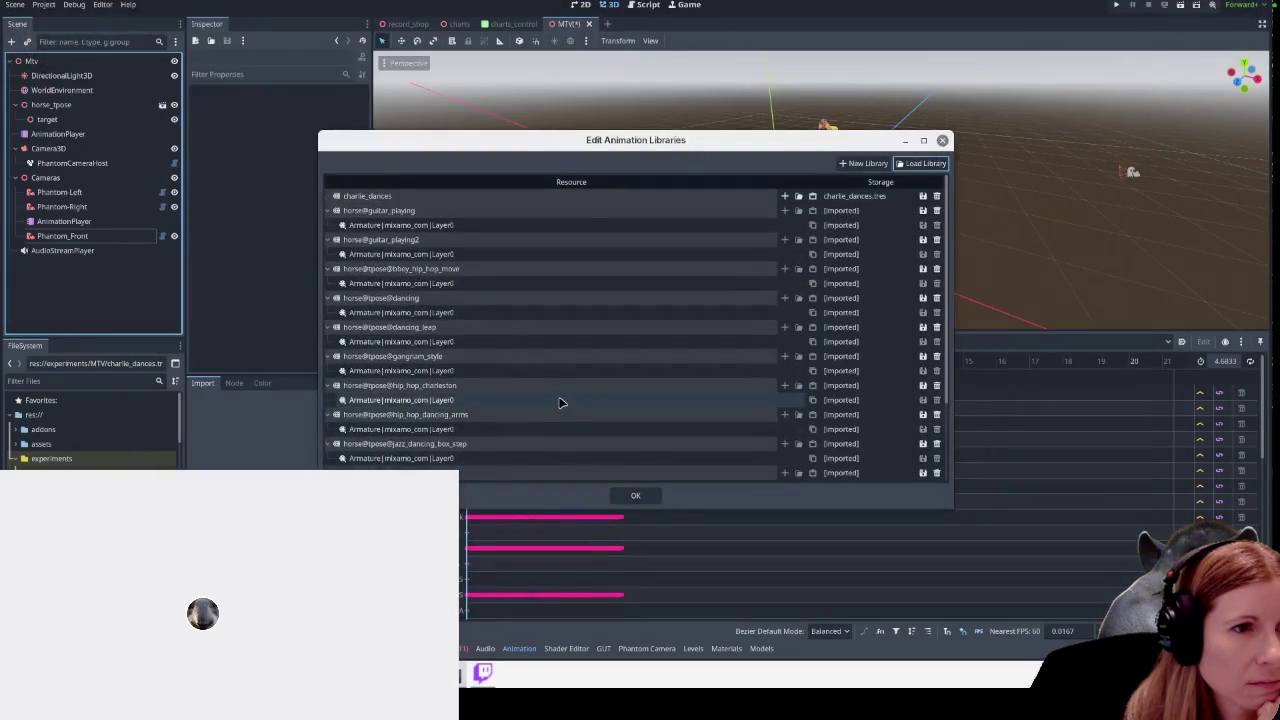
Select the clip inside horse@guitar_playing and review the library's animation list
{"action": "left_click", "coordinate": [380, 227]}
{"action": "scroll", "coordinate": [880, 200], "scroll_direction": "down", "scroll_amount": 1}
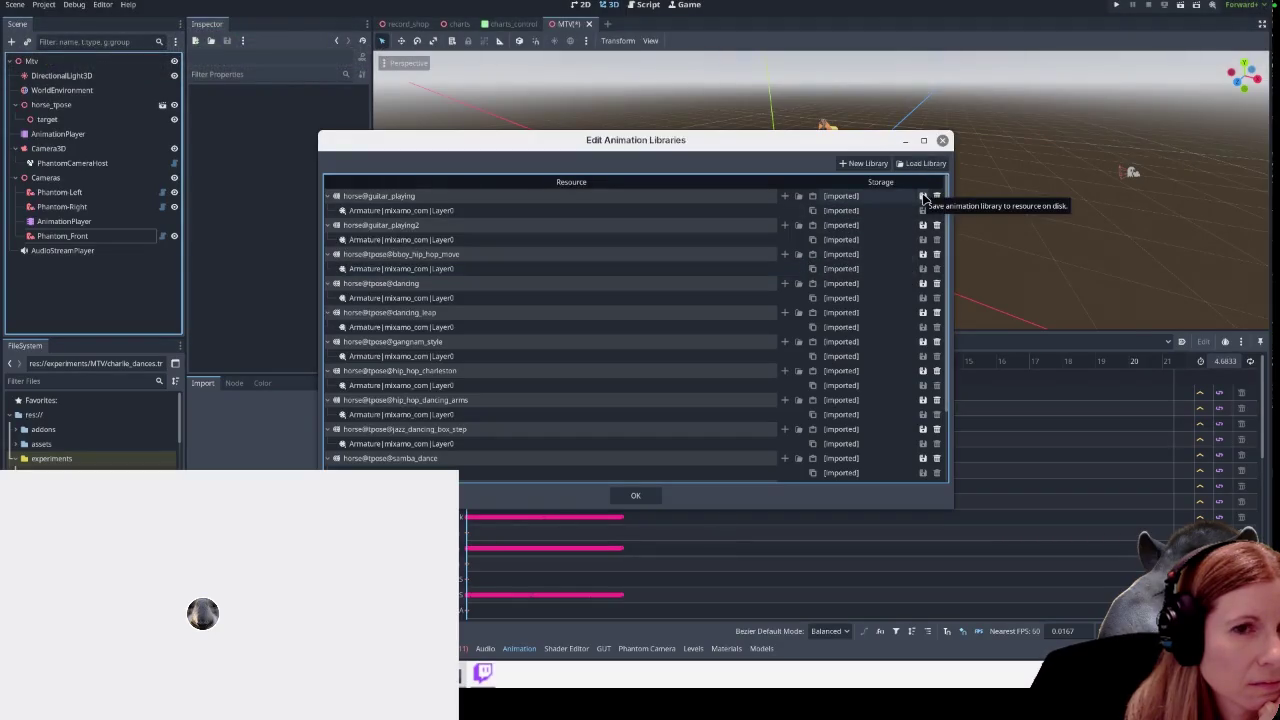
{"action": "mouse_move", "coordinate": [714, 500]}
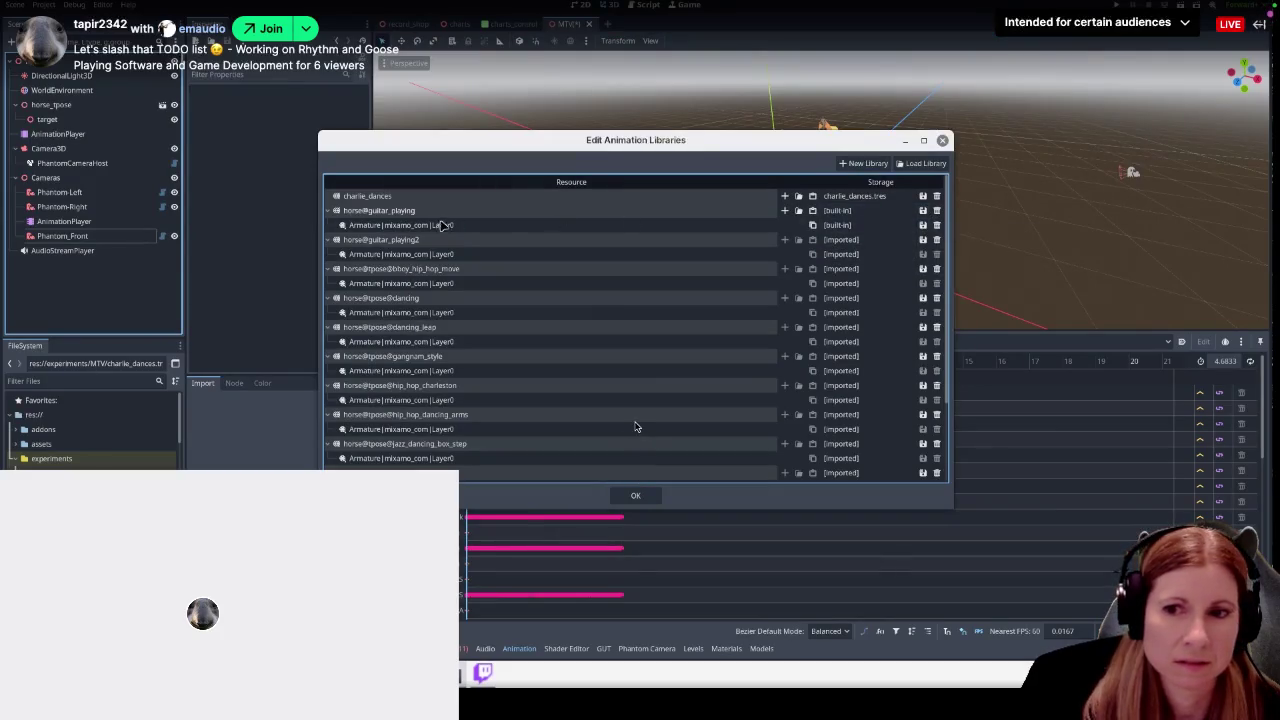
{"action": "mouse_move", "coordinate": [634, 426]}
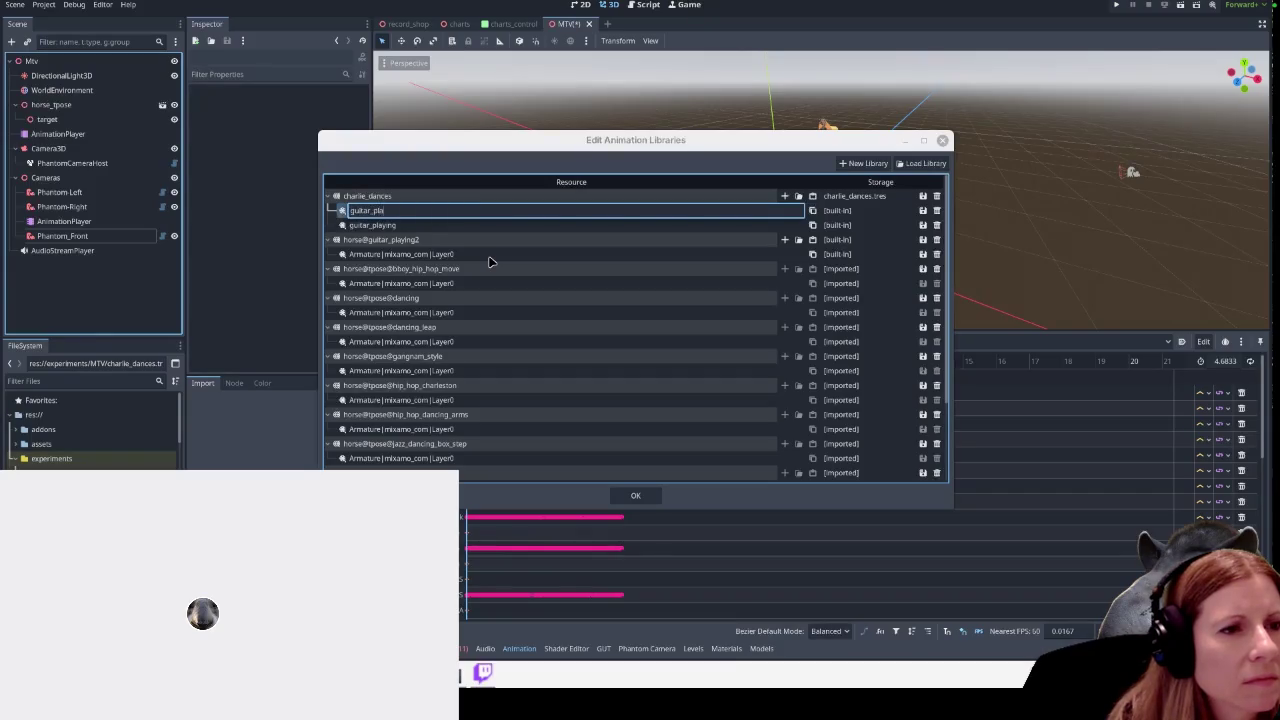
Close the library manager, check the animation dropdown unchanged, and reopen Manage Animations
{"action": "left_click", "coordinate": [636, 495]}
{"action": "scroll", "coordinate": [670, 270], "scroll_direction": "down", "scroll_amount": 2}
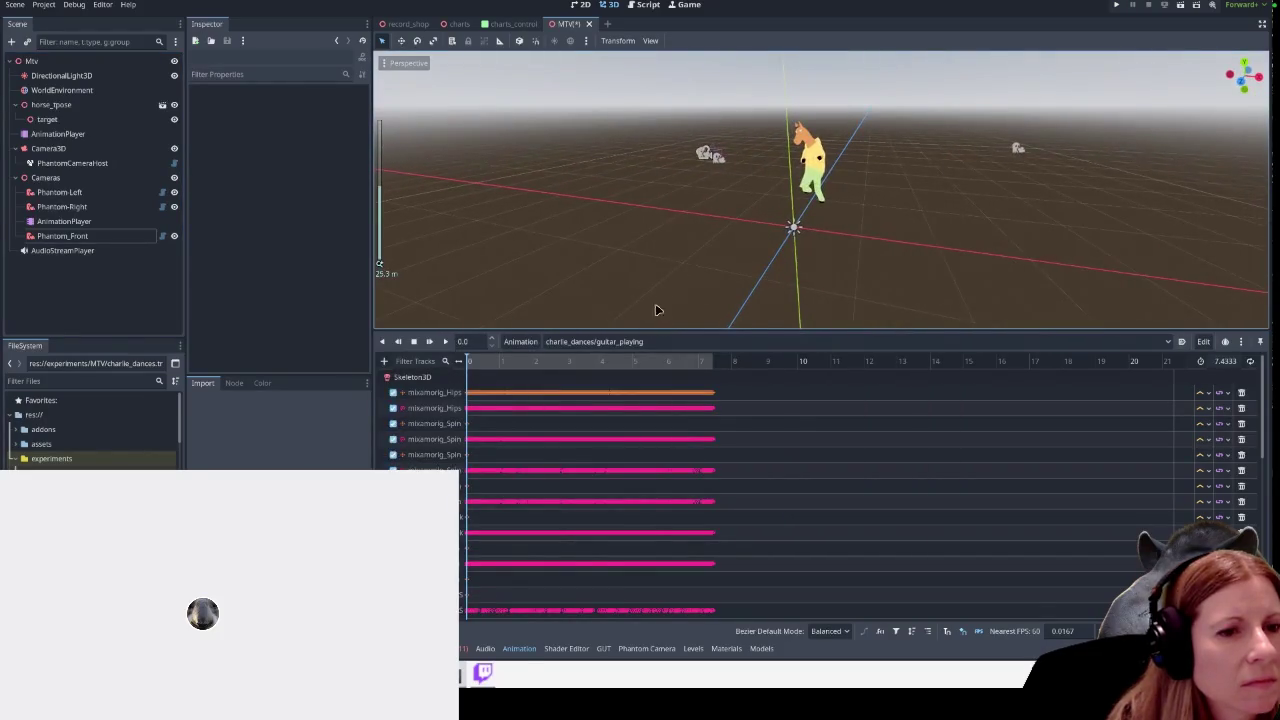
{"action": "left_click", "coordinate": [645, 342]}
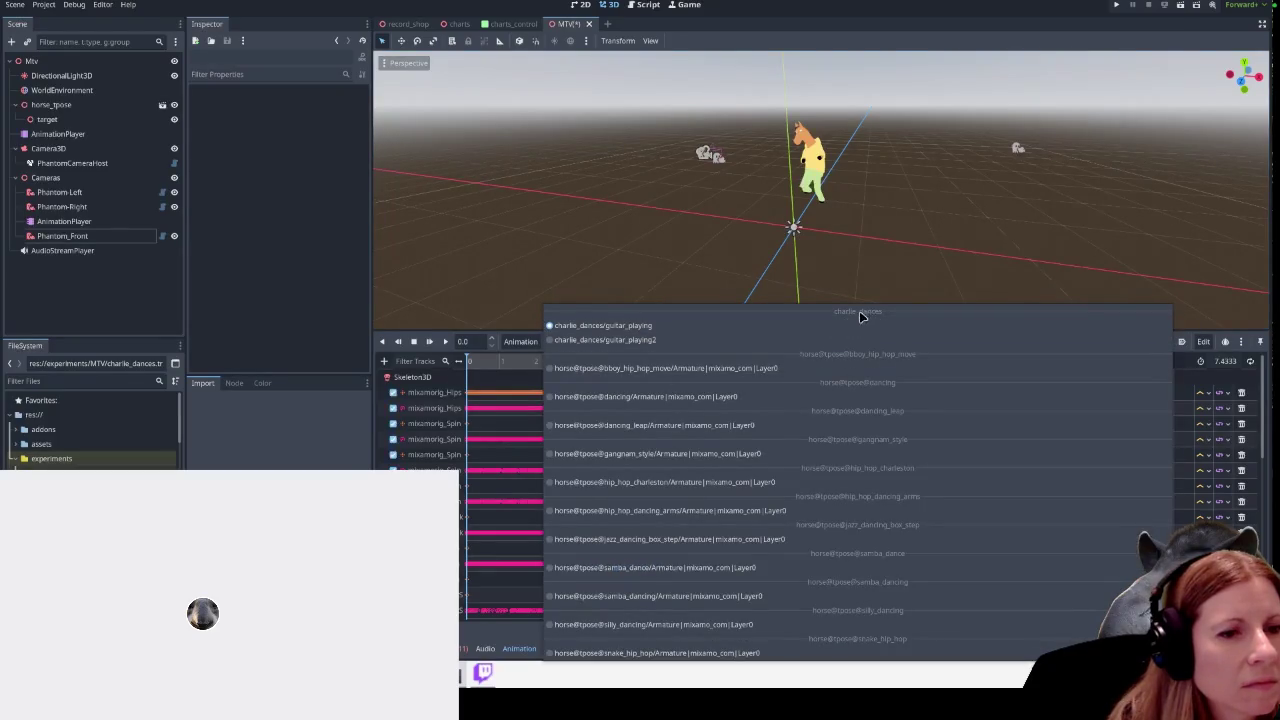
{"action": "left_click", "coordinate": [524, 352]}
{"action": "left_click", "coordinate": [522, 342]}
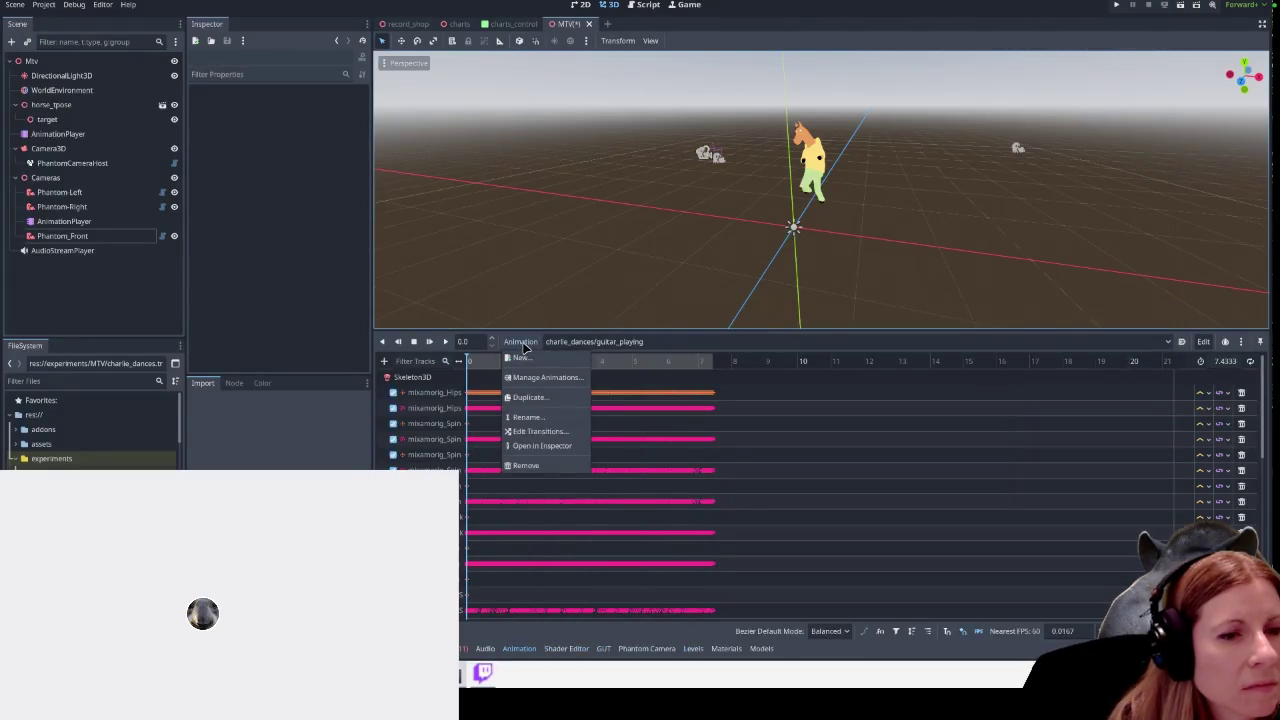
{"action": "left_click", "coordinate": [544, 380]}
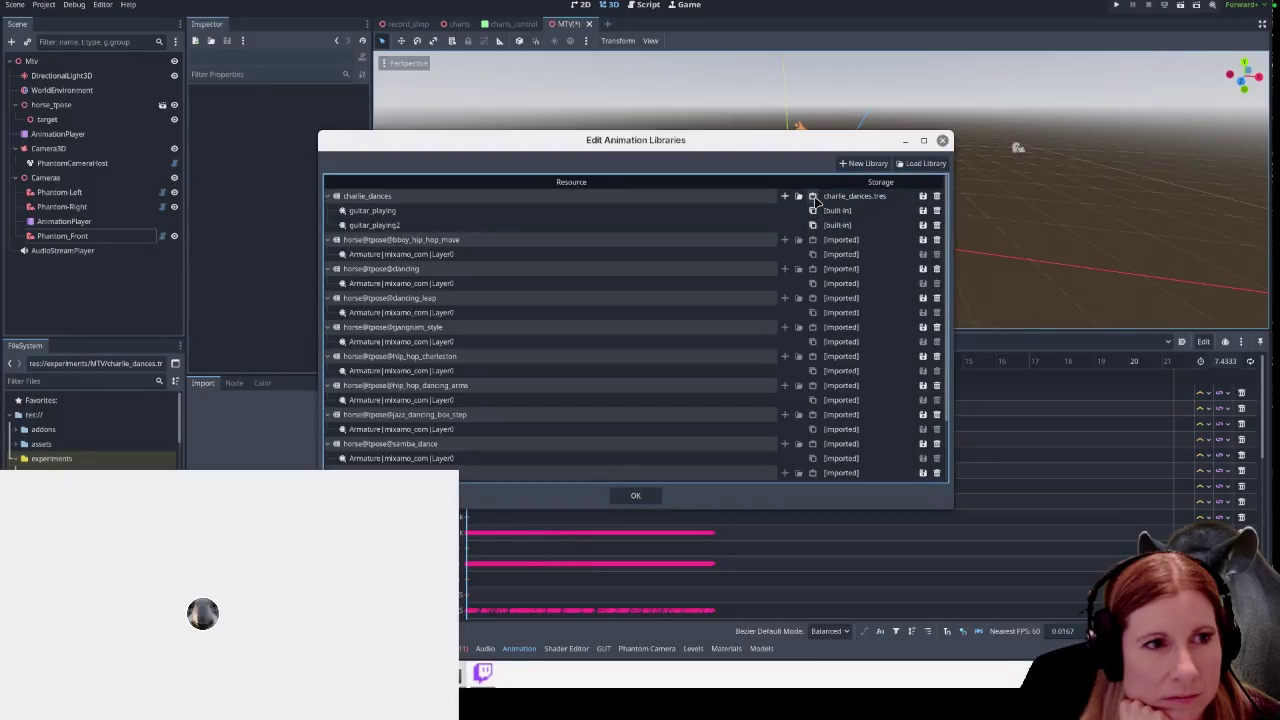
Paste an animation into charlie_dances, rename it guitar_playing2_2, and accept the changes
{"action": "left_click", "coordinate": [813, 197]}
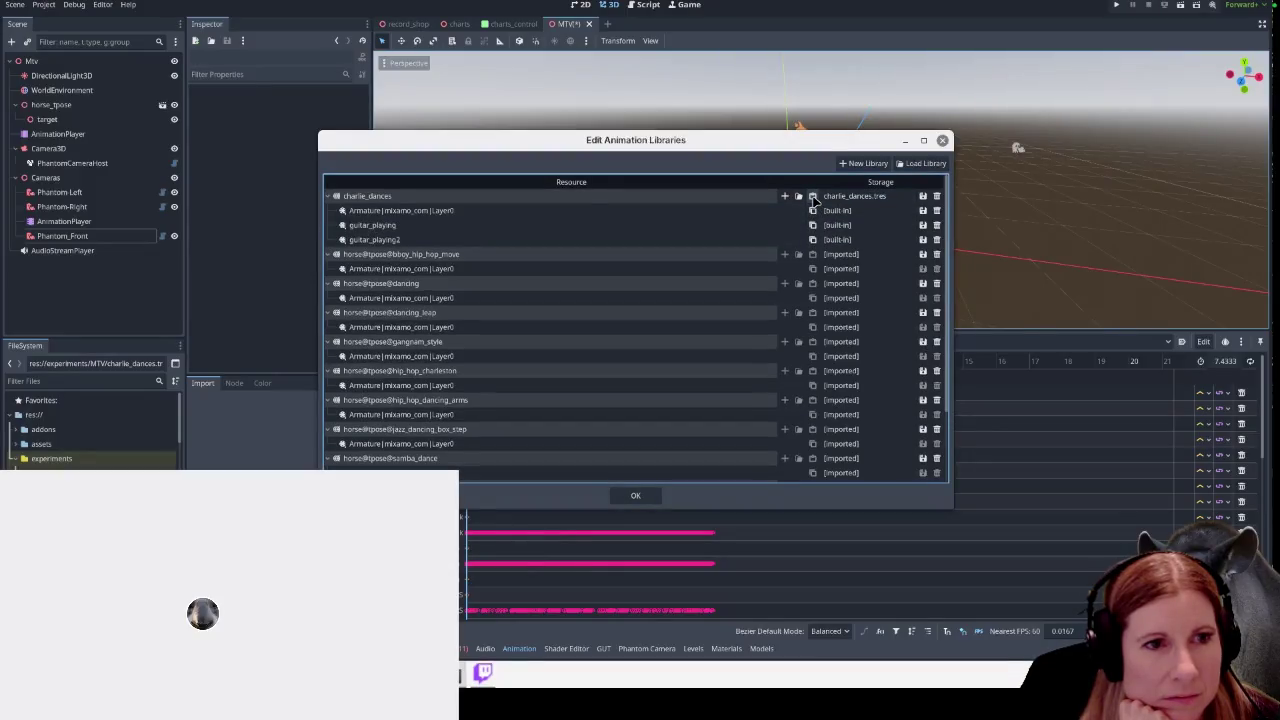
{"action": "double_click", "coordinate": [446, 212]}
{"action": "left_click_drag", "start_coordinate": [475, 217], "coordinate": [328, 215]}
{"action": "type", "text": "guitar_playing2_3"}
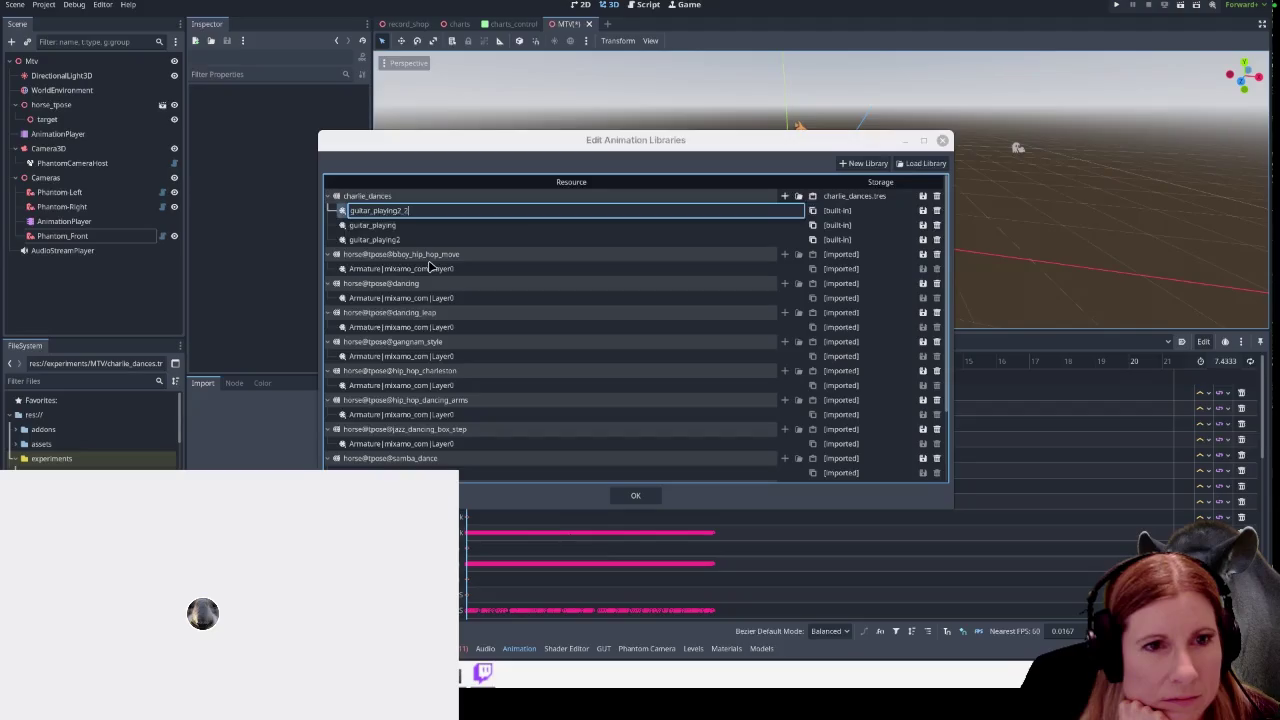
{"action": "key", "text": "Return"}
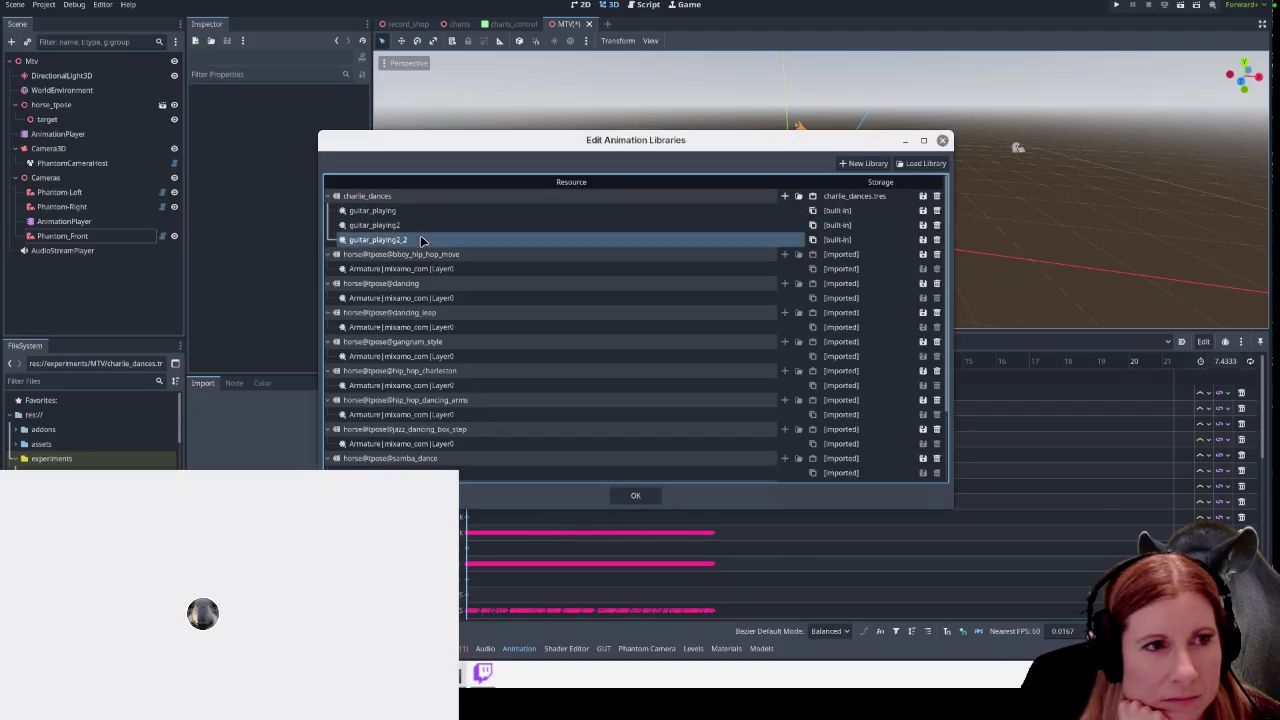
{"action": "left_click", "coordinate": [648, 495]}
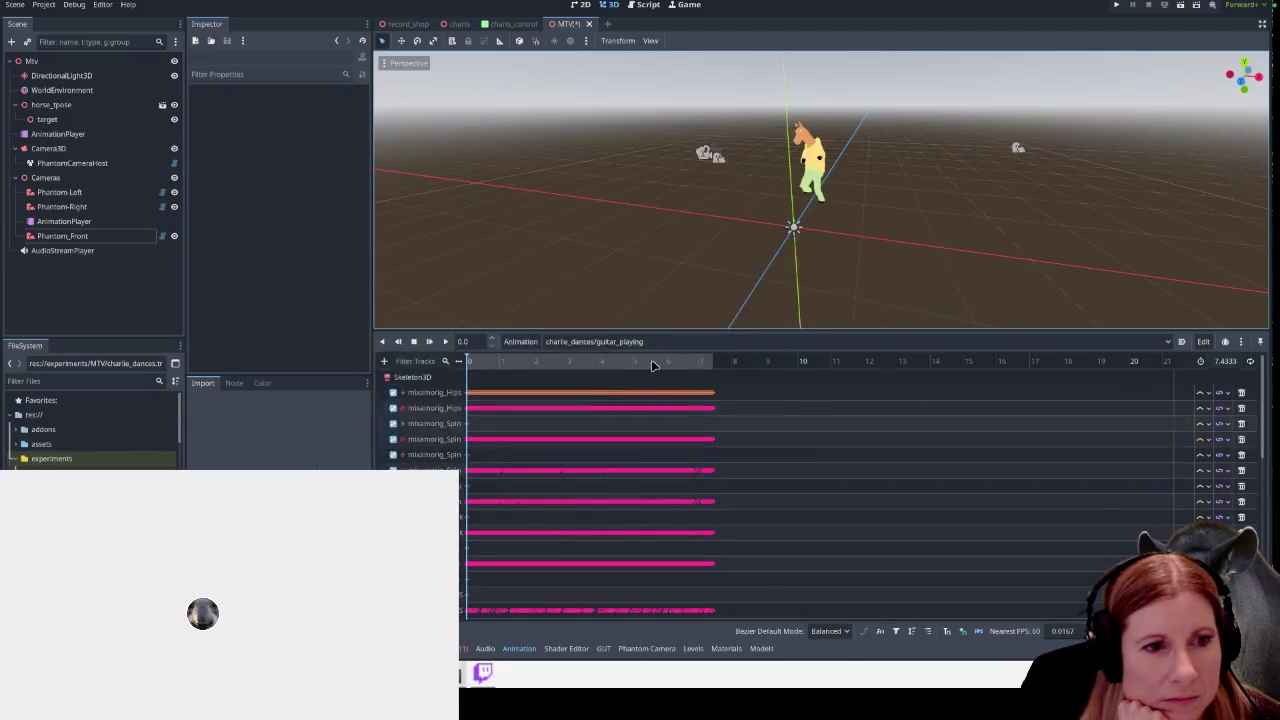
{"action": "left_click", "coordinate": [508, 341]}
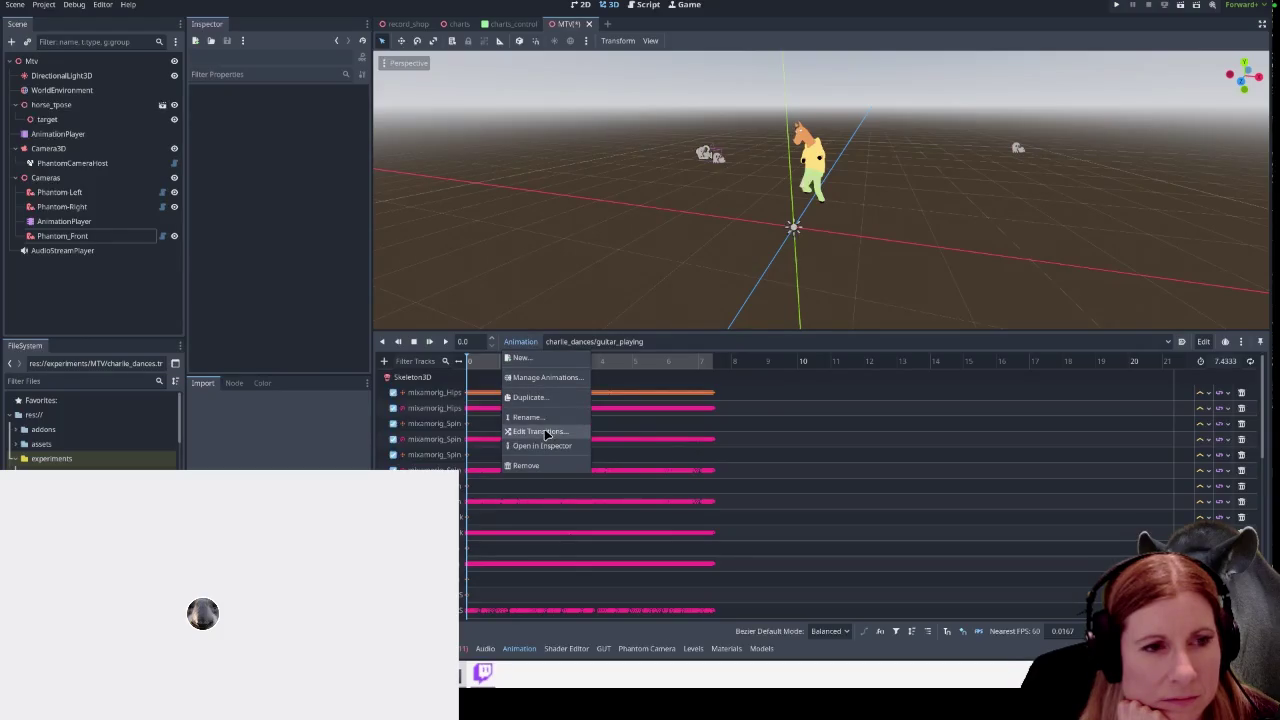
{"action": "left_click", "coordinate": [546, 433]}
{"action": "left_click", "coordinate": [626, 293]}
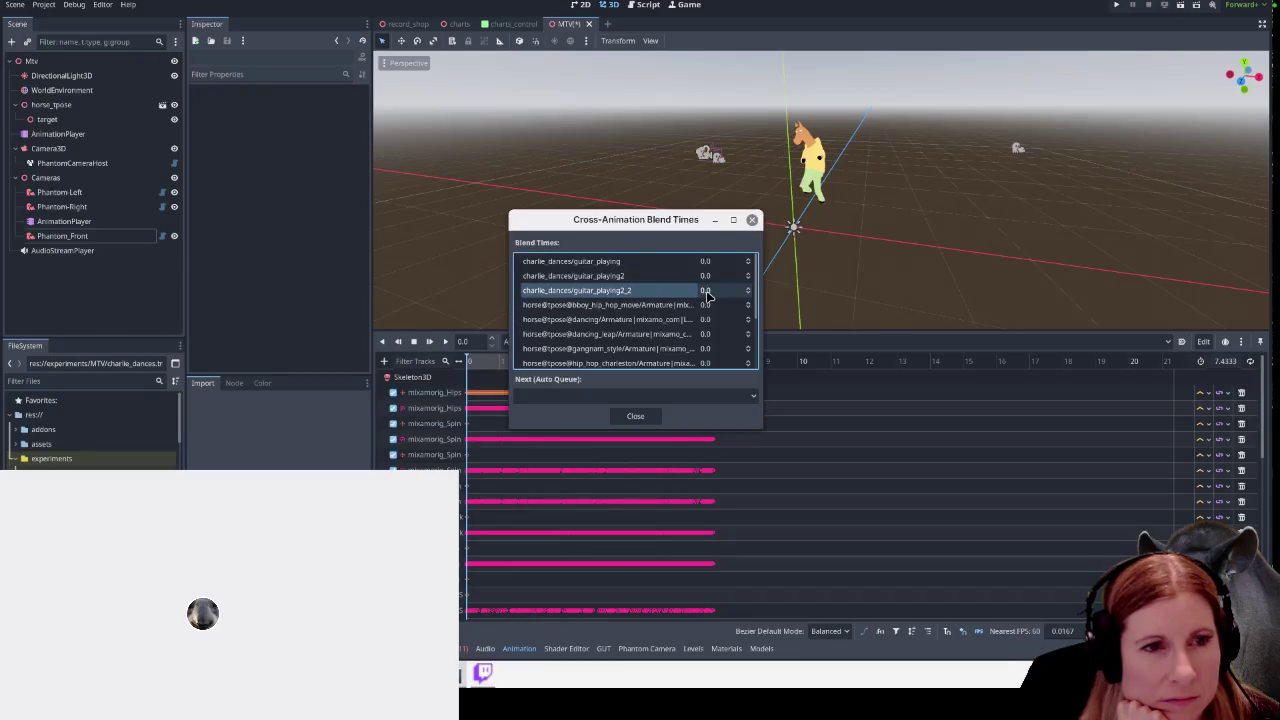
{"action": "left_click", "coordinate": [606, 276]}
{"action": "left_click", "coordinate": [607, 291]}
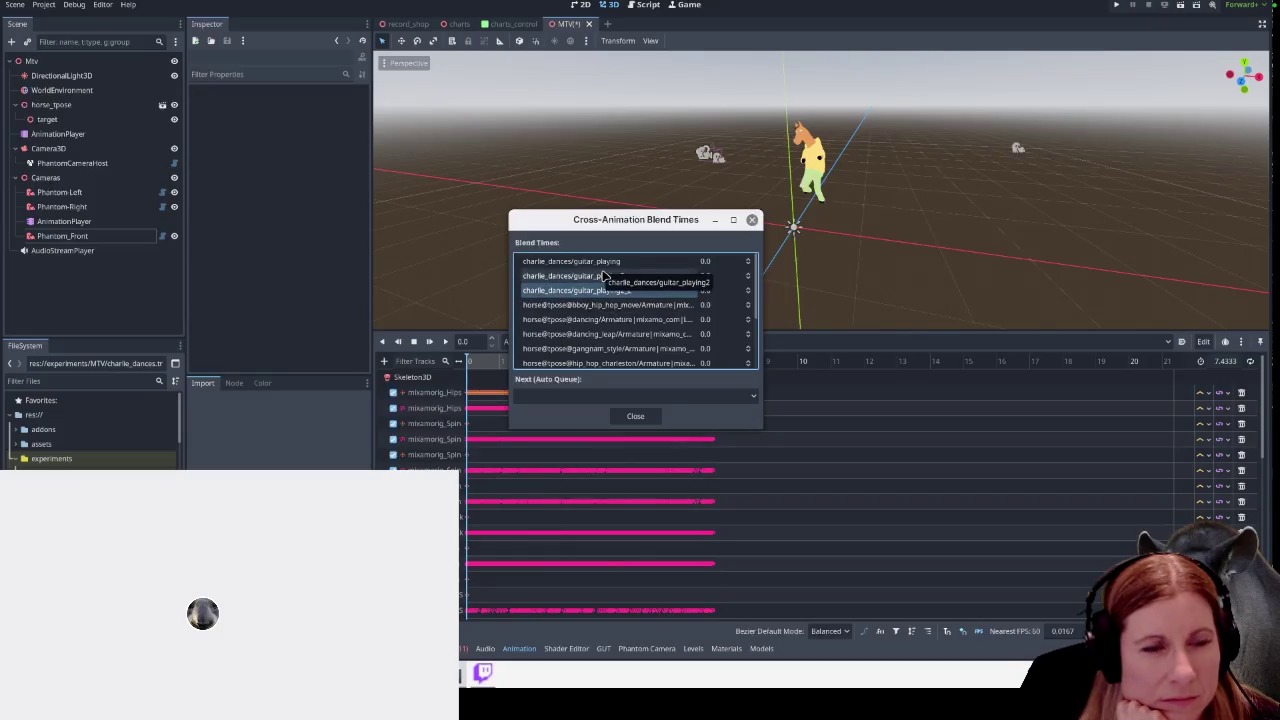
{"action": "left_click", "coordinate": [590, 279]}
{"action": "left_click", "coordinate": [589, 291]}
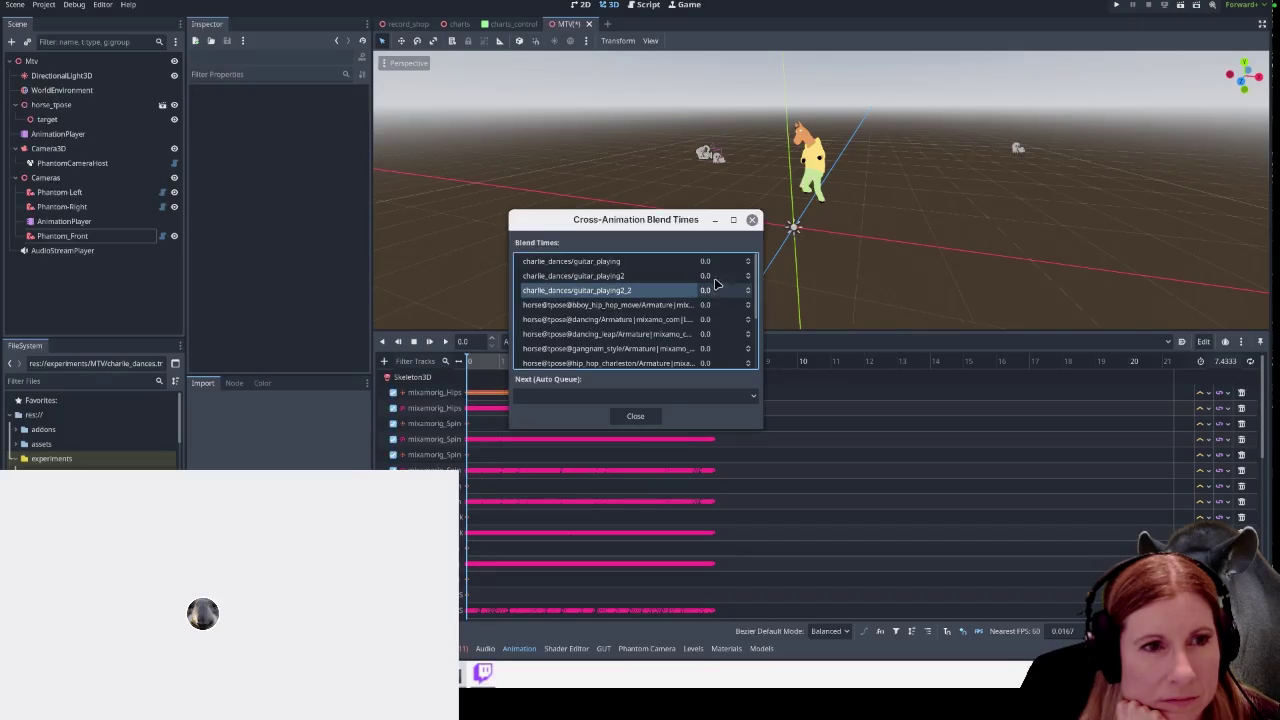
{"action": "double_click", "coordinate": [716, 277]}
{"action": "left_click", "coordinate": [645, 277]}
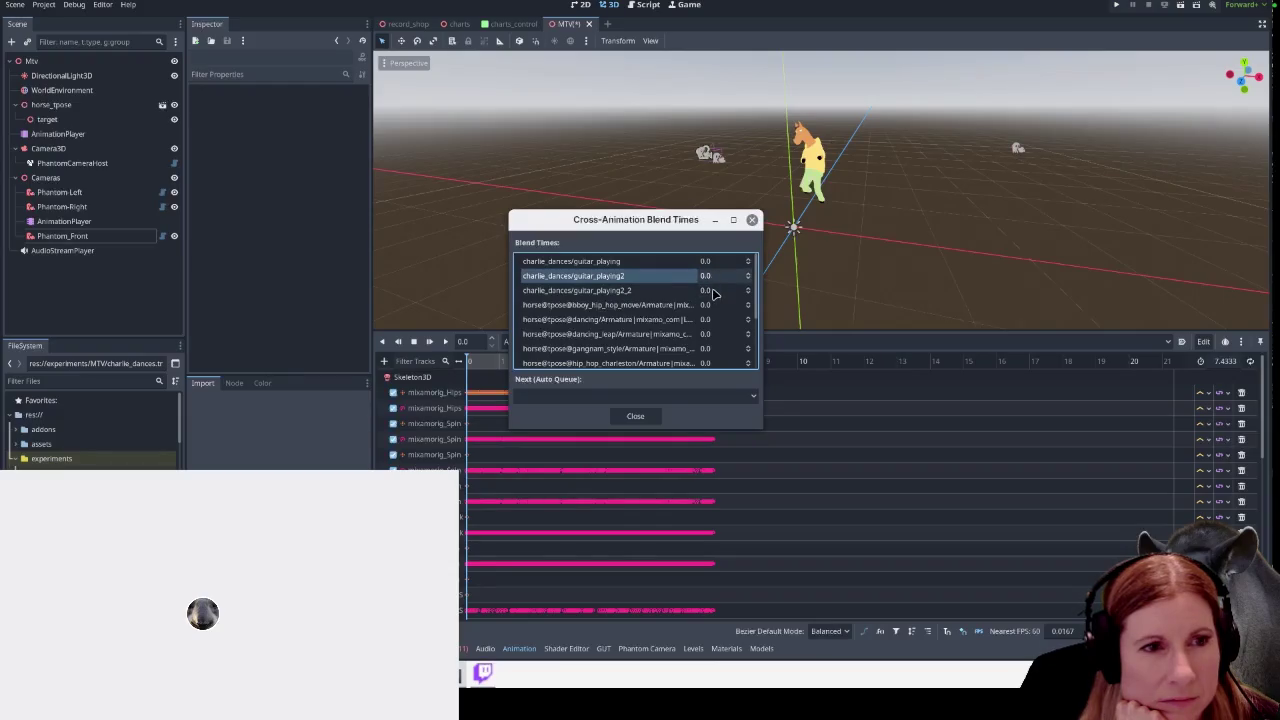
{"action": "left_click", "coordinate": [640, 290]}
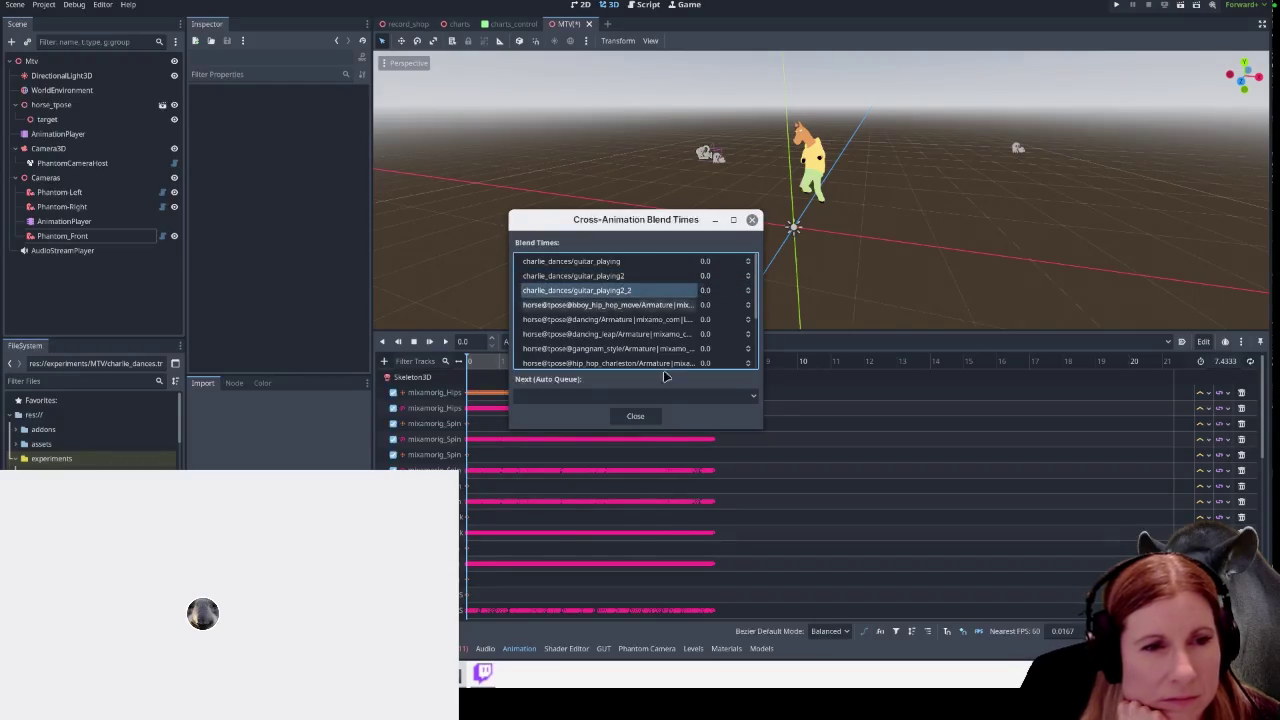
{"action": "left_click", "coordinate": [635, 415]}
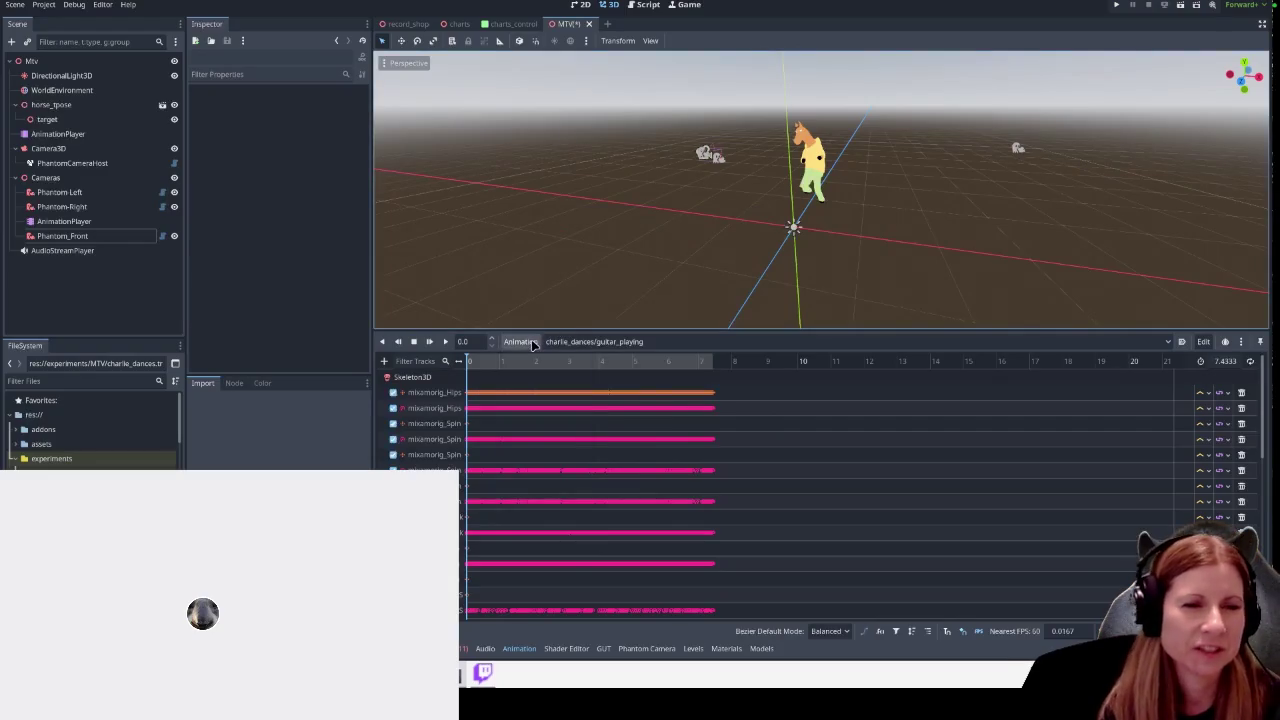
Delete guitar_playing2_2 from the charlie_dances library in Manage Animations
{"action": "left_click", "coordinate": [521, 341]}
{"action": "left_click", "coordinate": [565, 379]}
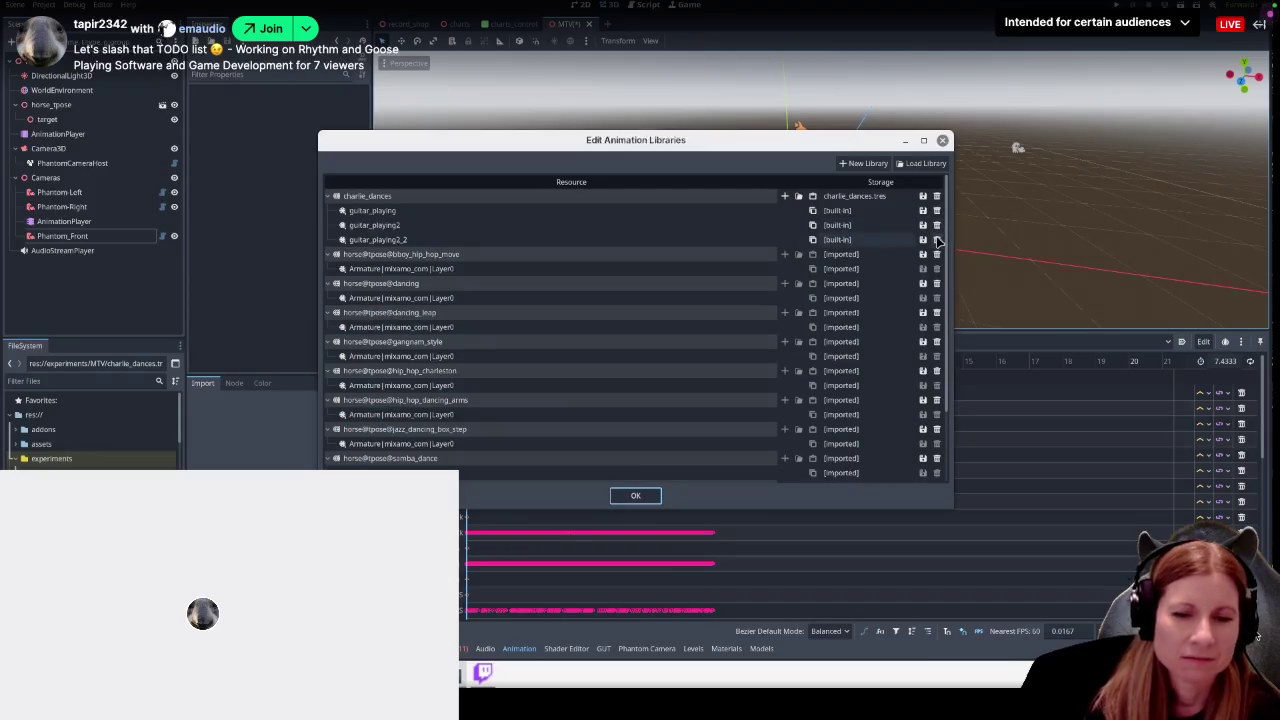
{"action": "left_click", "coordinate": [936, 239]}
Exit Firefox fullscreen so the Twitch page with chat is showing
{"action": "scroll", "coordinate": [398, 250], "scroll_direction": "down", "scroll_amount": 4}
{"action": "scroll", "coordinate": [410, 245], "scroll_direction": "up", "scroll_amount": 4}
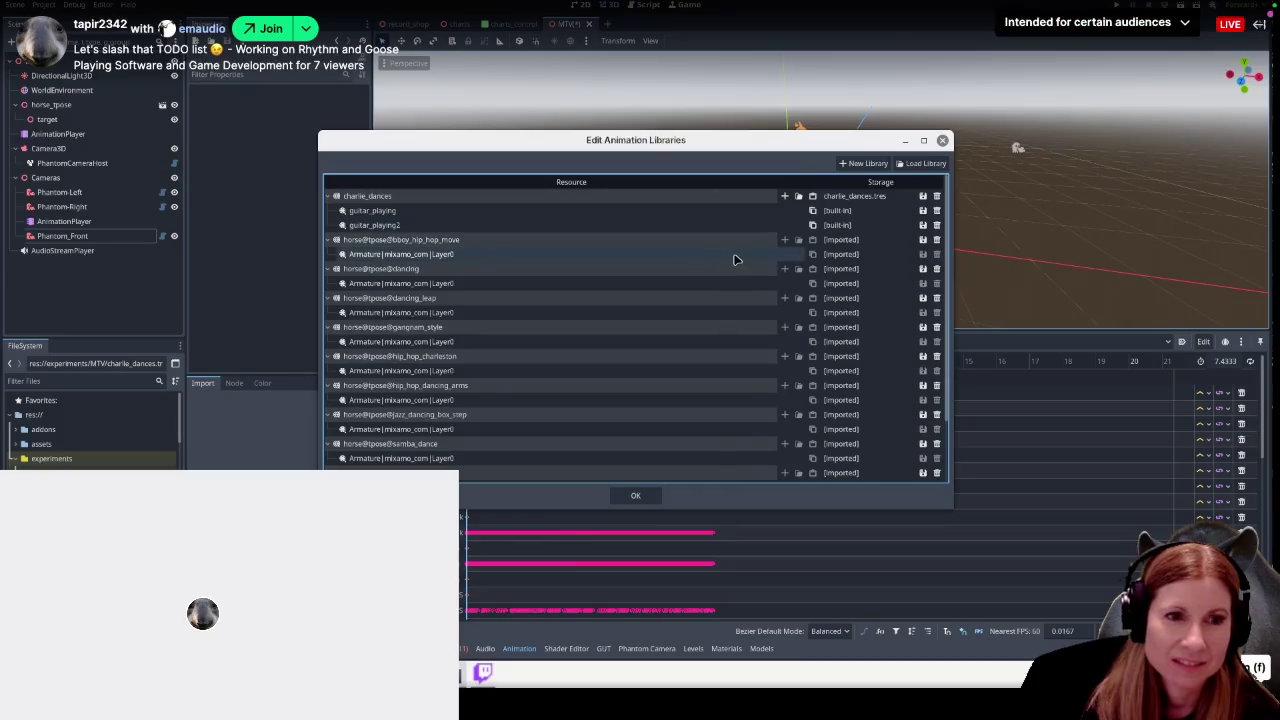
{"action": "key", "text": "Escape"}
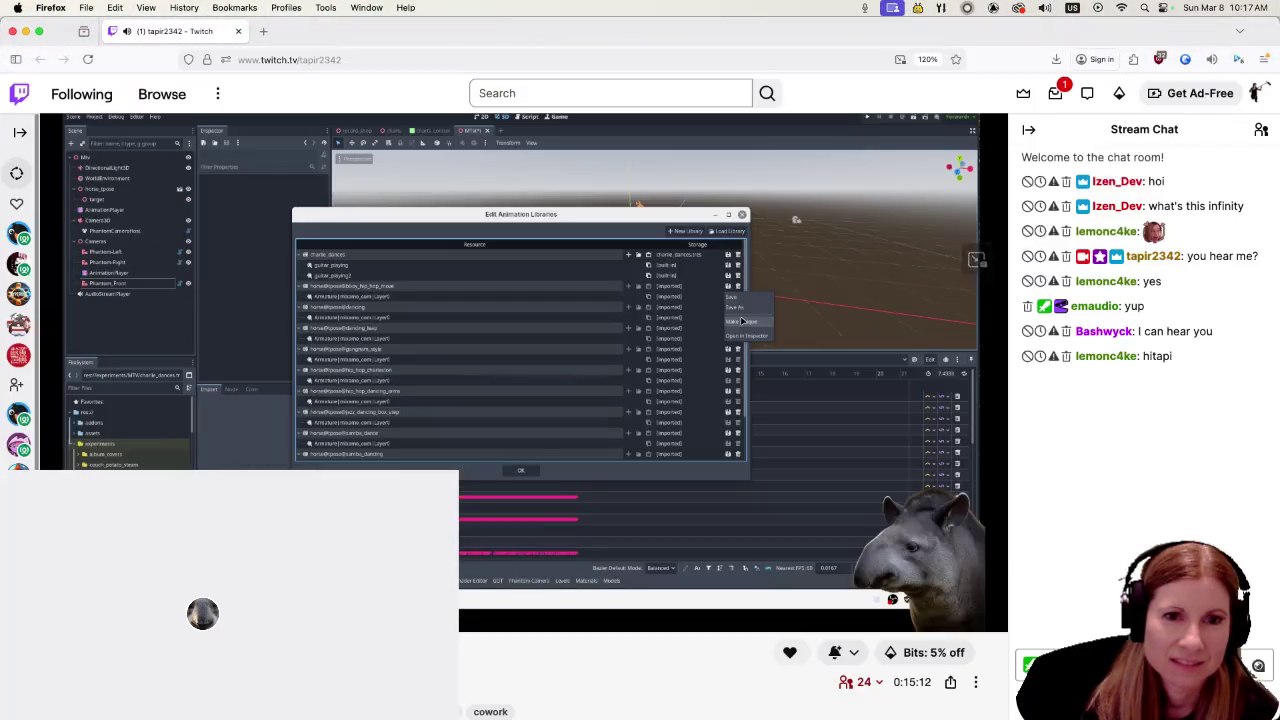
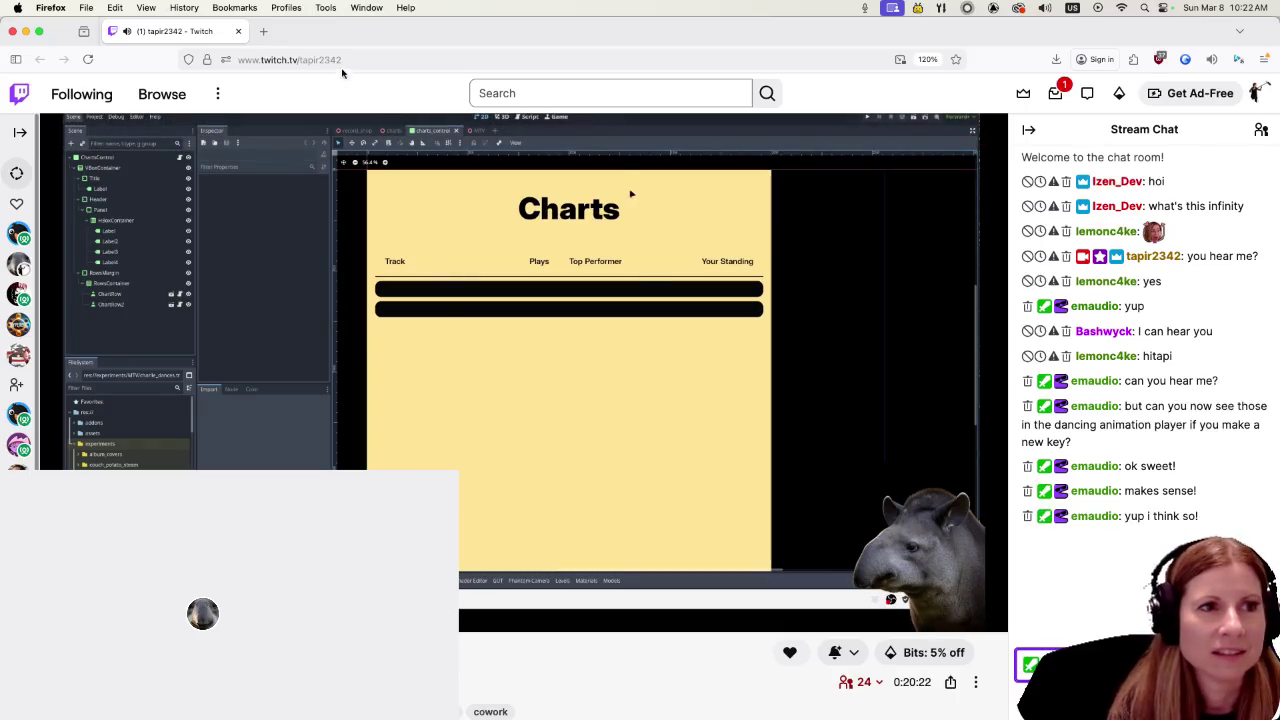
Hide the Firefox stream window to bring the Godot editor back into view
{"action": "key", "text": "super+w"}
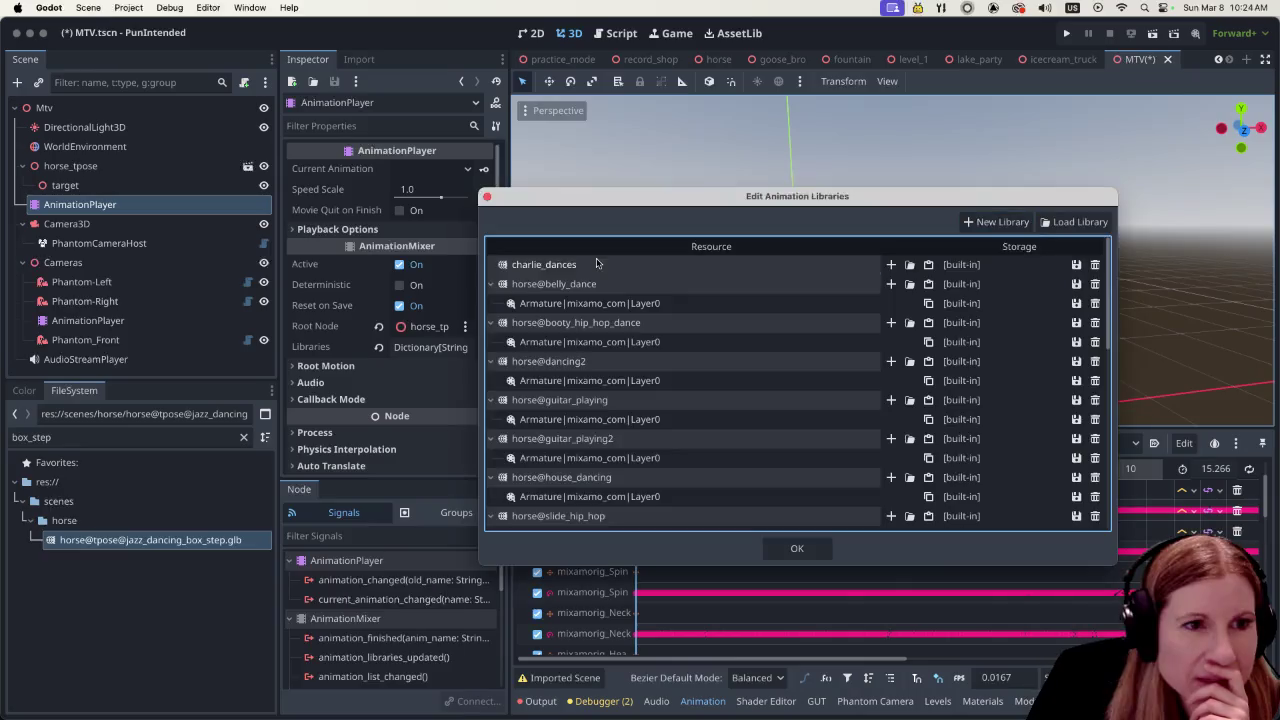
Copy horse@belly_dance's animation into charlie_dances as belly_dance, then delete horse@belly_dance
{"action": "double_click", "coordinate": [638, 286]}
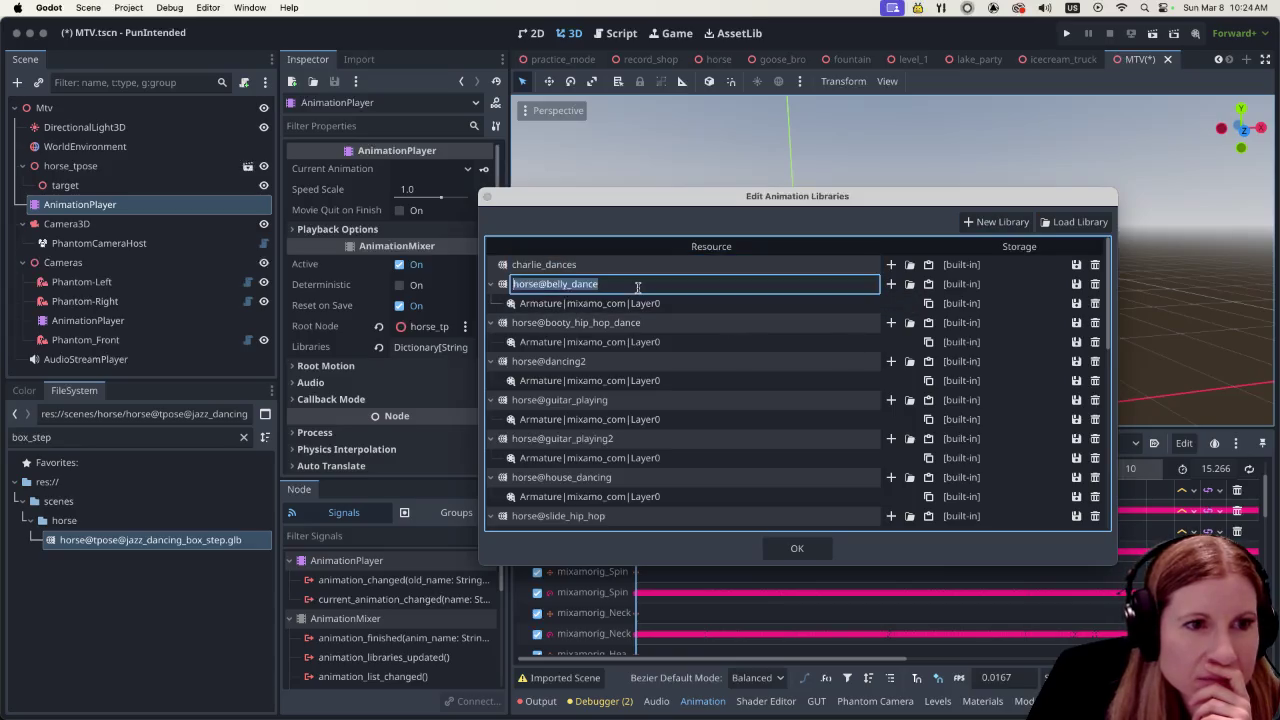
{"action": "key", "text": "Escape"}
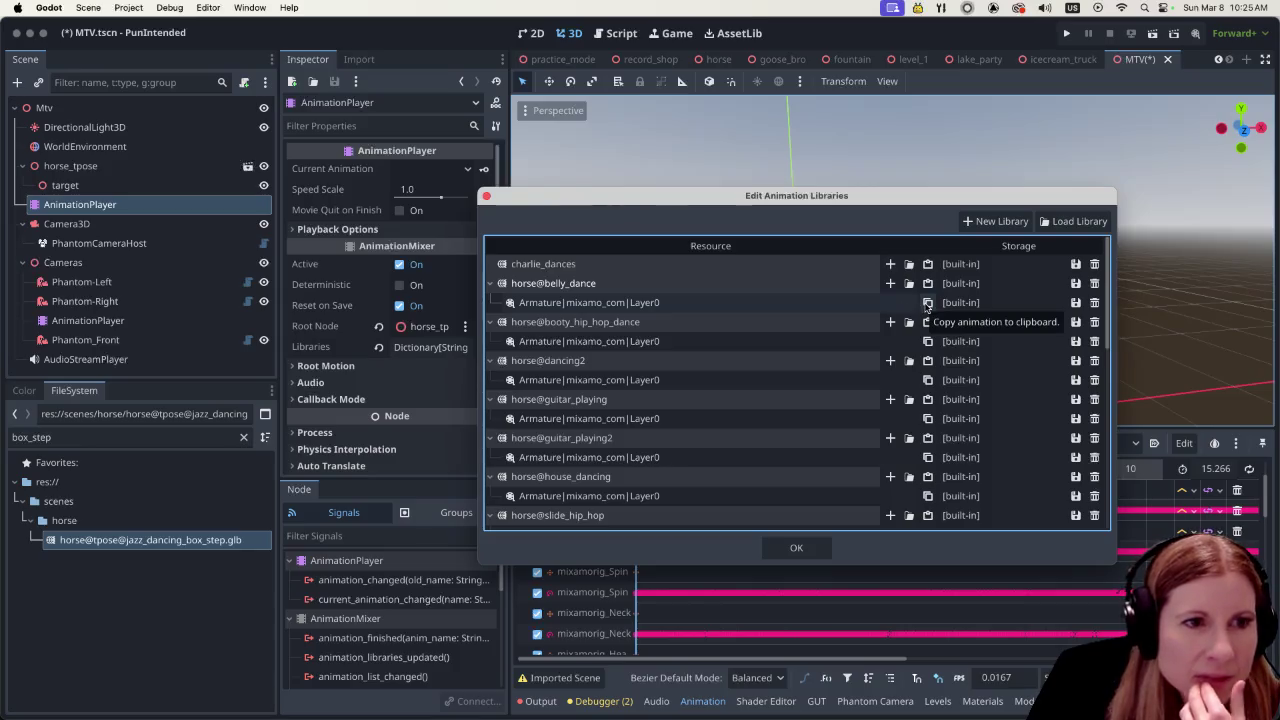
{"action": "left_click", "coordinate": [927, 302]}
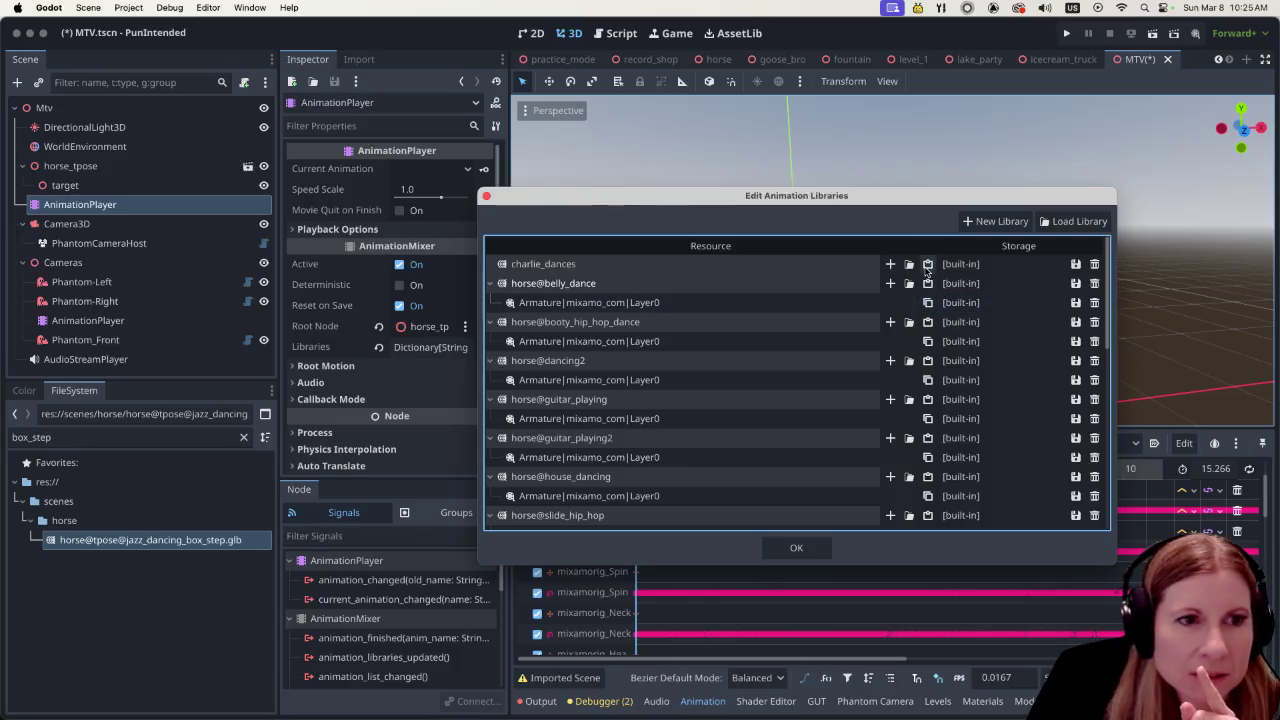
{"action": "left_click", "coordinate": [927, 265]}
{"action": "left_click", "coordinate": [712, 285]}
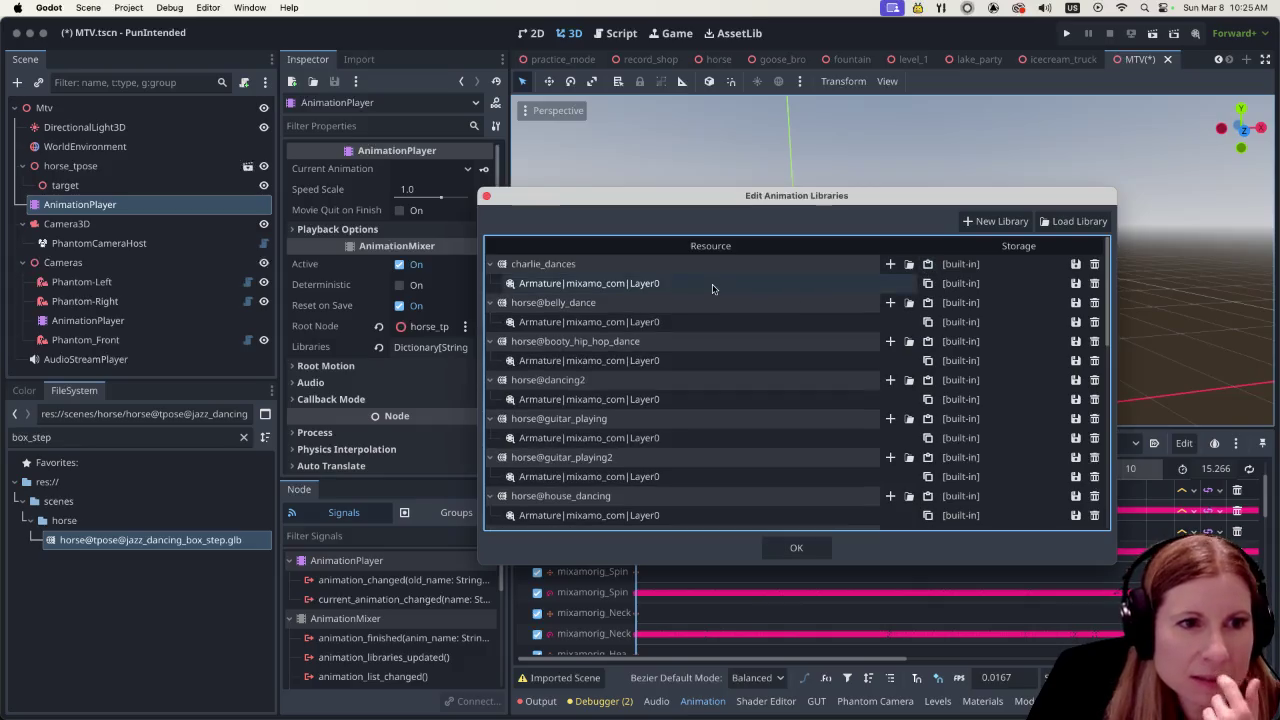
{"action": "left_click", "coordinate": [712, 285]}
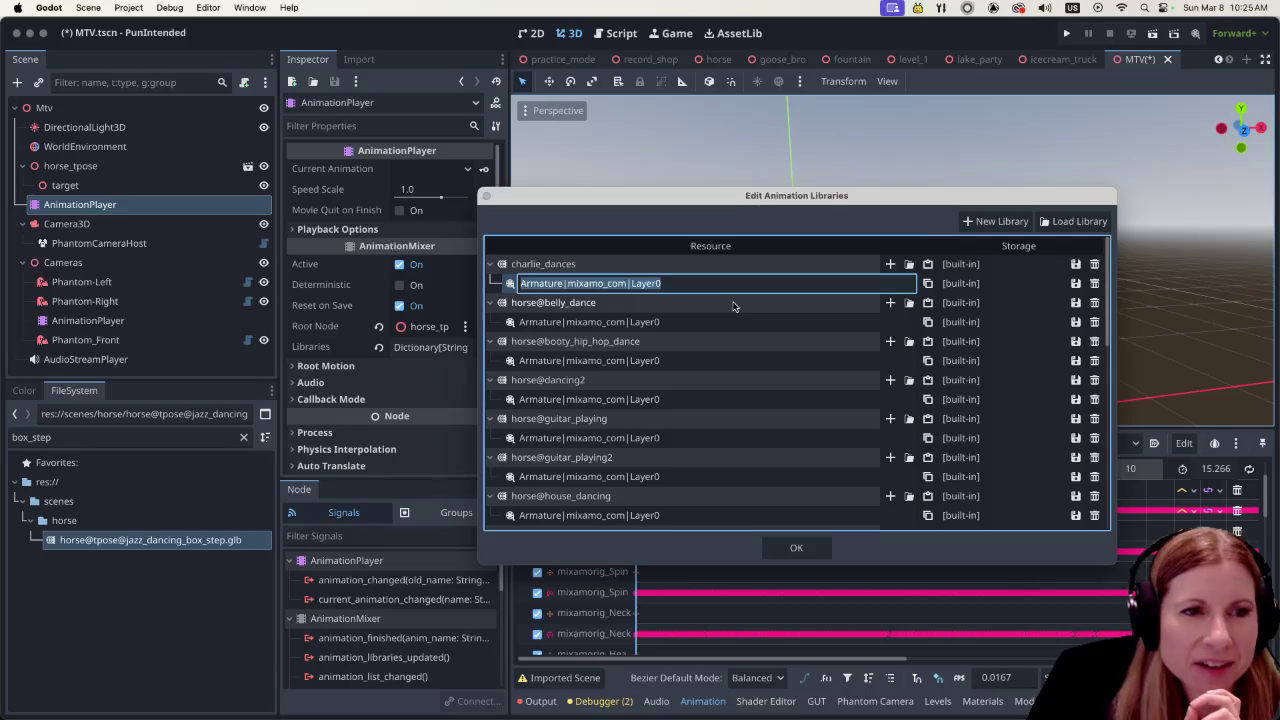
{"action": "type", "text": "bell"}
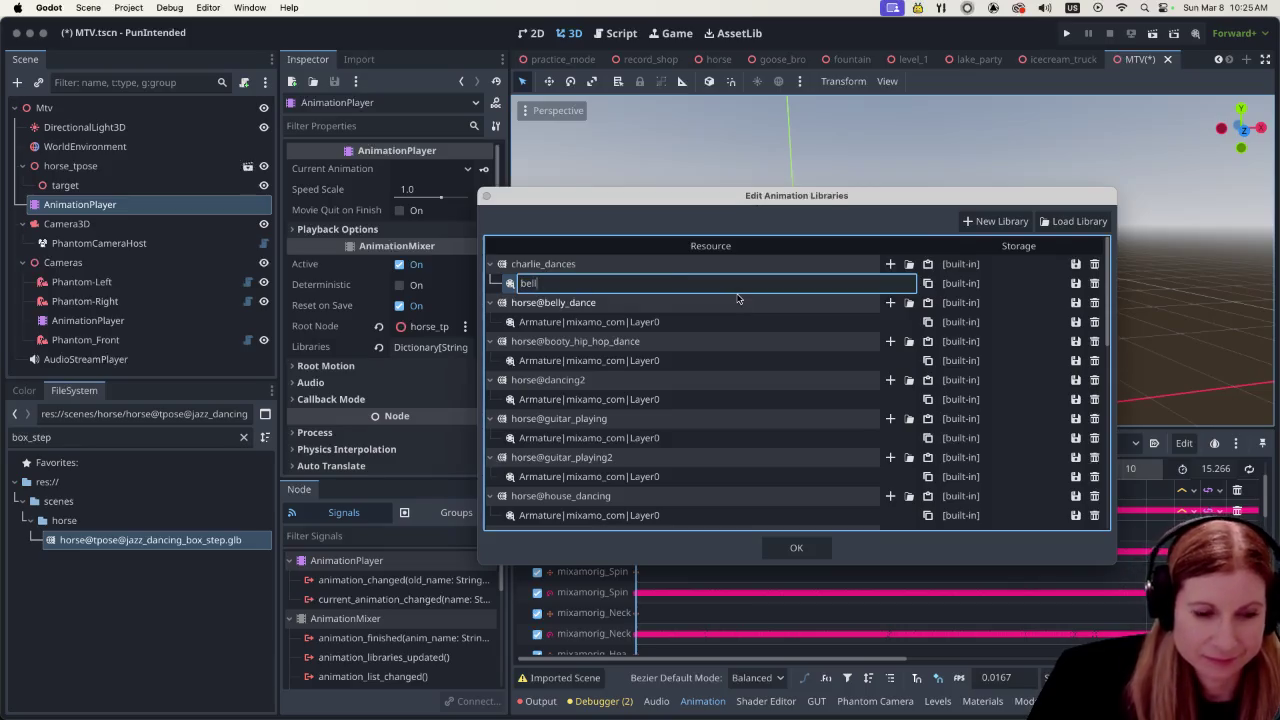
{"action": "type", "text": "y_dance"}
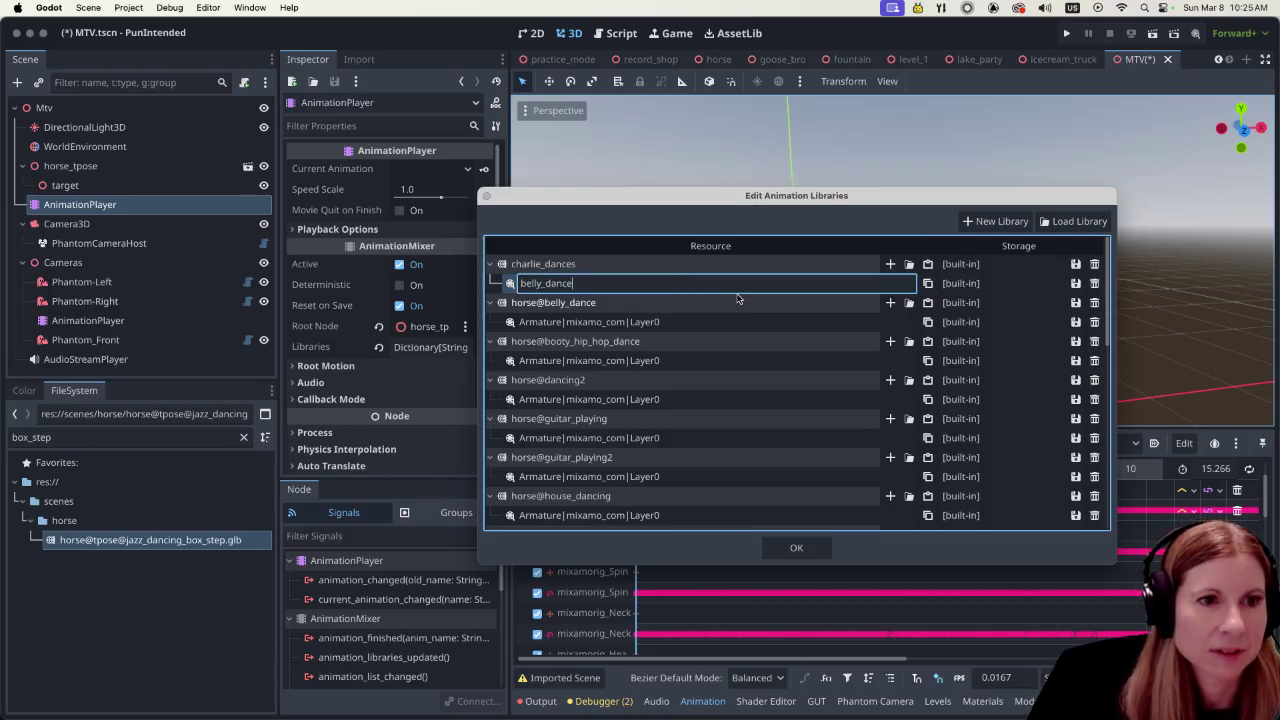
{"action": "key", "text": "Return"}
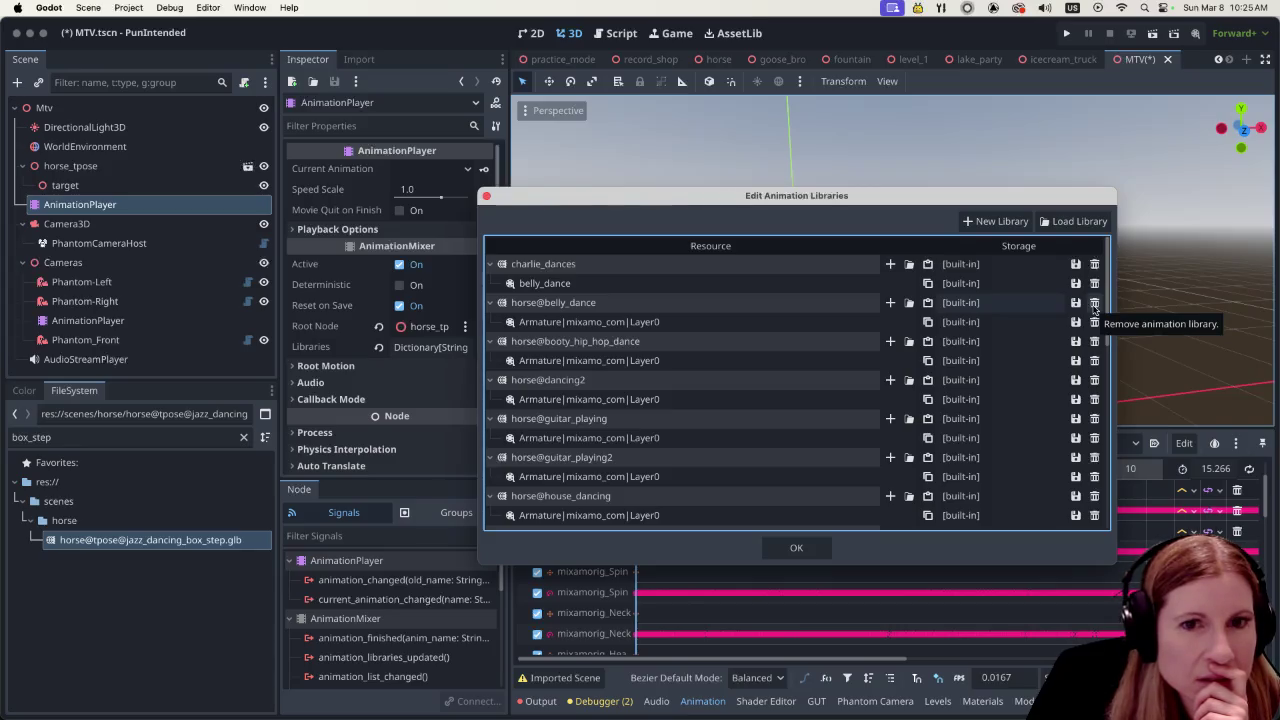
{"action": "left_click", "coordinate": [1093, 306]}
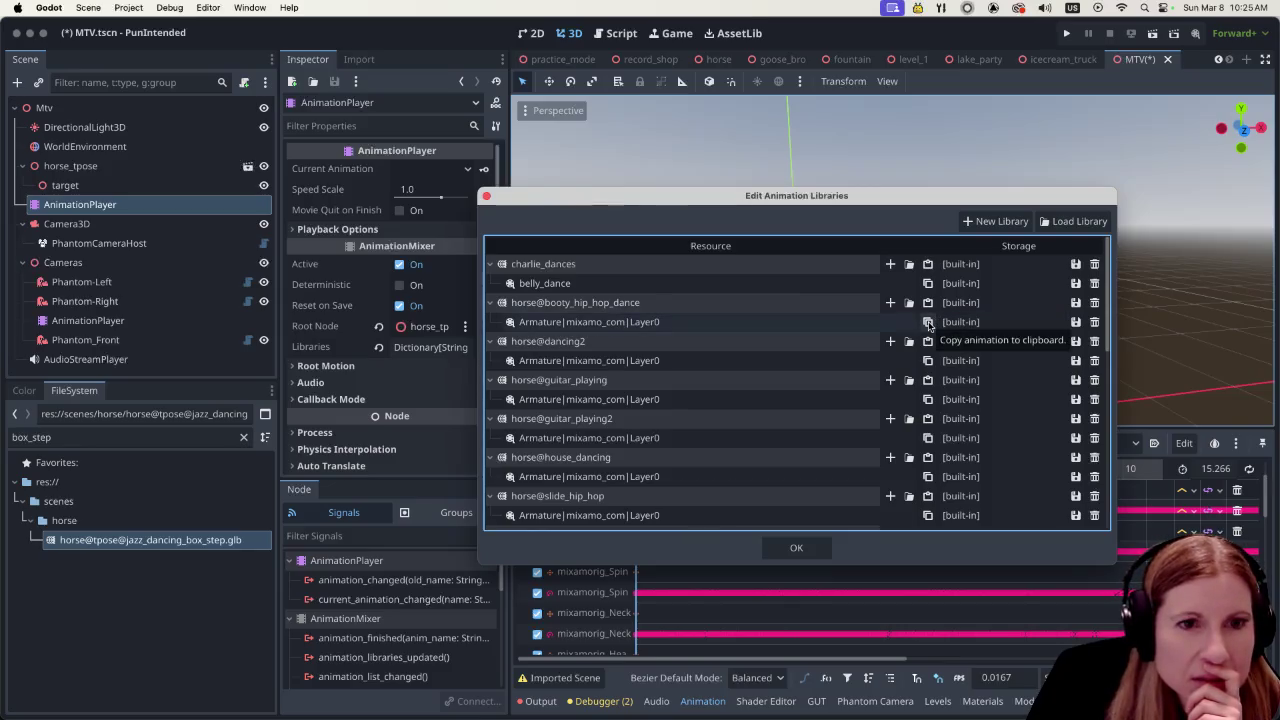
Copy the booty_hip_hop_dance animation into charlie_dances as hip_hop_dance and delete its horse@ library
{"action": "left_click", "coordinate": [928, 322]}
{"action": "left_click", "coordinate": [928, 264]}
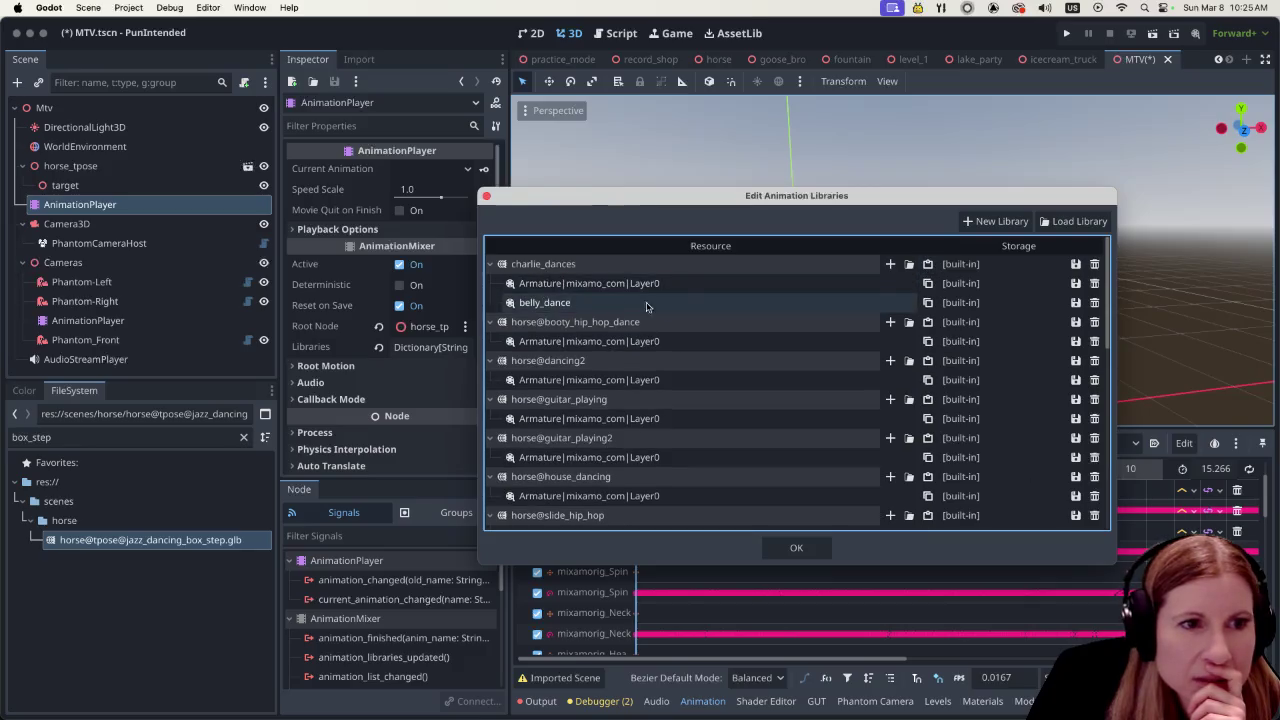
{"action": "double_click", "coordinate": [689, 283]}
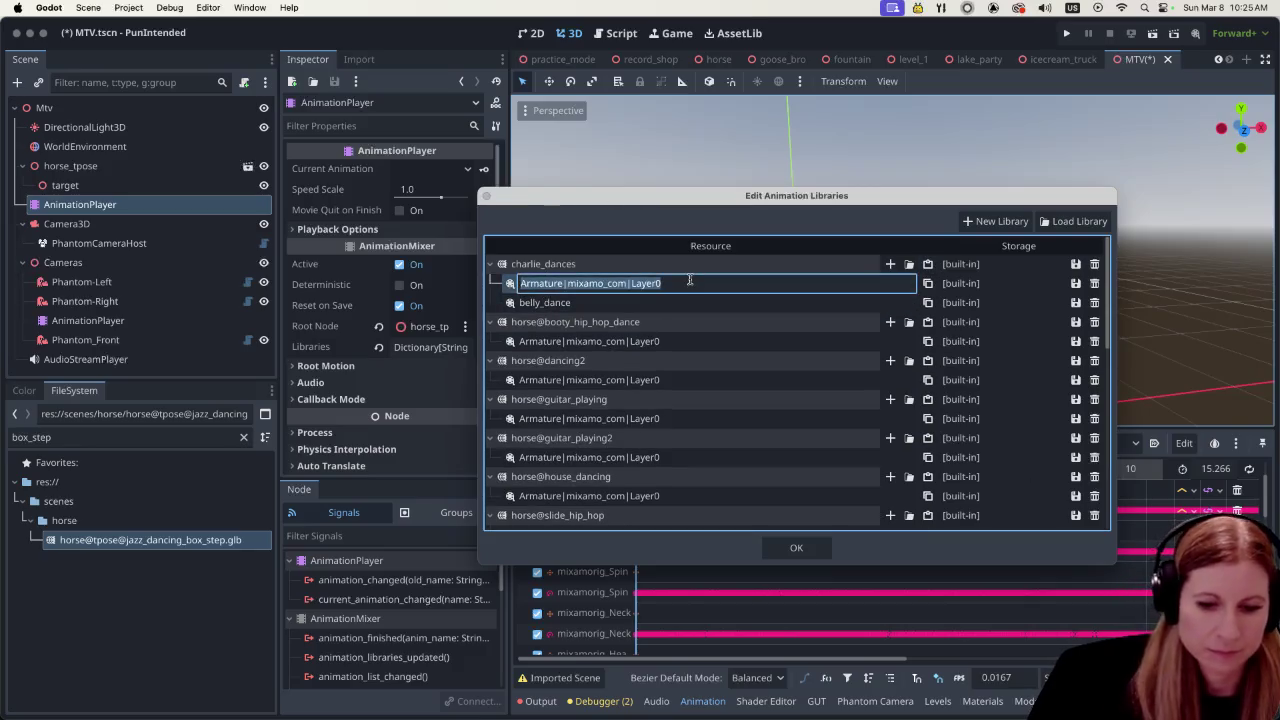
{"action": "type", "text": "hip_hop_dance"}
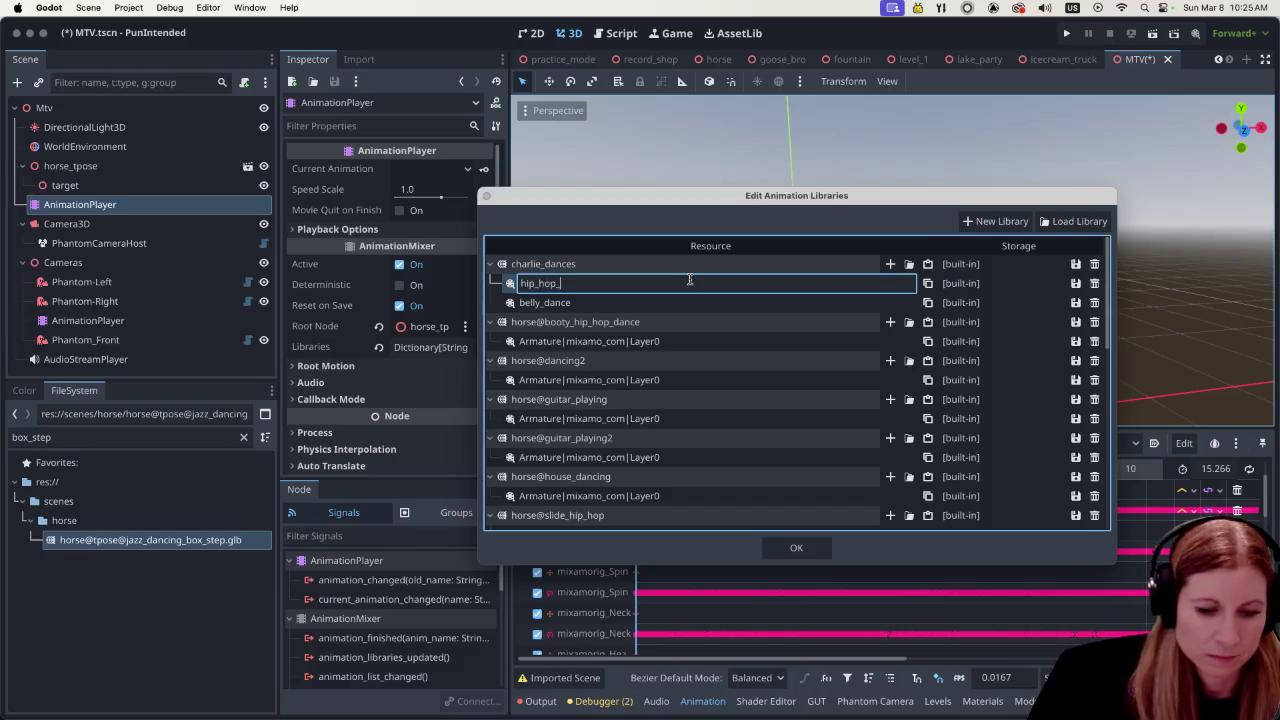
{"action": "key", "text": "Return"}
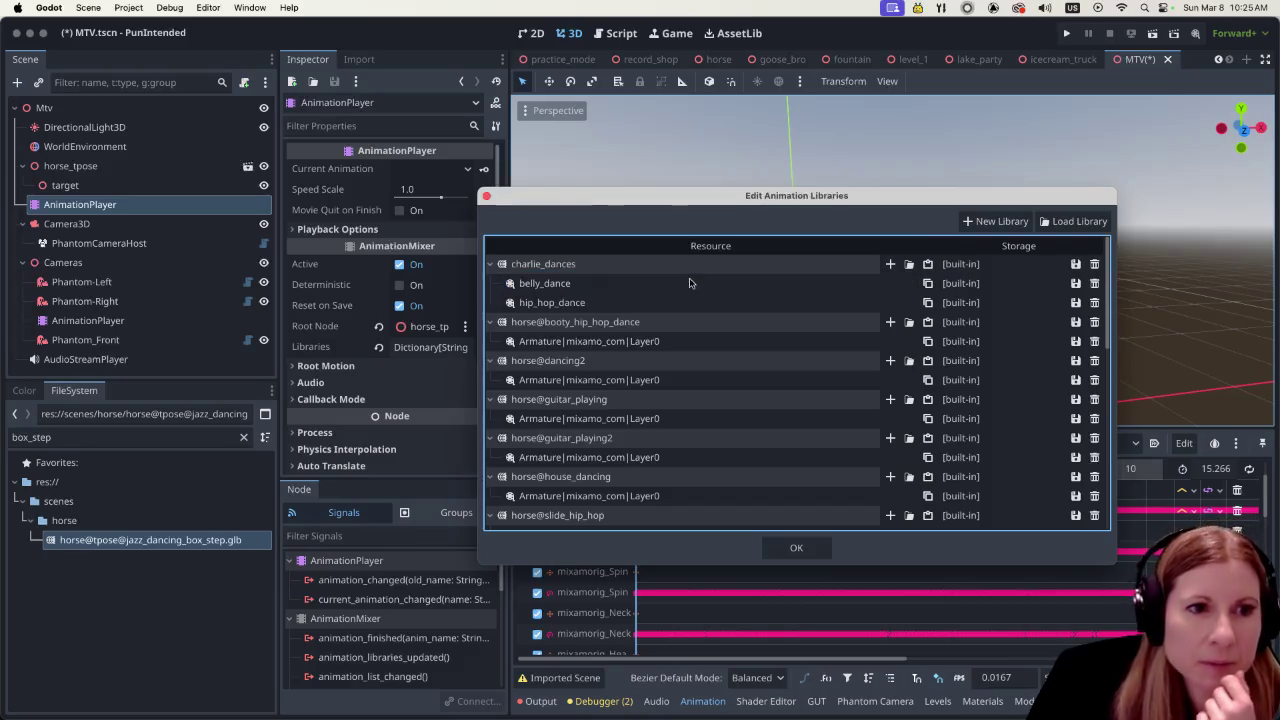
{"action": "left_click", "coordinate": [1094, 321]}
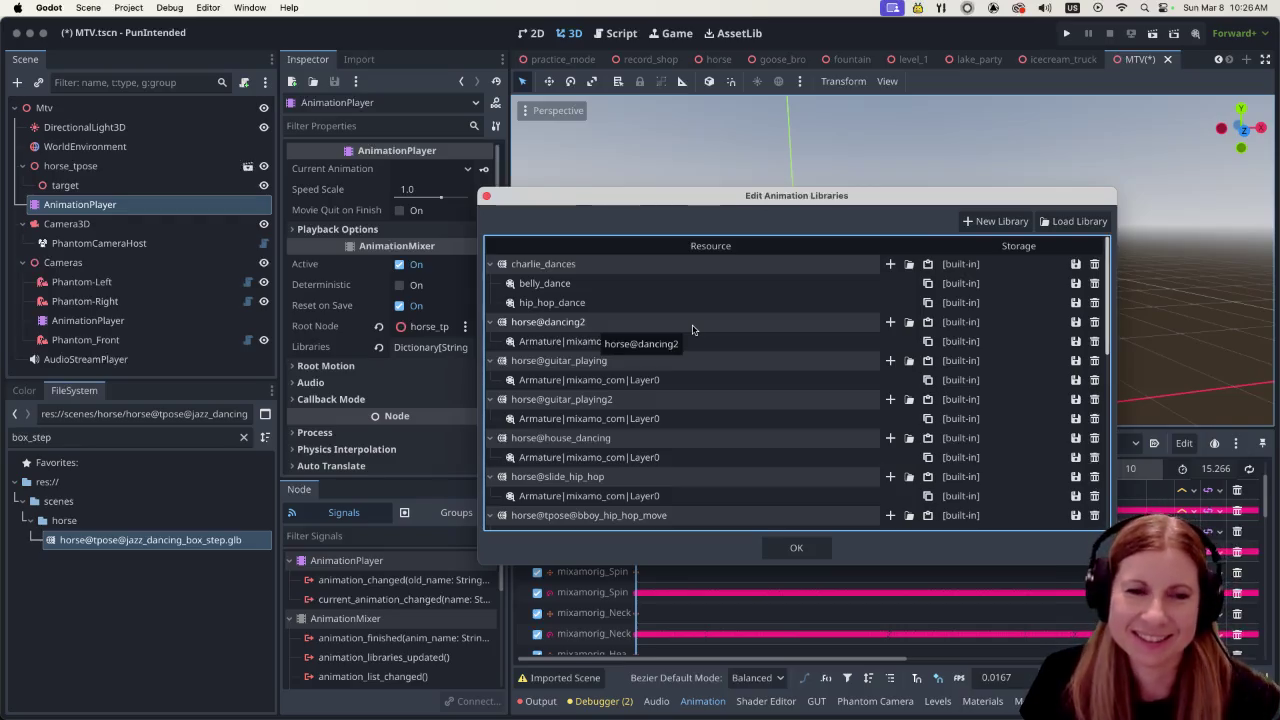
Copy the dancing2 animation into charlie_dances as dancing2 and delete the horse@dancing2 library
{"action": "double_click", "coordinate": [692, 322]}
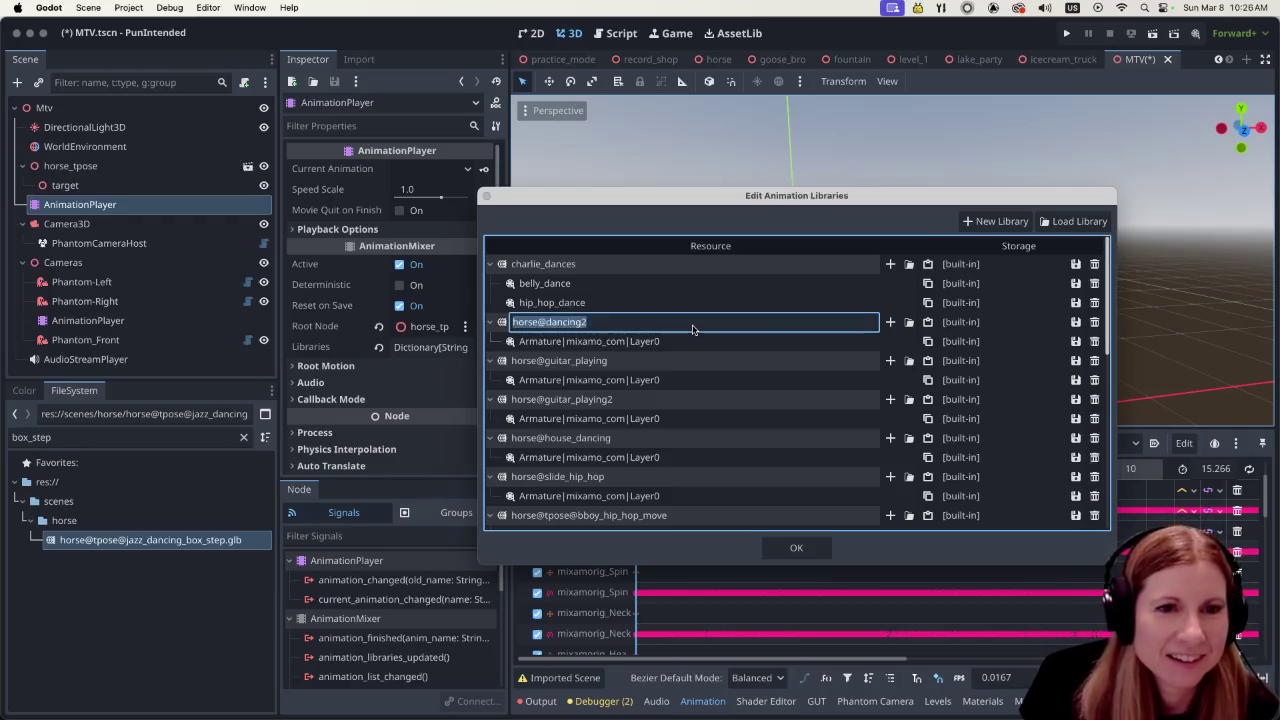
{"action": "key", "text": "Escape"}
{"action": "double_click", "coordinate": [736, 328]}
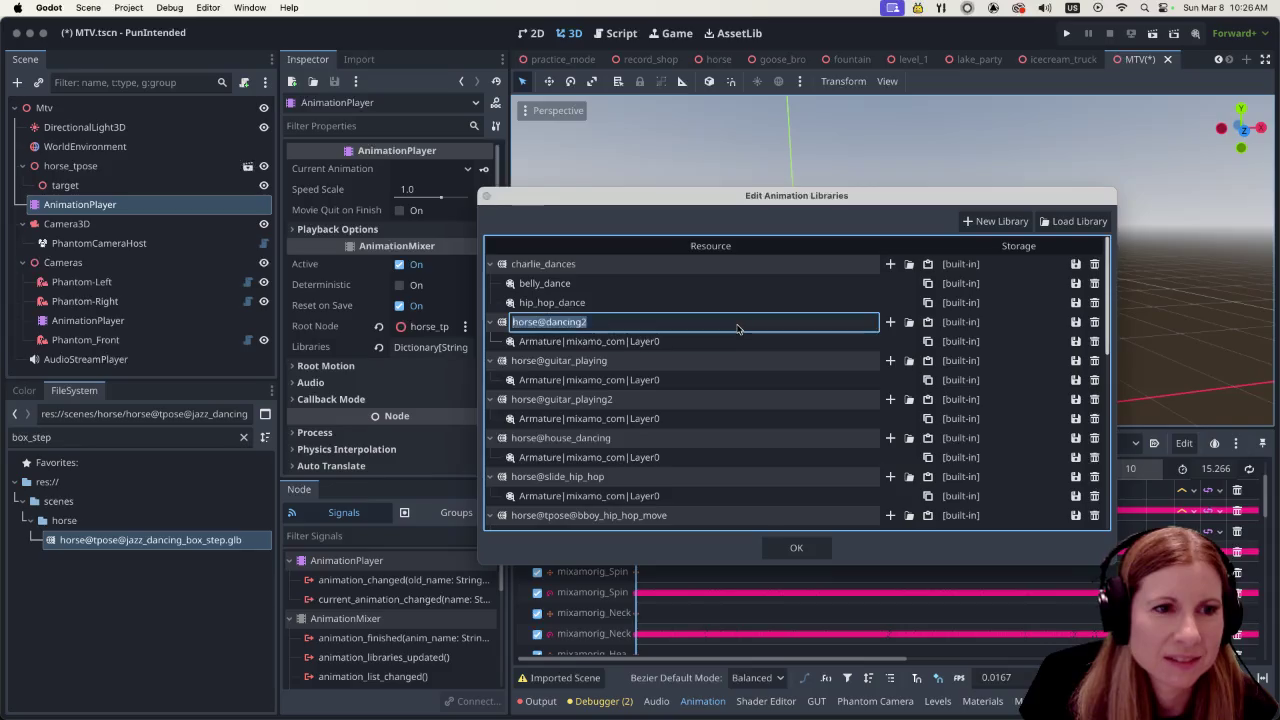
{"action": "left_click", "coordinate": [928, 343]}
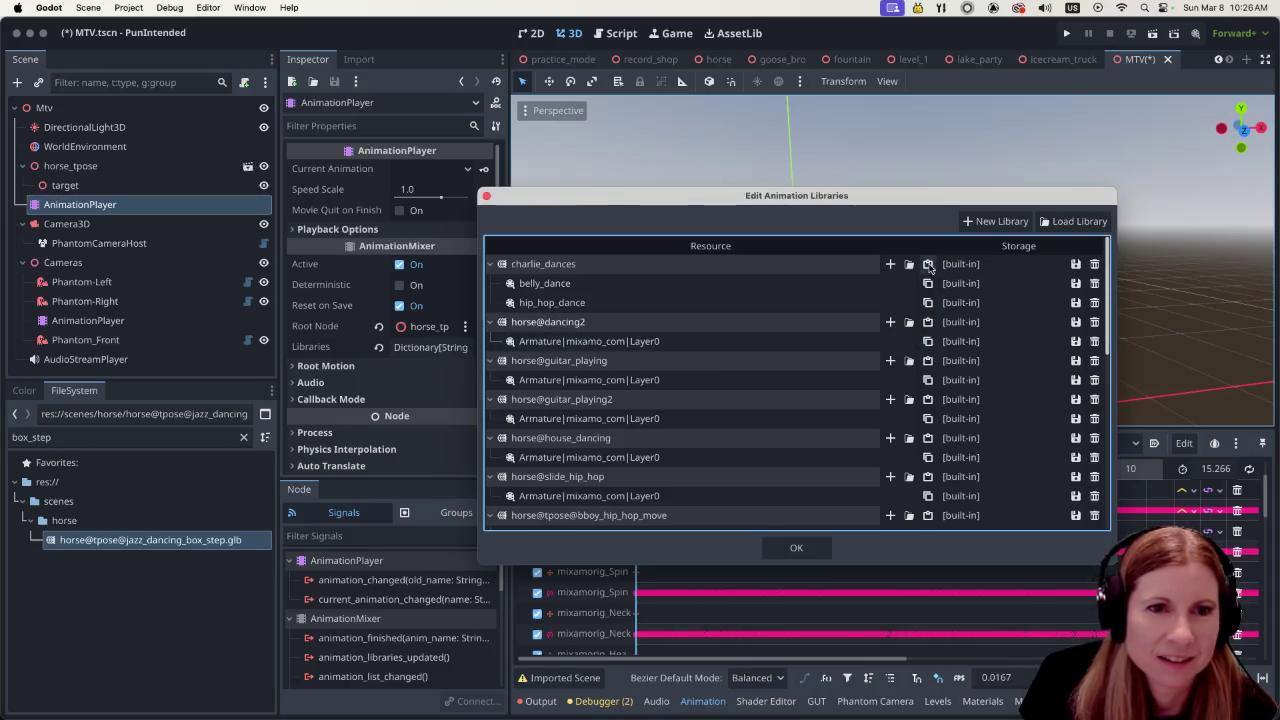
{"action": "left_click", "coordinate": [928, 264]}
{"action": "double_click", "coordinate": [656, 284]}
{"action": "type", "text": "d"}
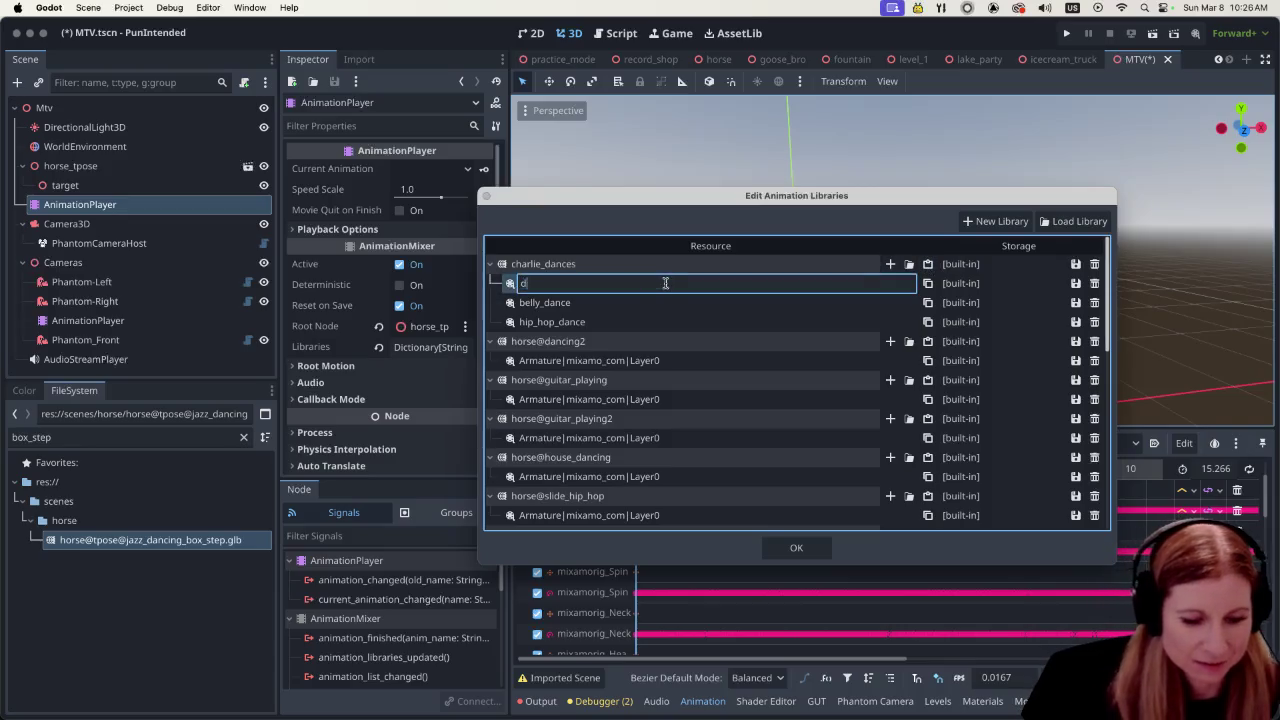
{"action": "type", "text": "ancing2"}
{"action": "key", "text": "Return"}
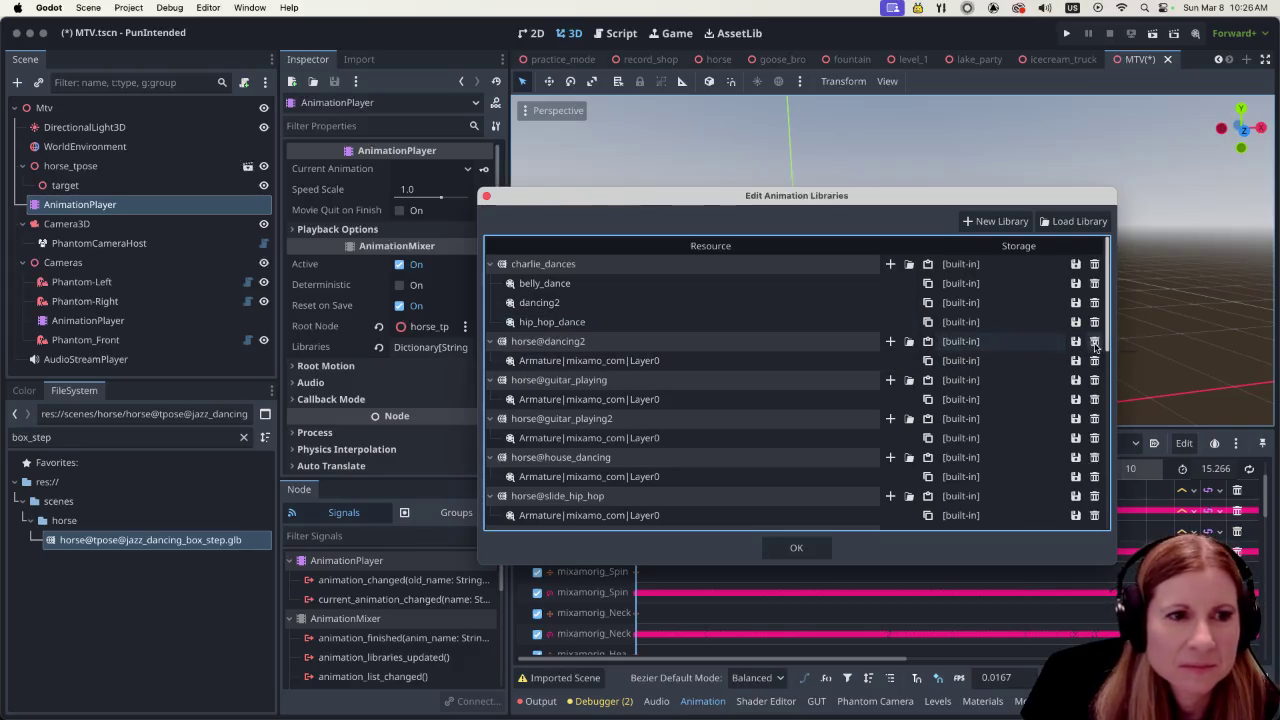
{"action": "left_click", "coordinate": [1094, 342]}
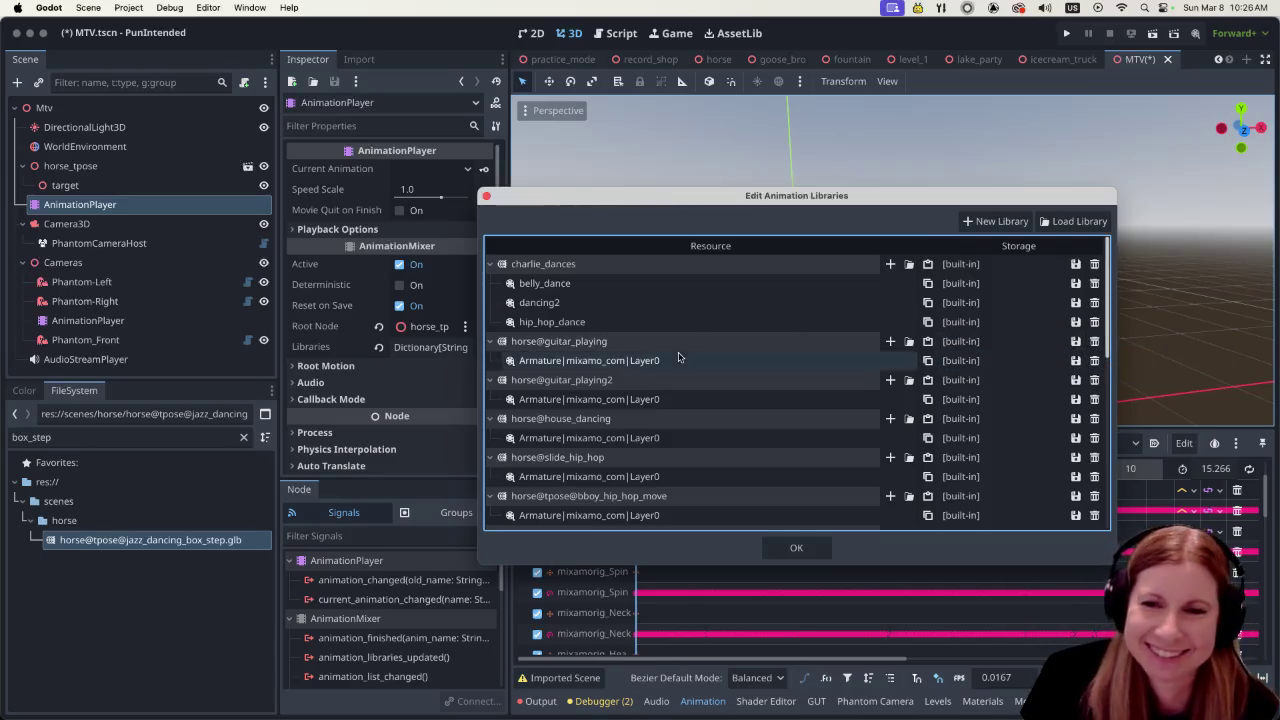
{"action": "left_click", "coordinate": [640, 342]}
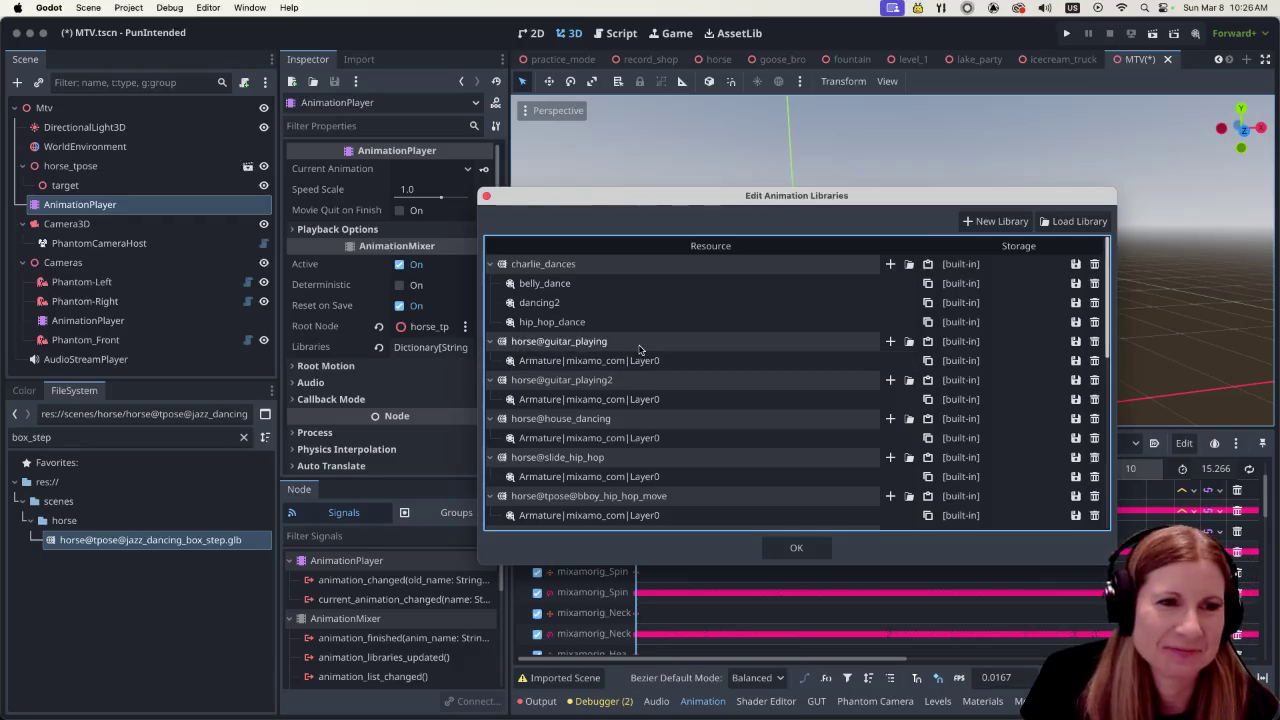
{"action": "left_click", "coordinate": [640, 342]}
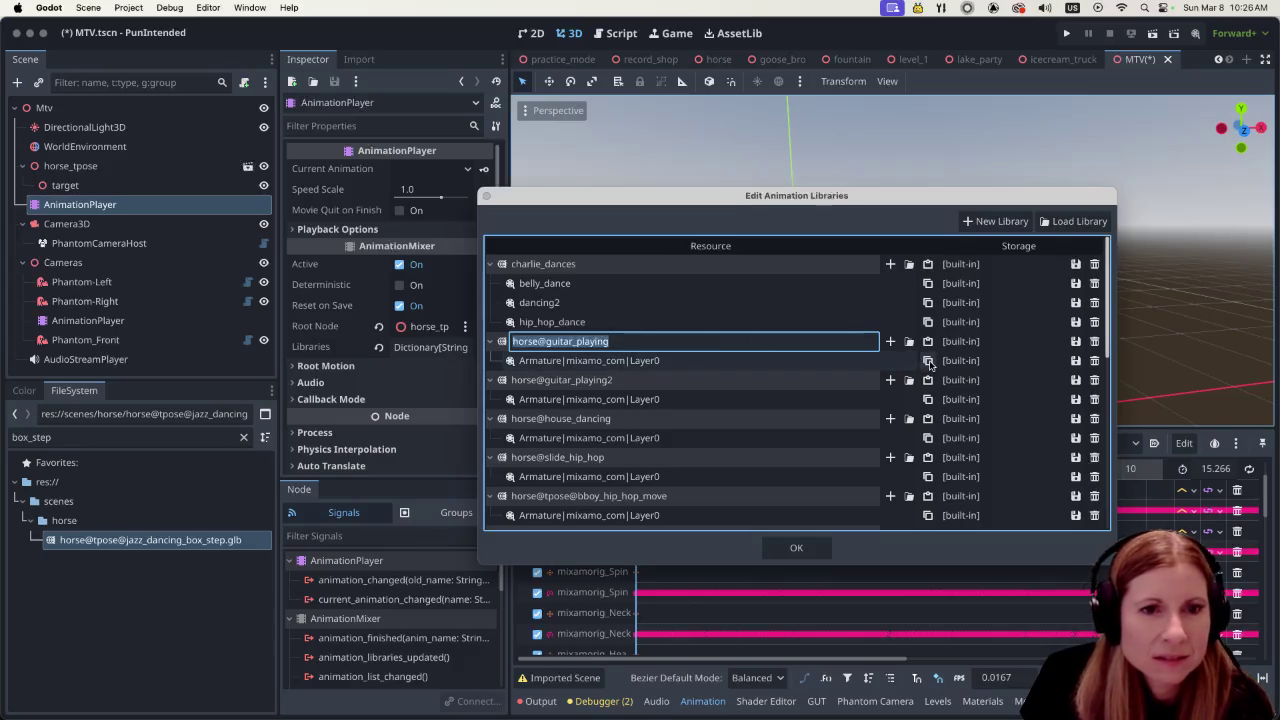
Add the guitar animation to charlie_dances as guitar_playing and delete horse@guitar_playing
{"action": "left_click", "coordinate": [928, 361]}
{"action": "left_click", "coordinate": [928, 264]}
{"action": "double_click", "coordinate": [711, 288]}
{"action": "type", "text": "guitar_playing"}
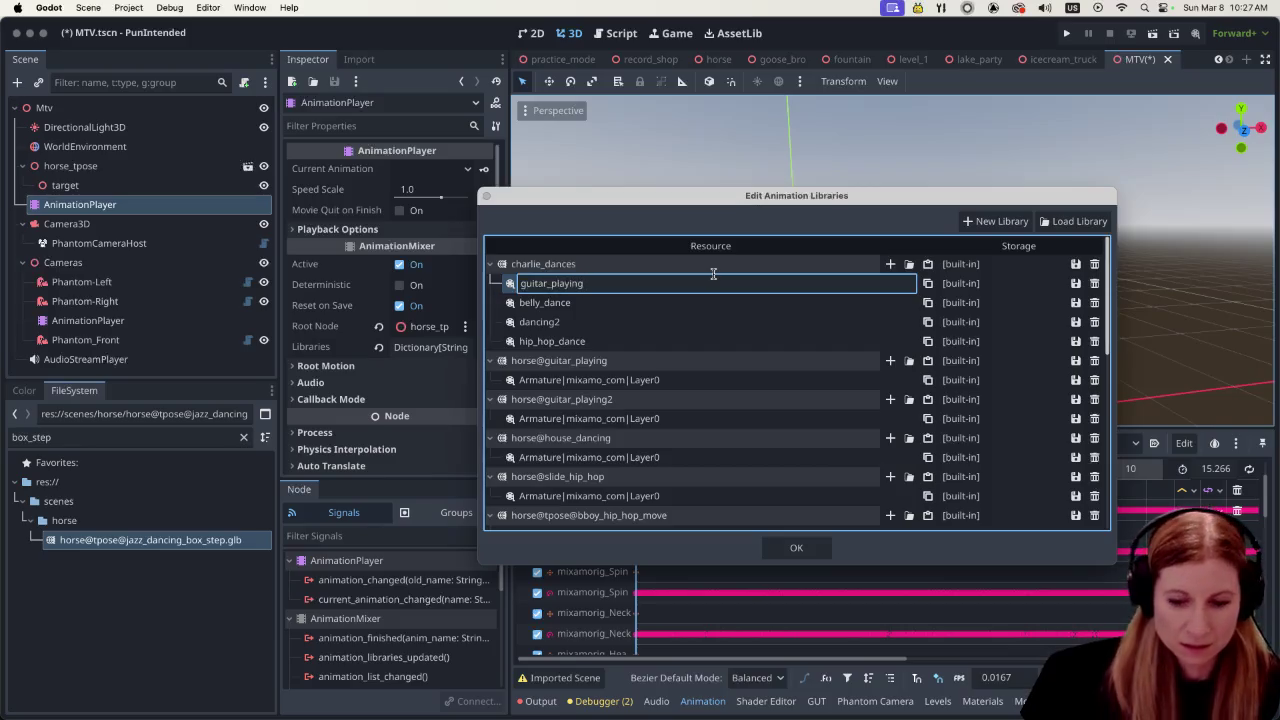
{"action": "key", "text": "Return"}
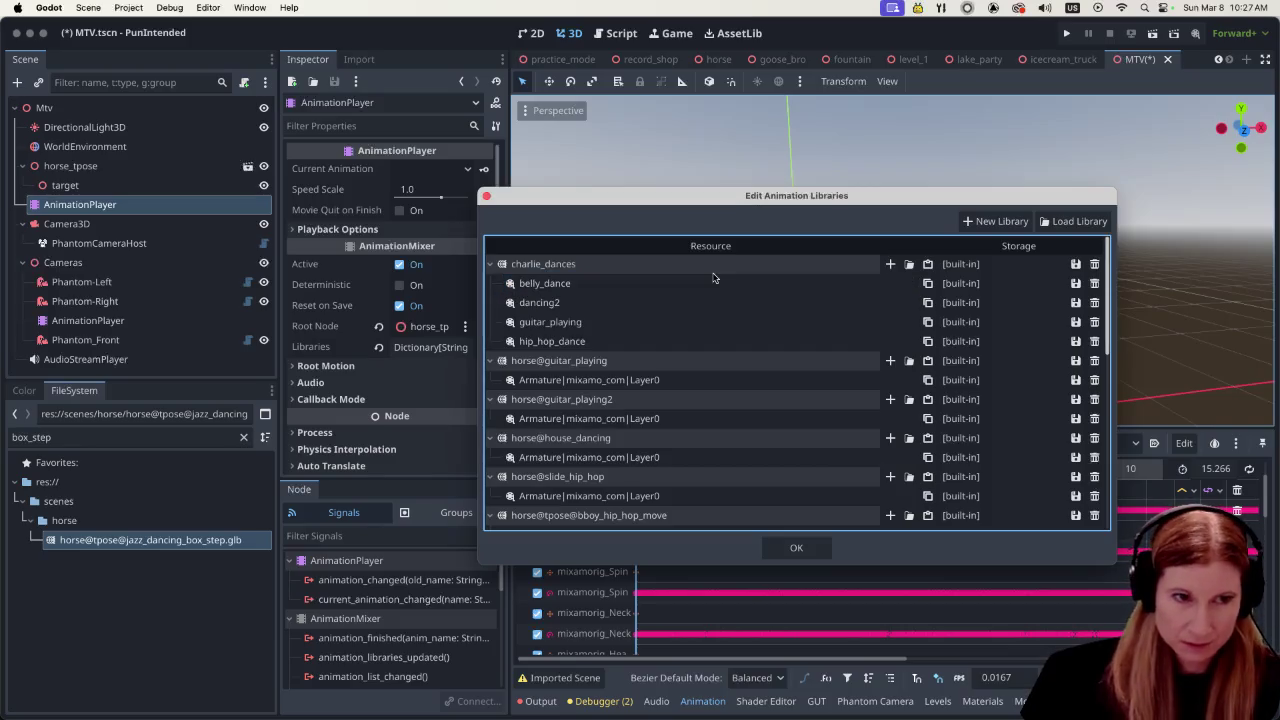
{"action": "left_click", "coordinate": [1095, 362]}
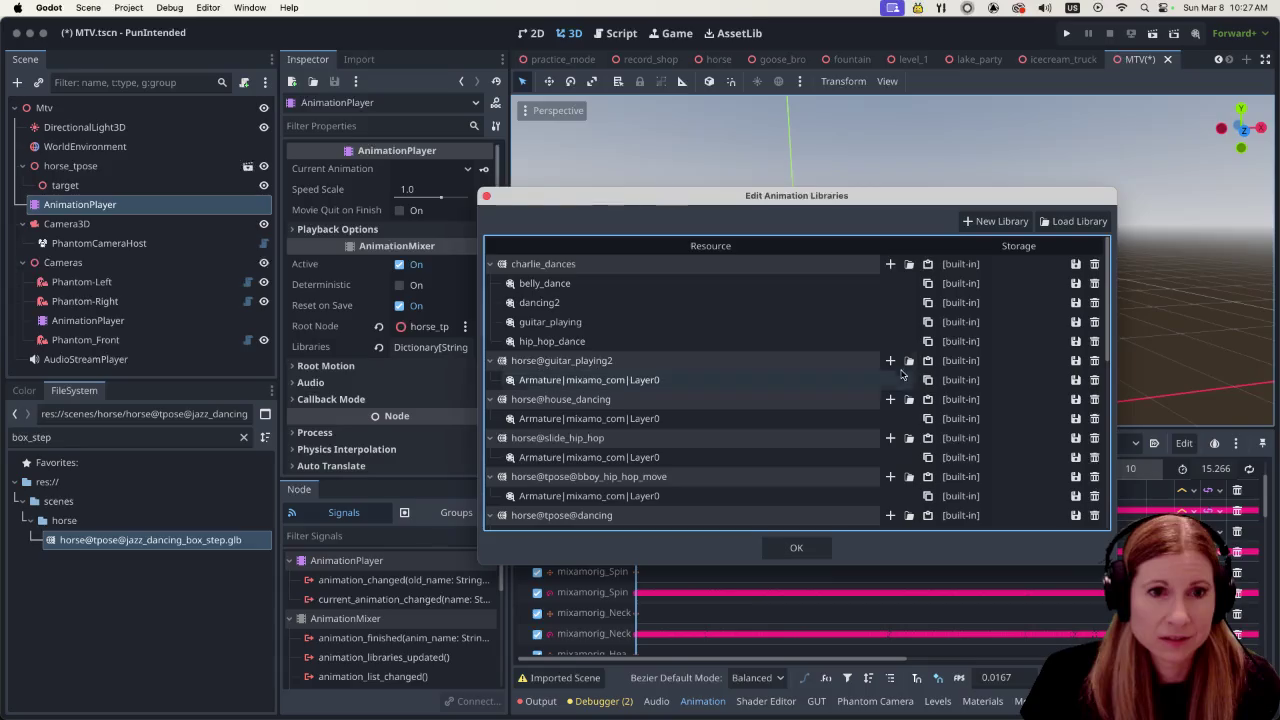
Add the second guitar animation as guitar_playing2 and delete horse@guitar_playing2
{"action": "left_click", "coordinate": [927, 264]}
{"action": "double_click", "coordinate": [695, 283]}
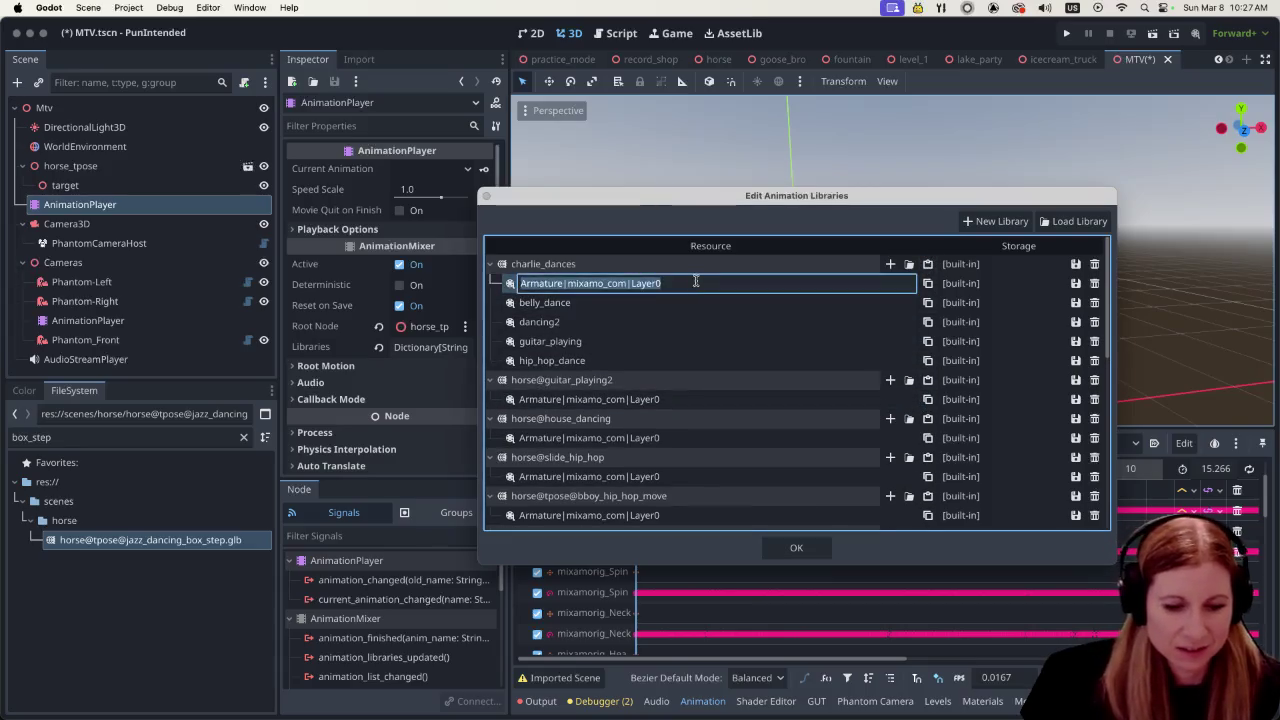
{"action": "type", "text": "guitar_playing2"}
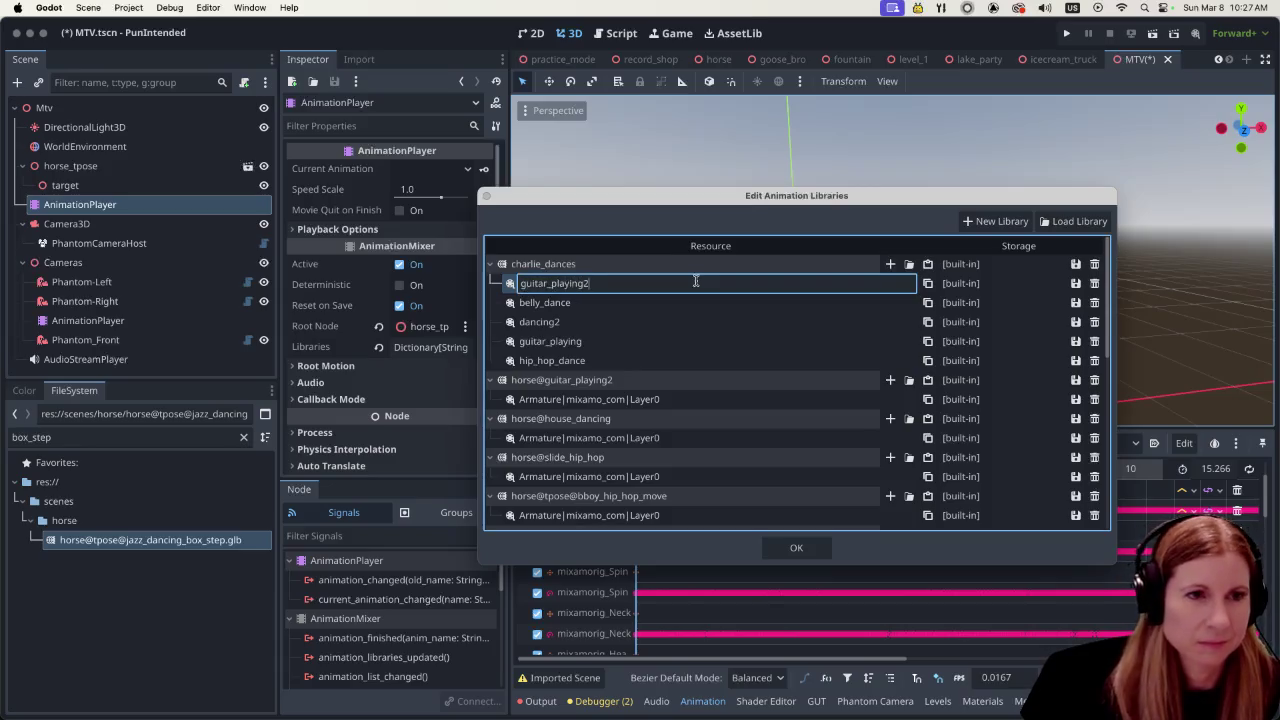
{"action": "key", "text": "Return"}
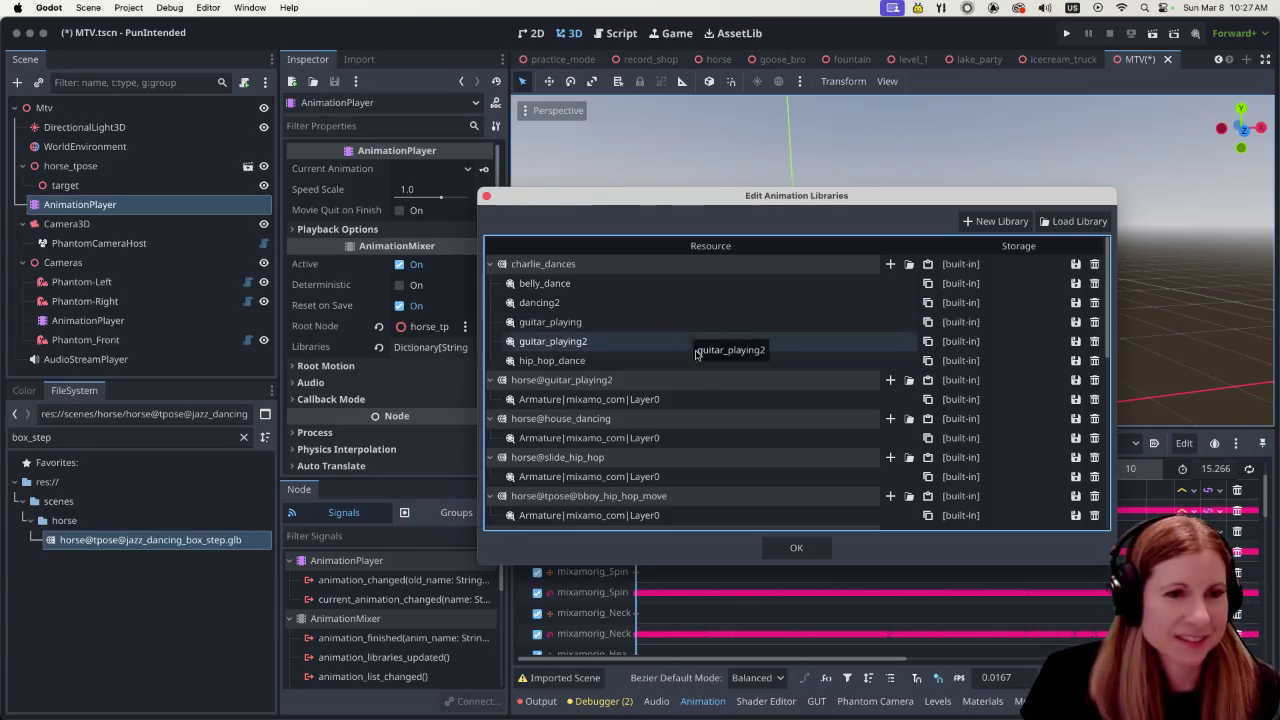
{"action": "scroll", "coordinate": [697, 369], "scroll_direction": "down", "scroll_amount": 1}
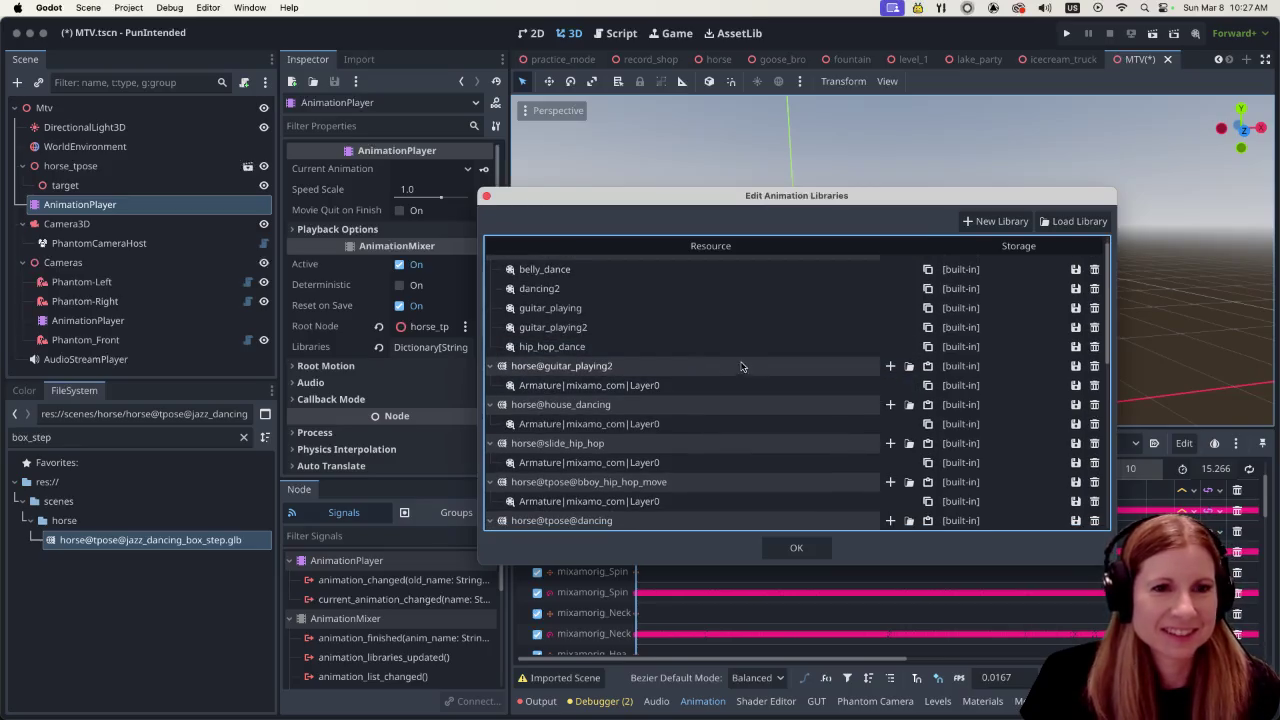
{"action": "scroll", "coordinate": [739, 365], "scroll_direction": "down", "scroll_amount": 1}
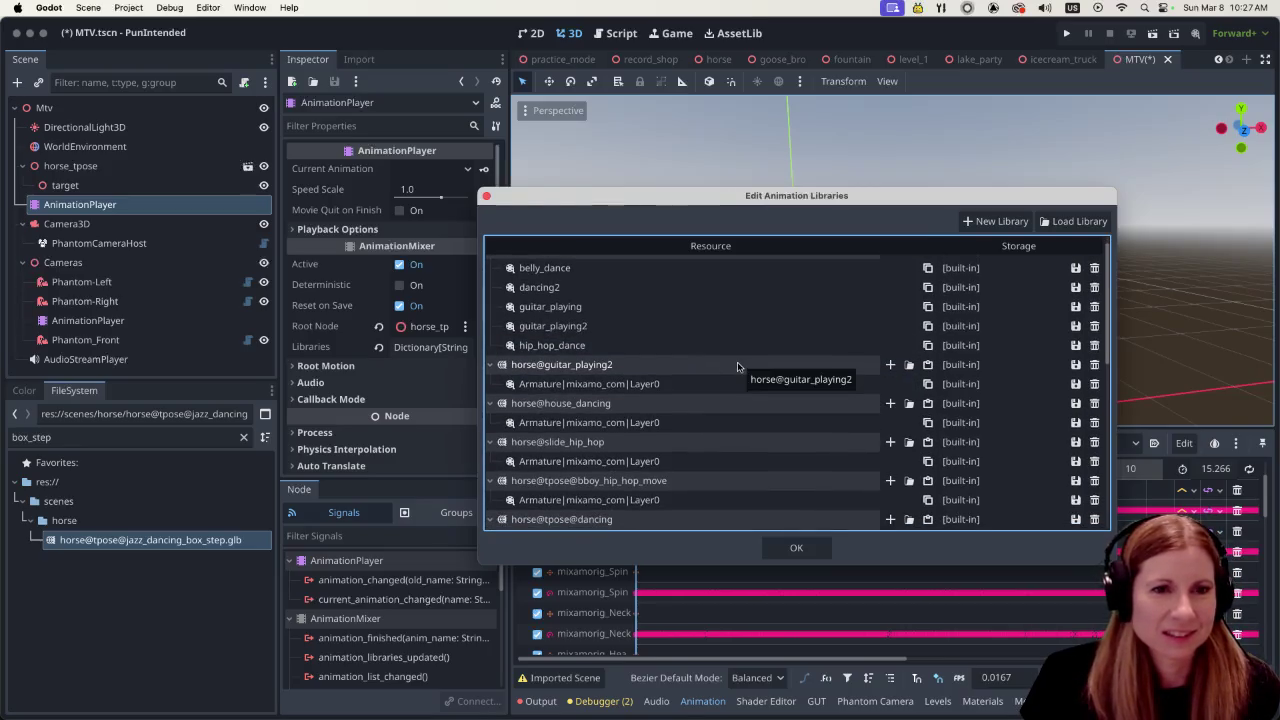
{"action": "left_click", "coordinate": [1095, 368]}
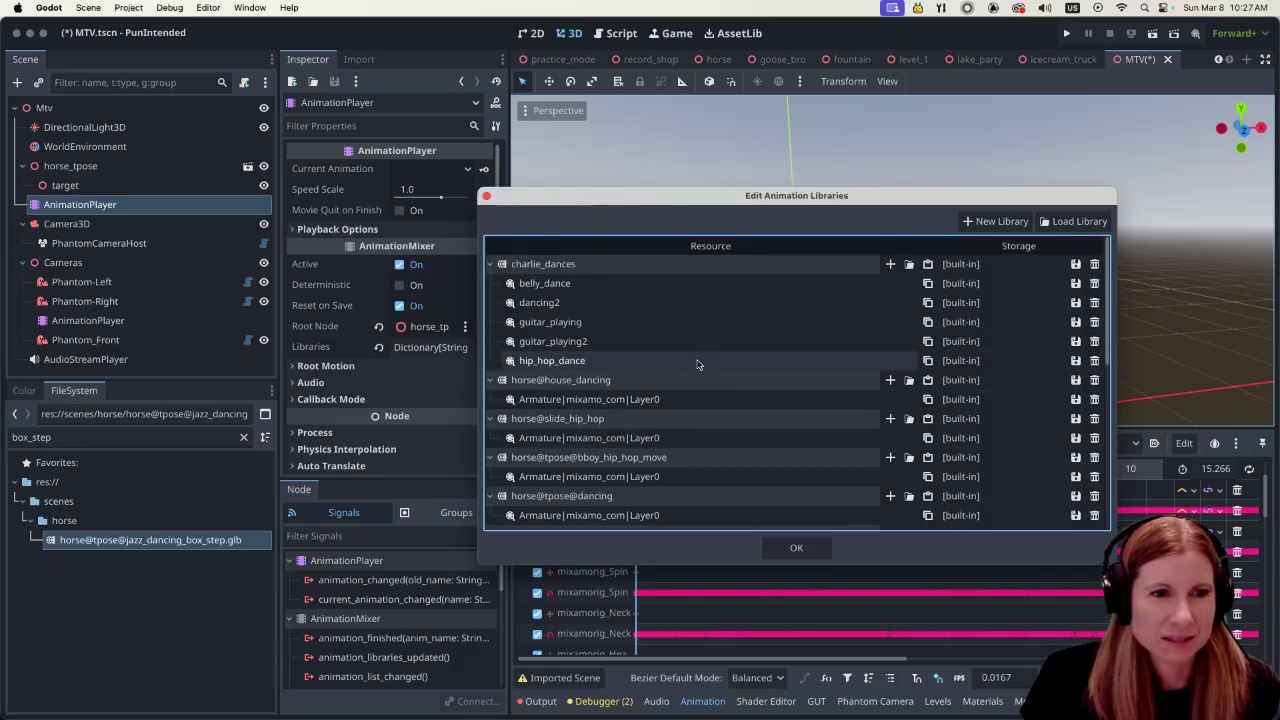
Copy the house animation into charlie_dances as house_dancing and delete horse@house_dancing
{"action": "left_click", "coordinate": [927, 399]}
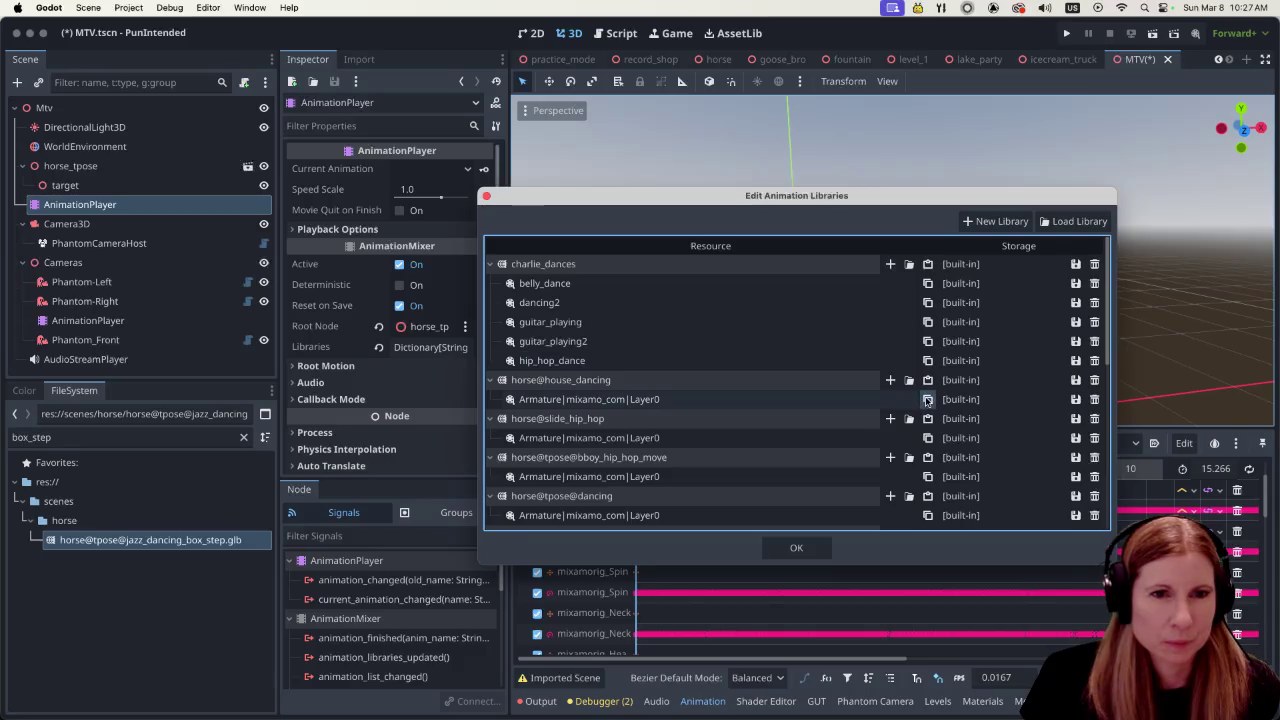
{"action": "left_click", "coordinate": [927, 264]}
{"action": "left_click", "coordinate": [710, 283]}
{"action": "left_click", "coordinate": [708, 283]}
{"action": "type", "text": "house_"}
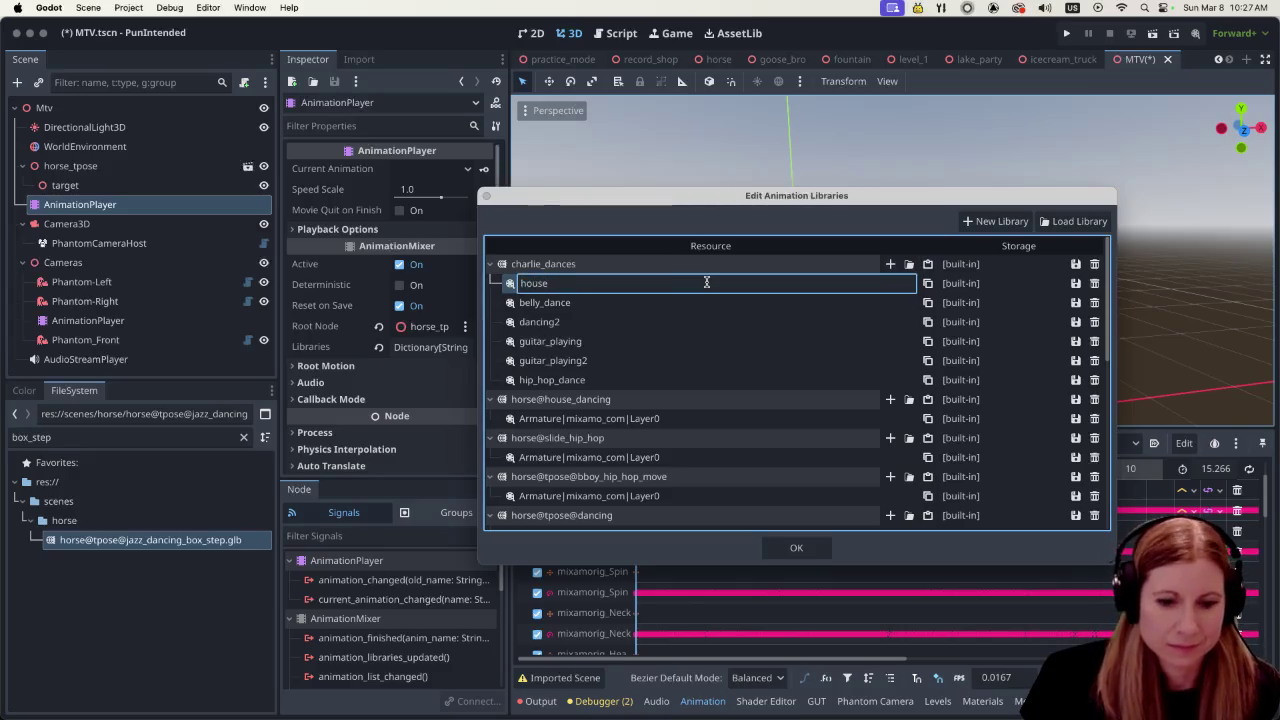
{"action": "type", "text": "dancing"}
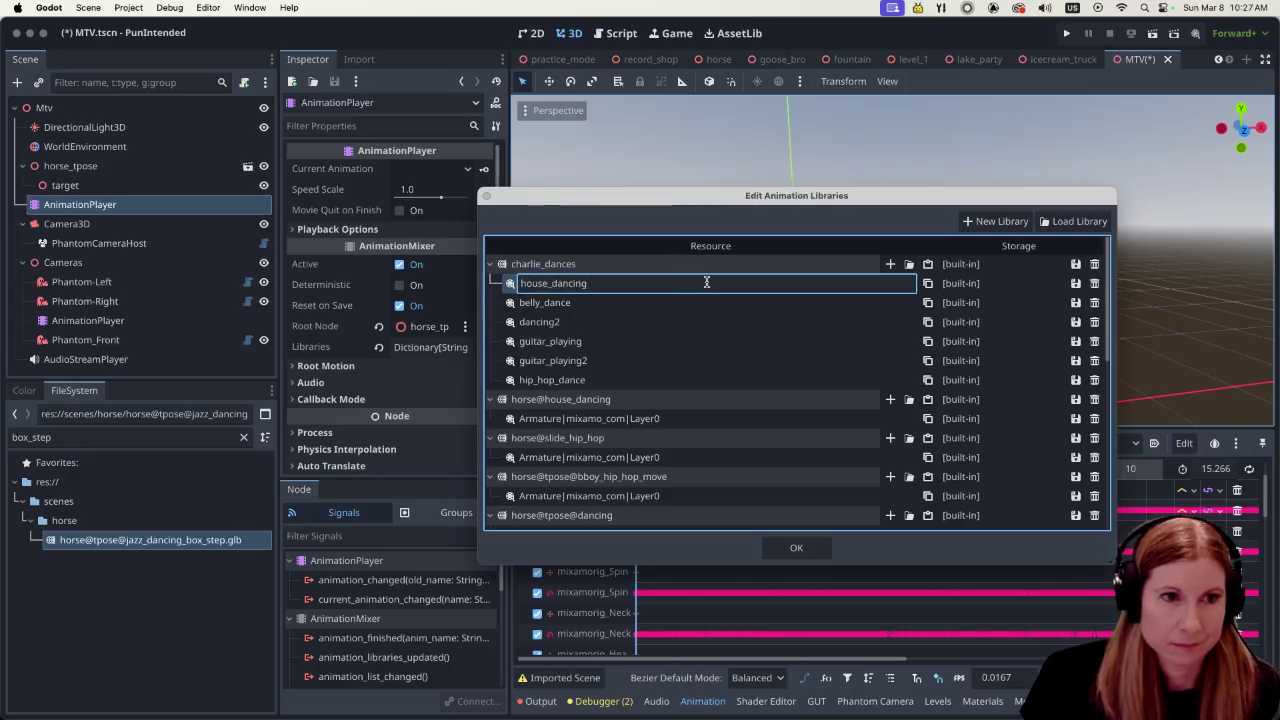
{"action": "key", "text": "Return"}
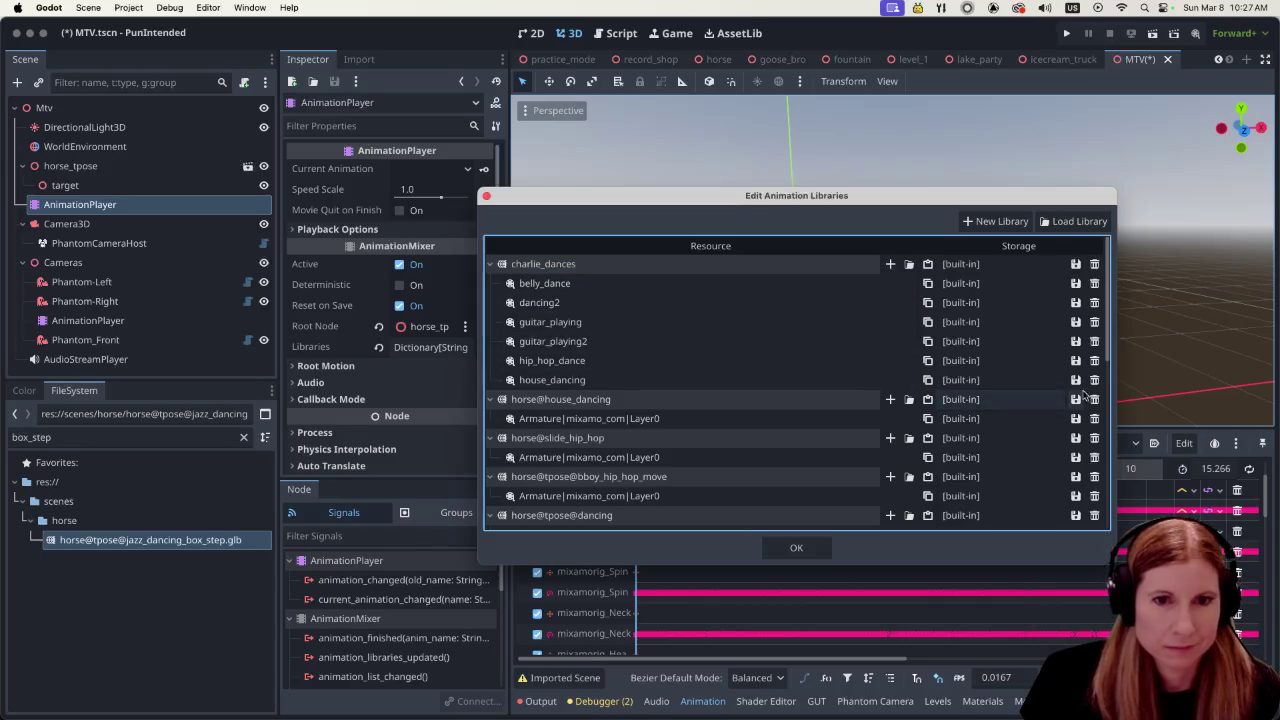
{"action": "left_click", "coordinate": [1095, 399]}
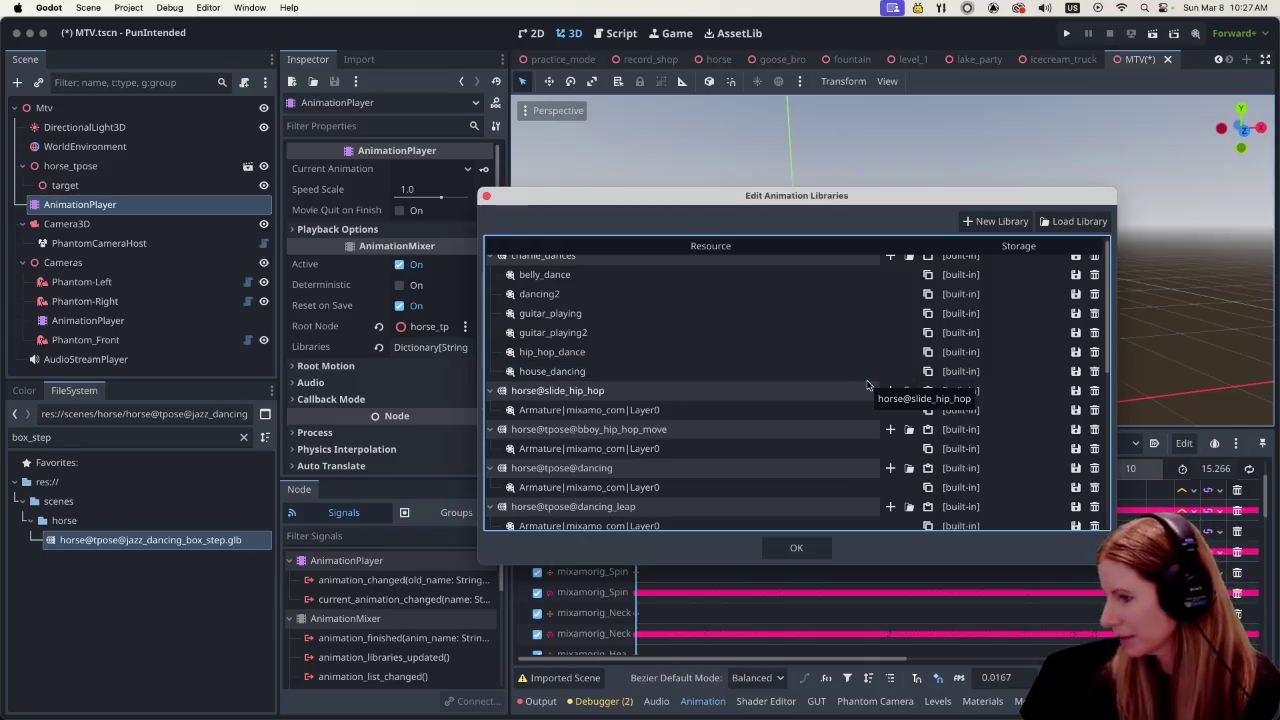
Add the slide hip hop animation as slide_hip_hop and delete horse@slide_hip_hop
{"action": "double_click", "coordinate": [782, 395]}
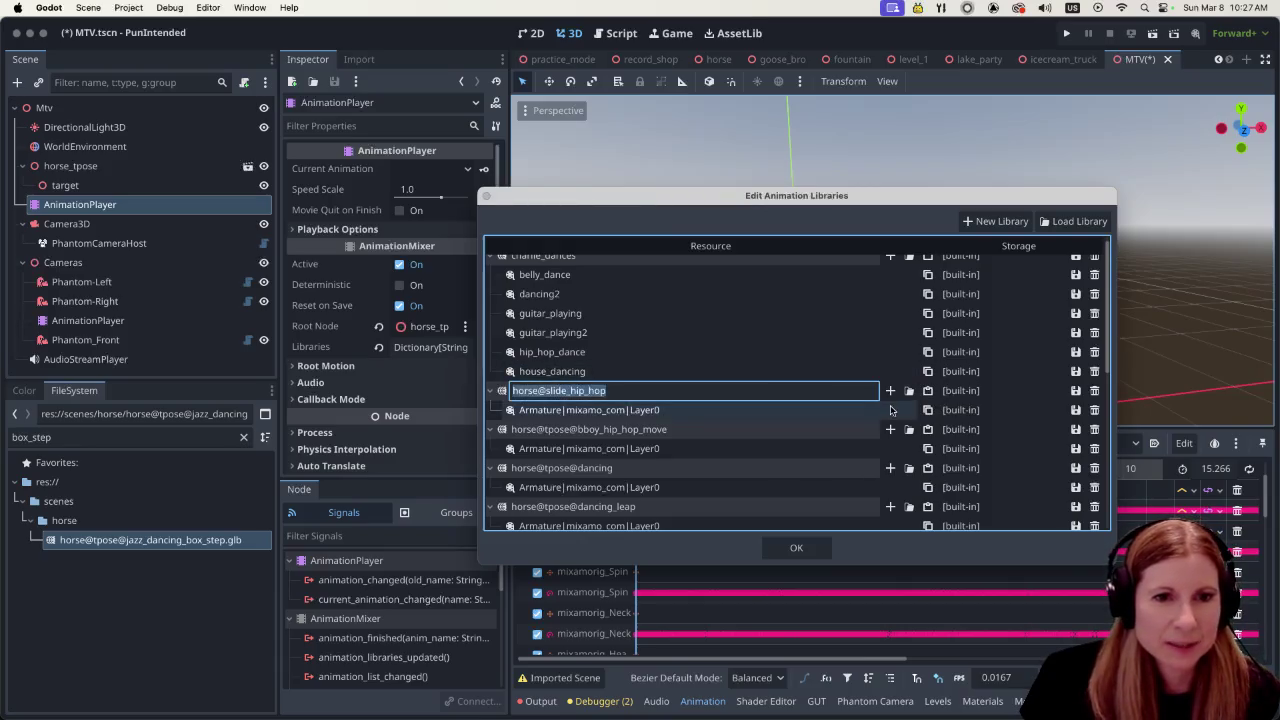
{"action": "key", "text": "Escape"}
{"action": "scroll", "coordinate": [910, 370], "scroll_direction": "up", "scroll_amount": 1}
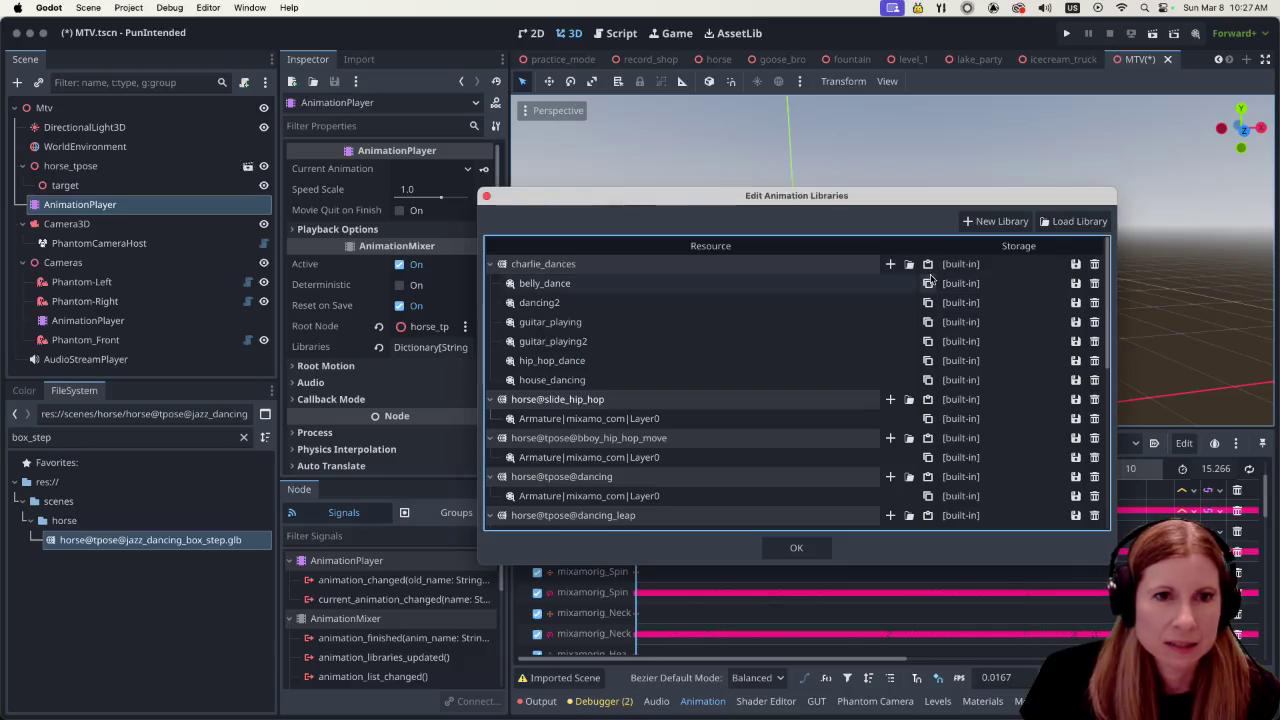
{"action": "left_click", "coordinate": [928, 264]}
{"action": "double_click", "coordinate": [716, 283]}
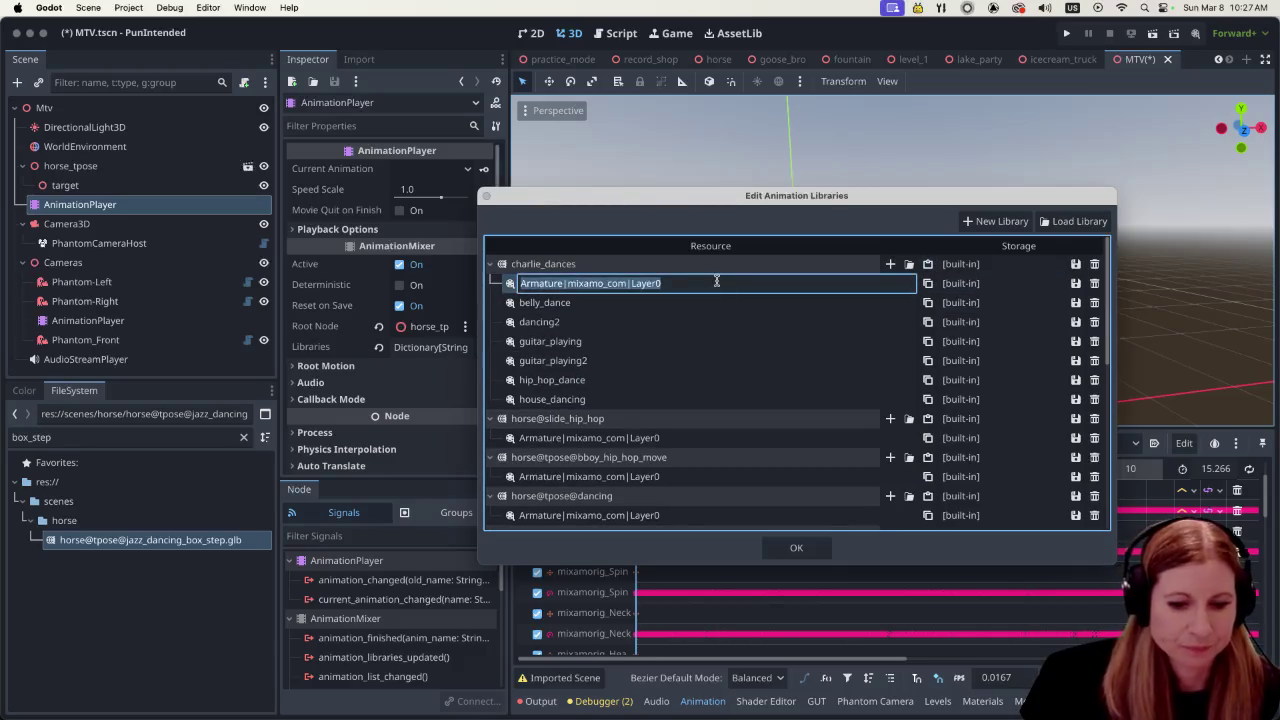
{"action": "type", "text": "slide_hip_h"}
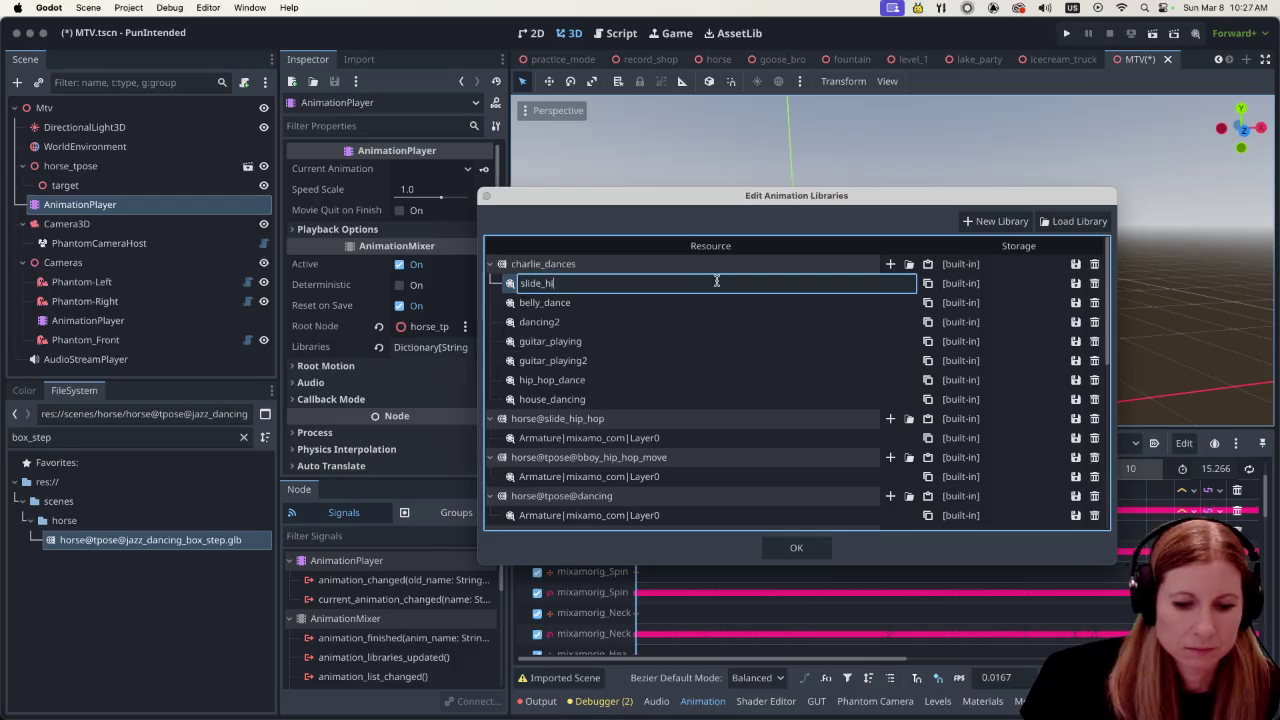
{"action": "type", "text": "op"}
{"action": "key", "text": "Return"}
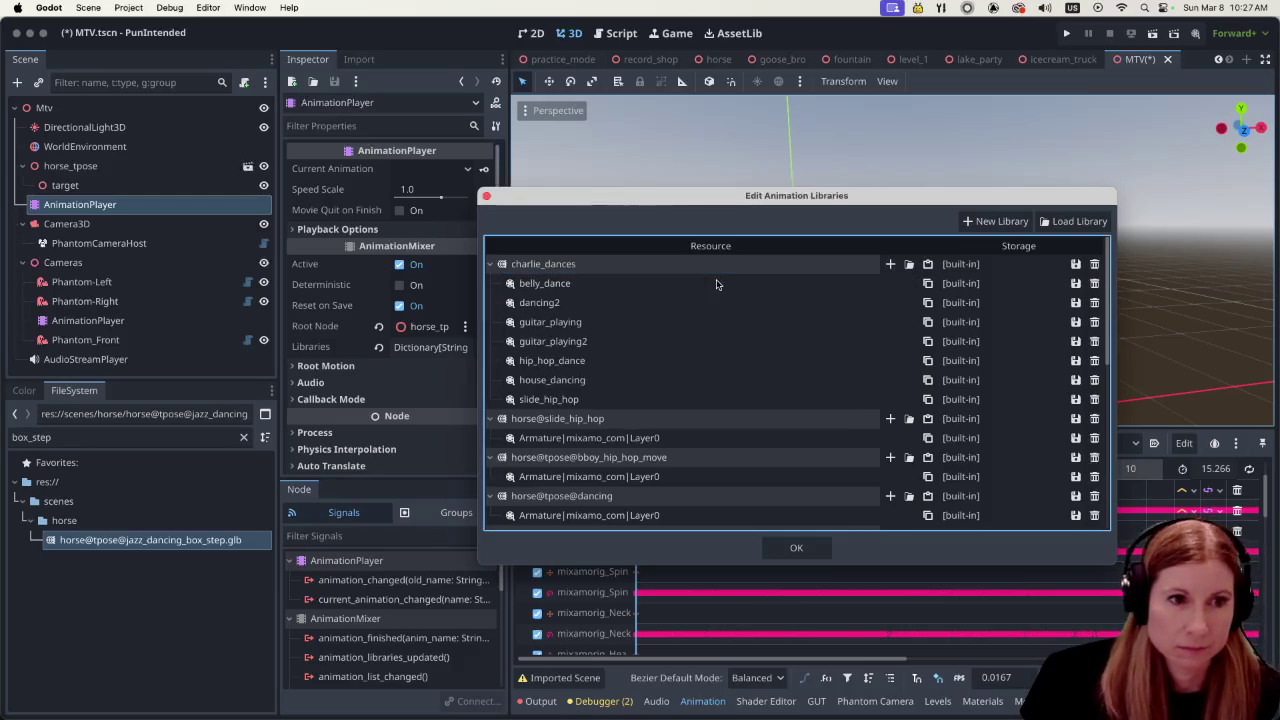
{"action": "left_click", "coordinate": [1094, 420]}
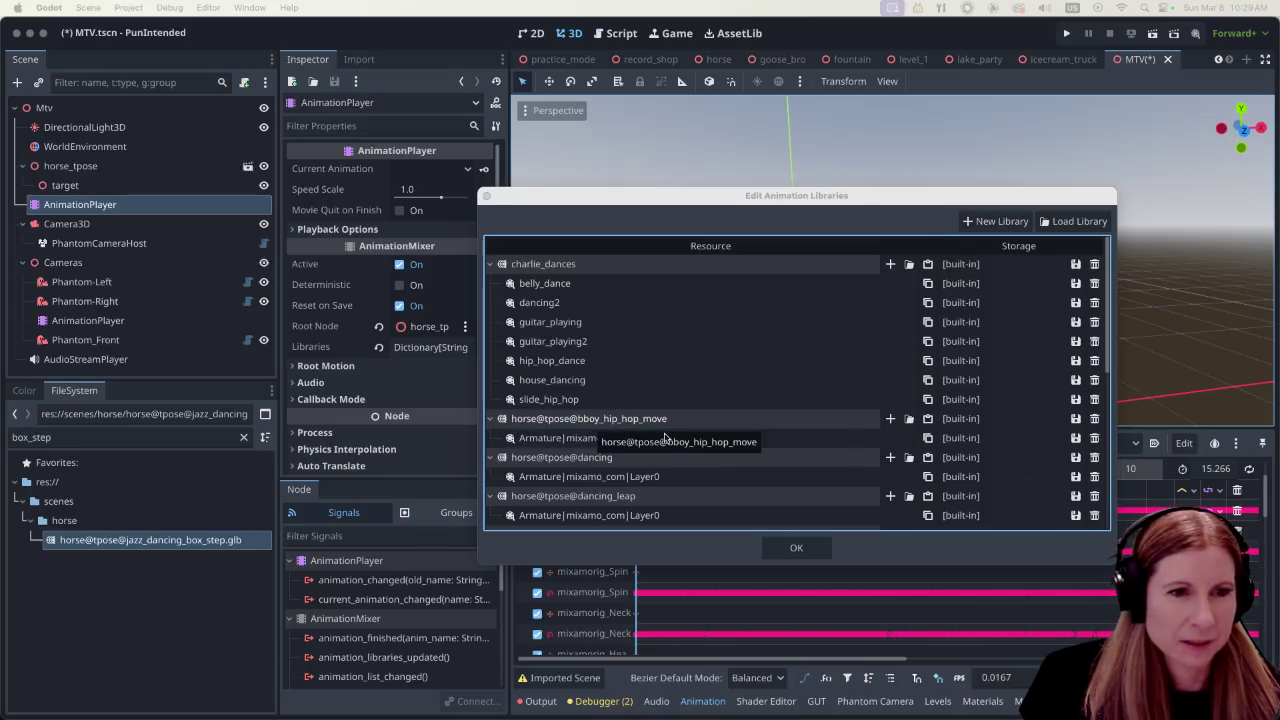
Add the bboy animation to charlie_dances as bboy_hip_hop_move and delete horse@tpose@bboy_hip_hop_move
{"action": "left_click", "coordinate": [930, 448]}
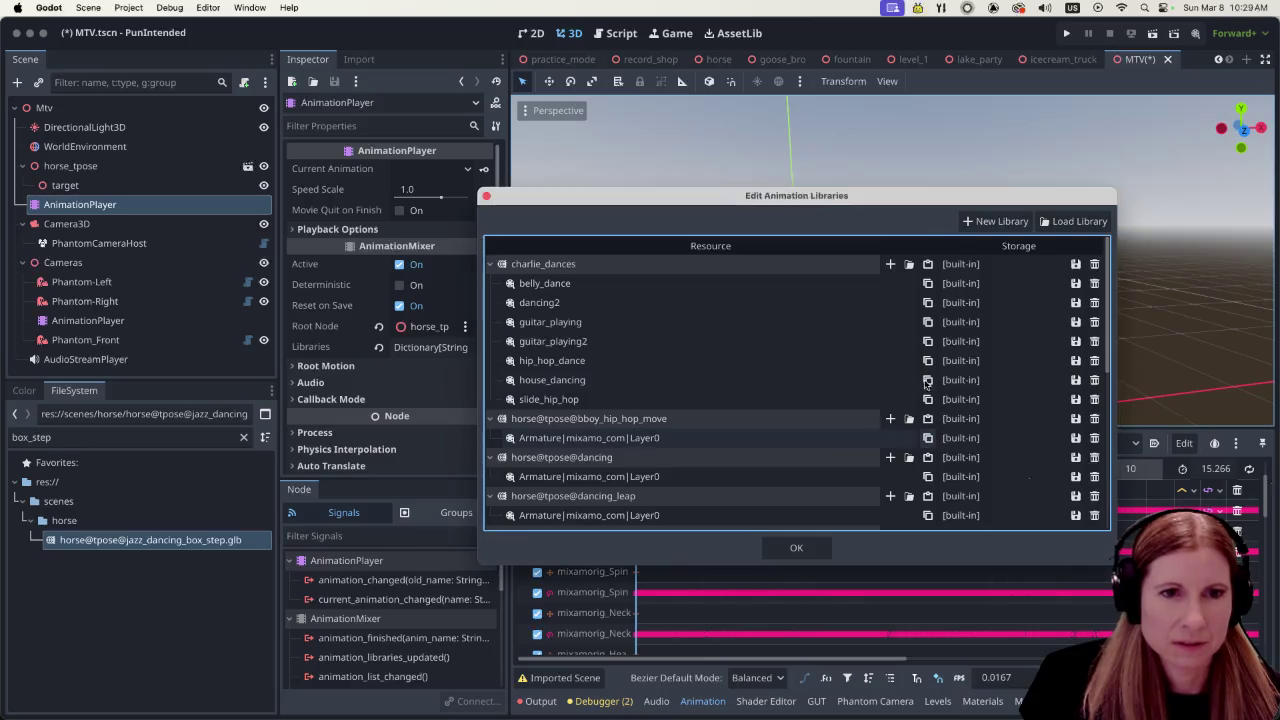
{"action": "left_click", "coordinate": [927, 266]}
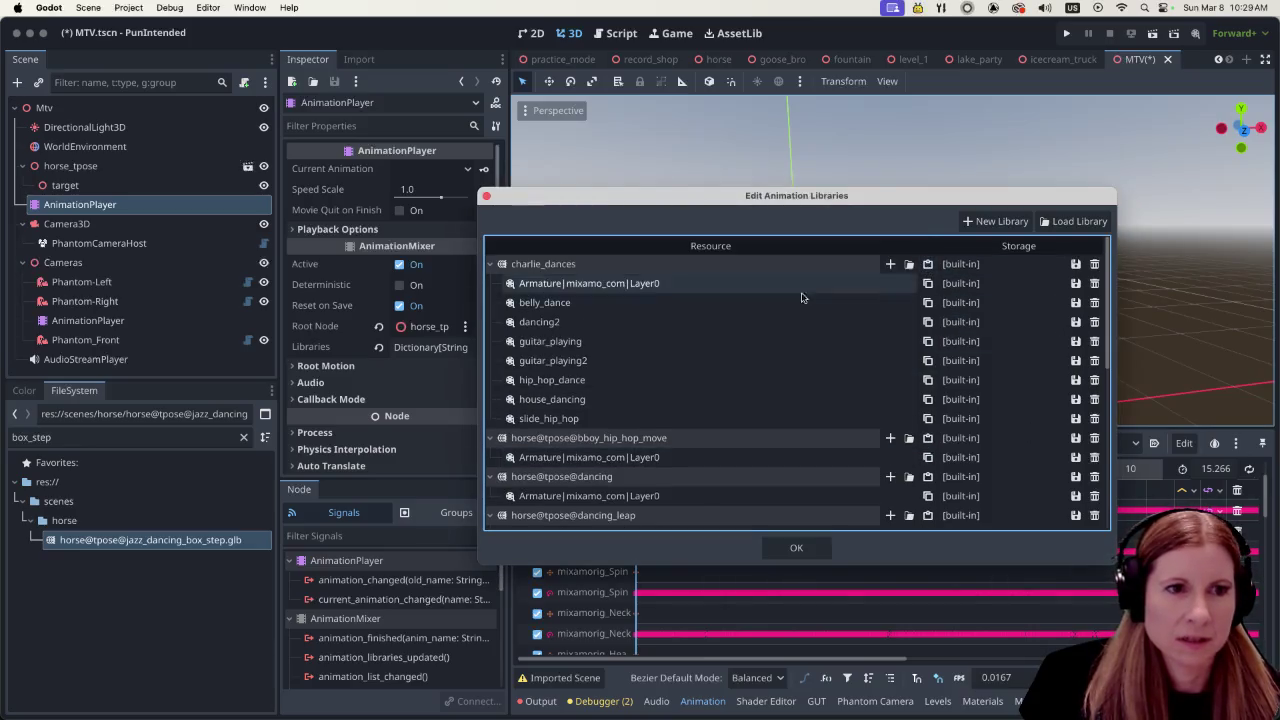
{"action": "left_click", "coordinate": [737, 285]}
{"action": "type", "text": "bboy_"}
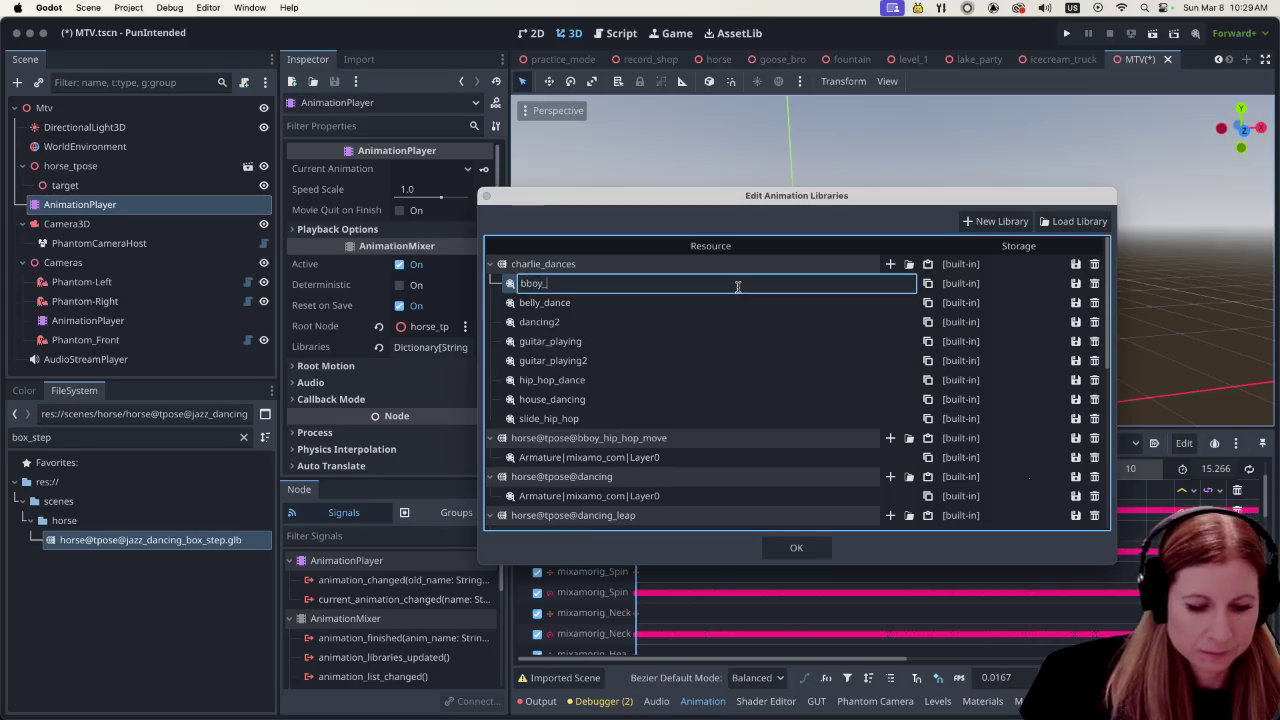
{"action": "type", "text": "hip_hop_"}
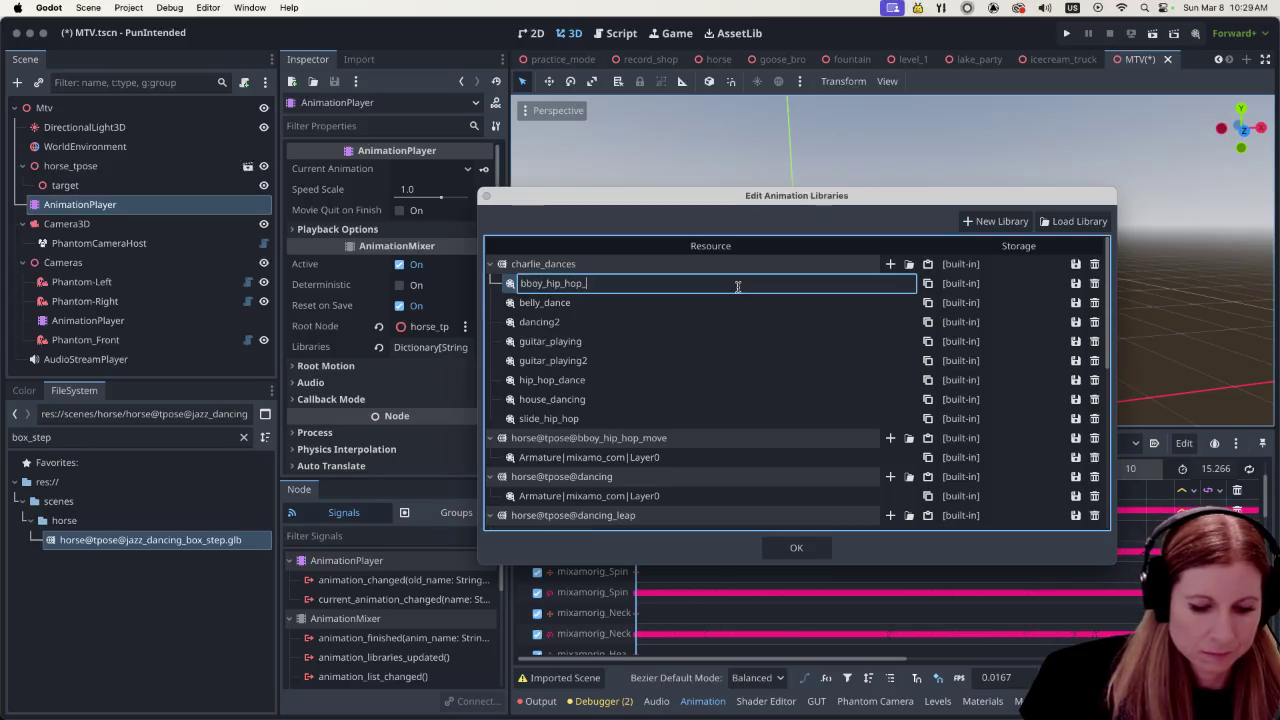
{"action": "type", "text": "move"}
{"action": "key", "text": "Return"}
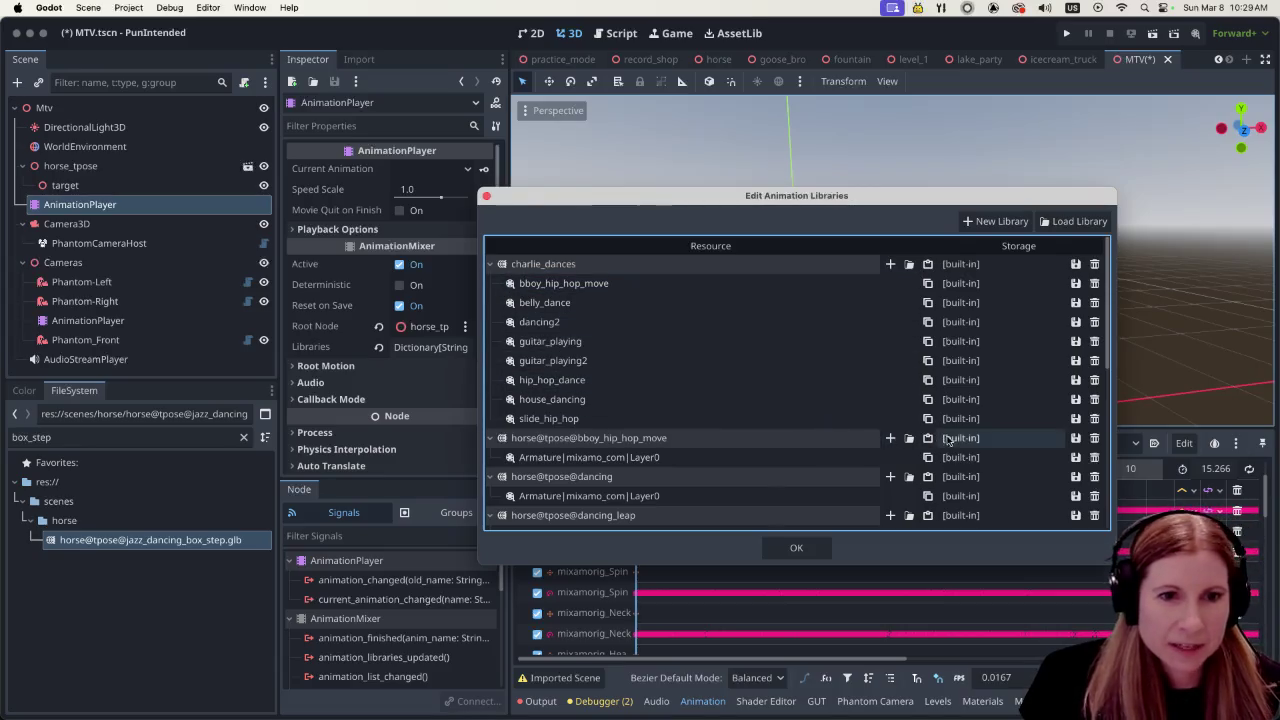
{"action": "left_click", "coordinate": [1094, 438]}
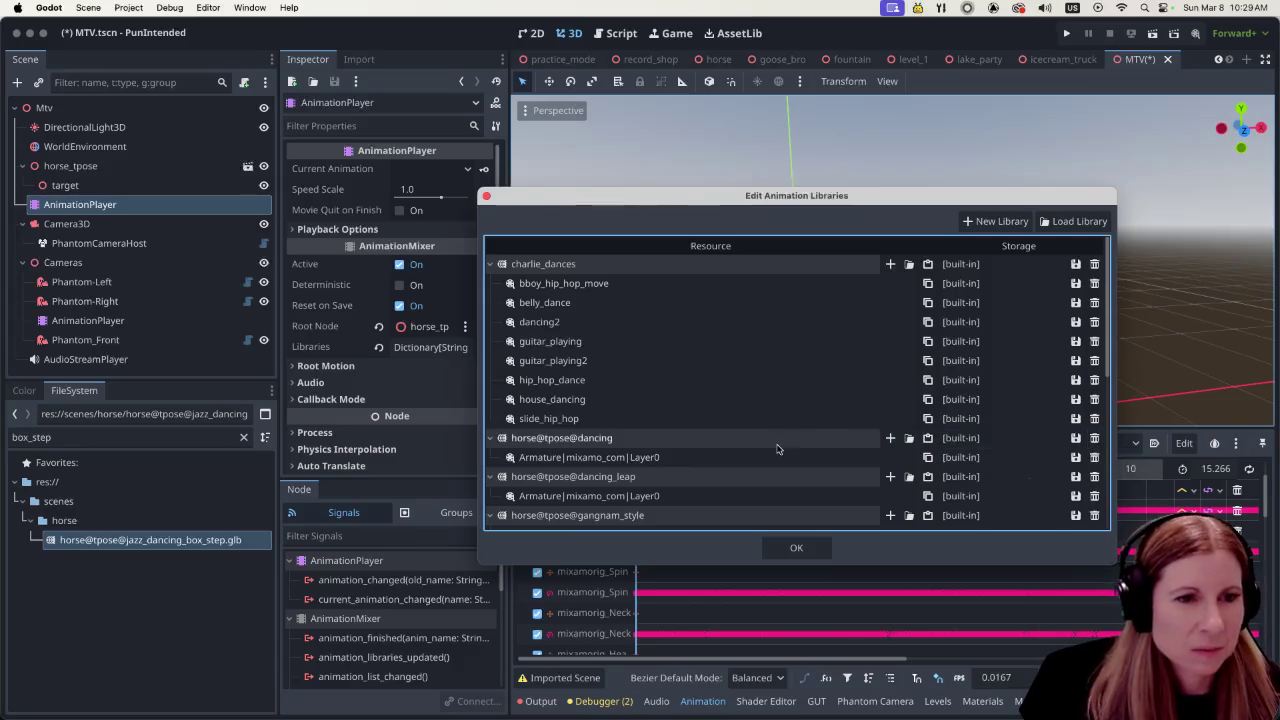
Copy the horse@tpose@dancing animation into charlie_dances as dancing and delete that library
{"action": "left_click", "coordinate": [928, 457]}
{"action": "left_click", "coordinate": [928, 264]}
{"action": "double_click", "coordinate": [693, 283]}
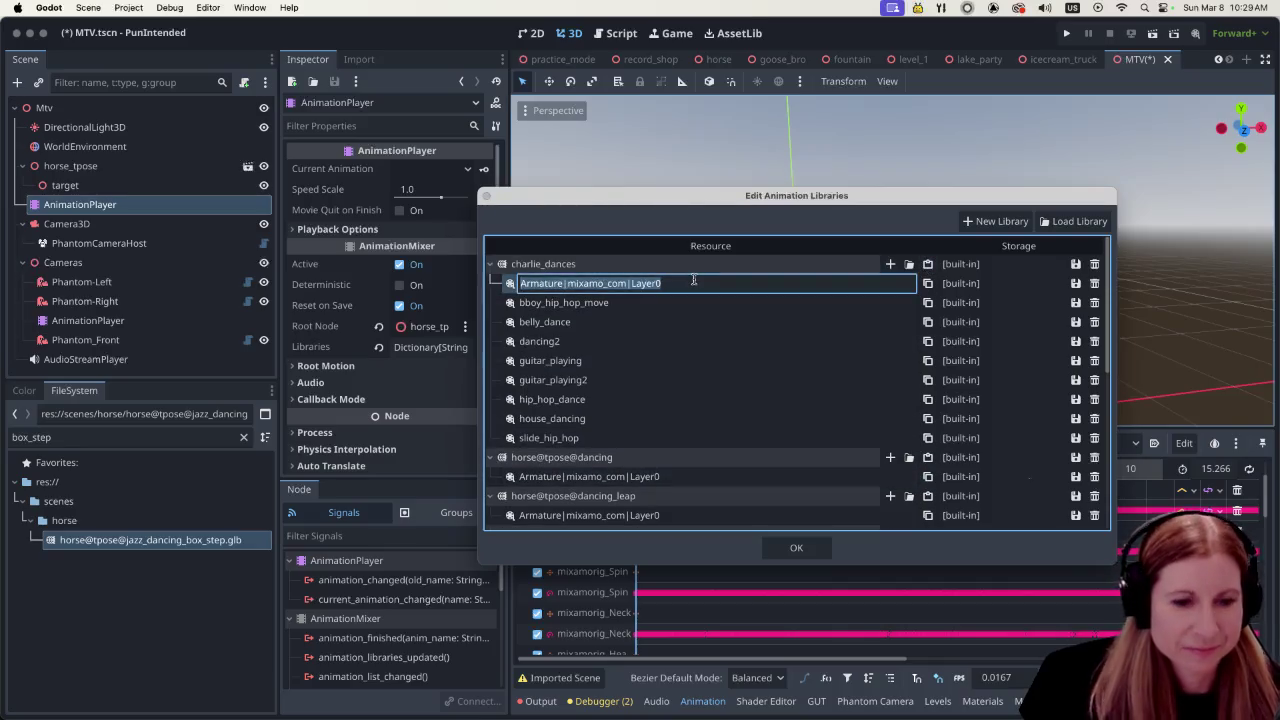
{"action": "type", "text": "dancing"}
{"action": "key", "text": "Return"}
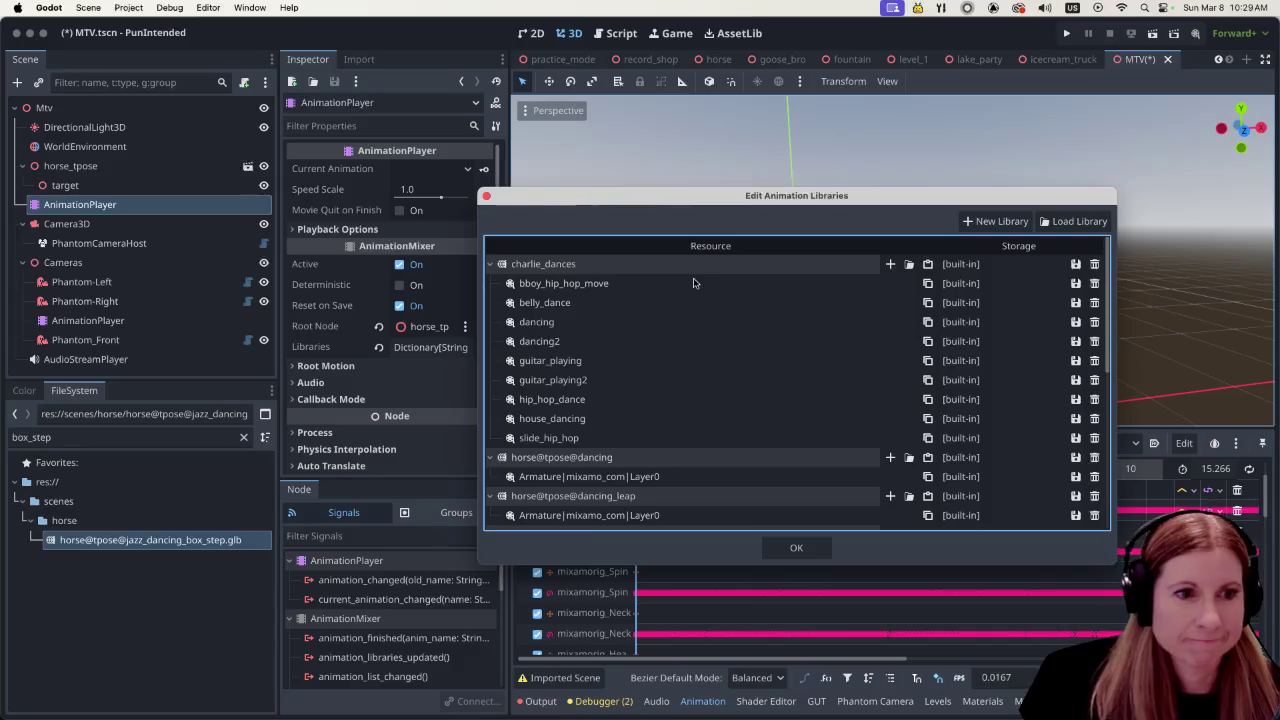
{"action": "left_click", "coordinate": [1094, 458]}
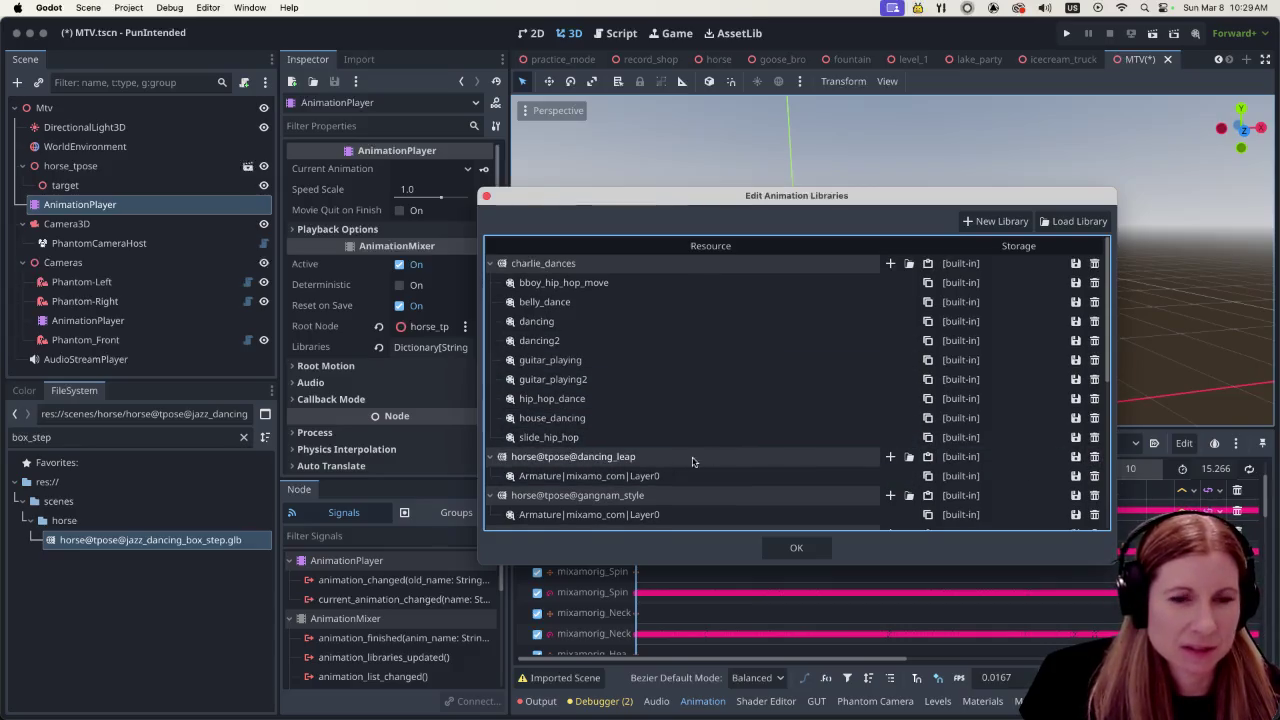
Copy the dancing_leap animation into charlie_dances as leap and delete horse@tpose@dancing_leap
{"action": "left_click", "coordinate": [928, 476]}
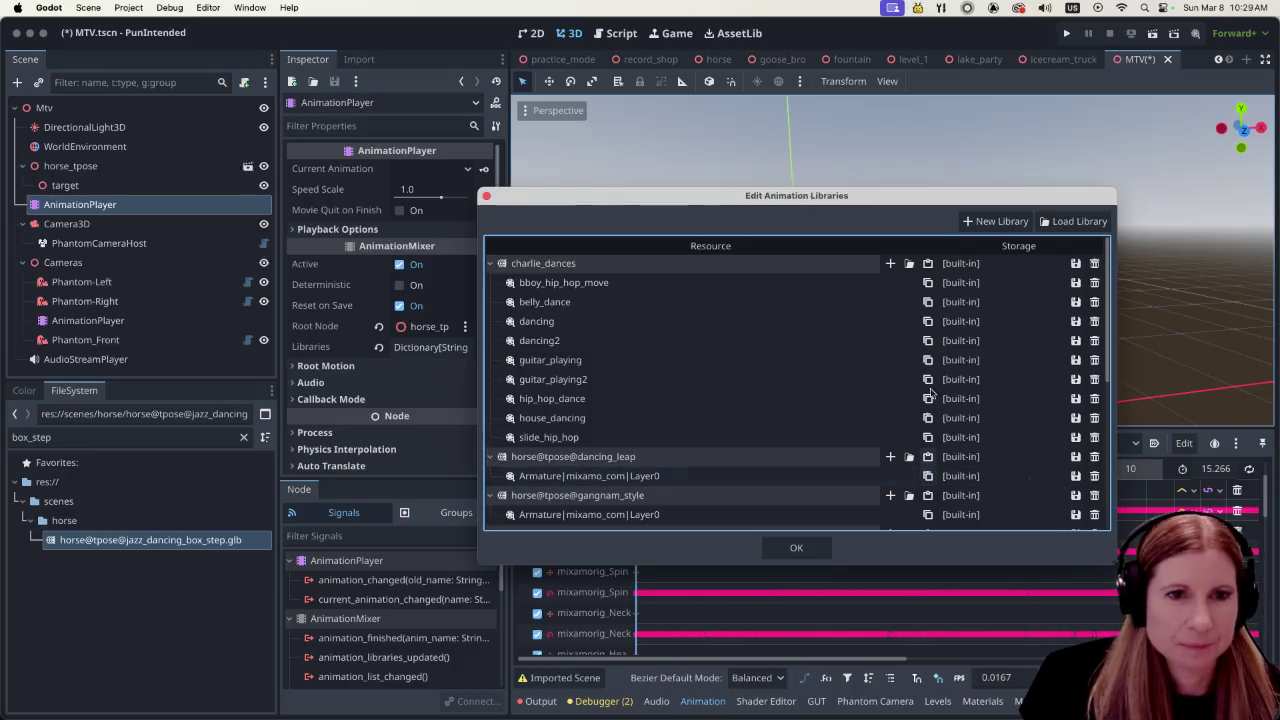
{"action": "left_click", "coordinate": [928, 263]}
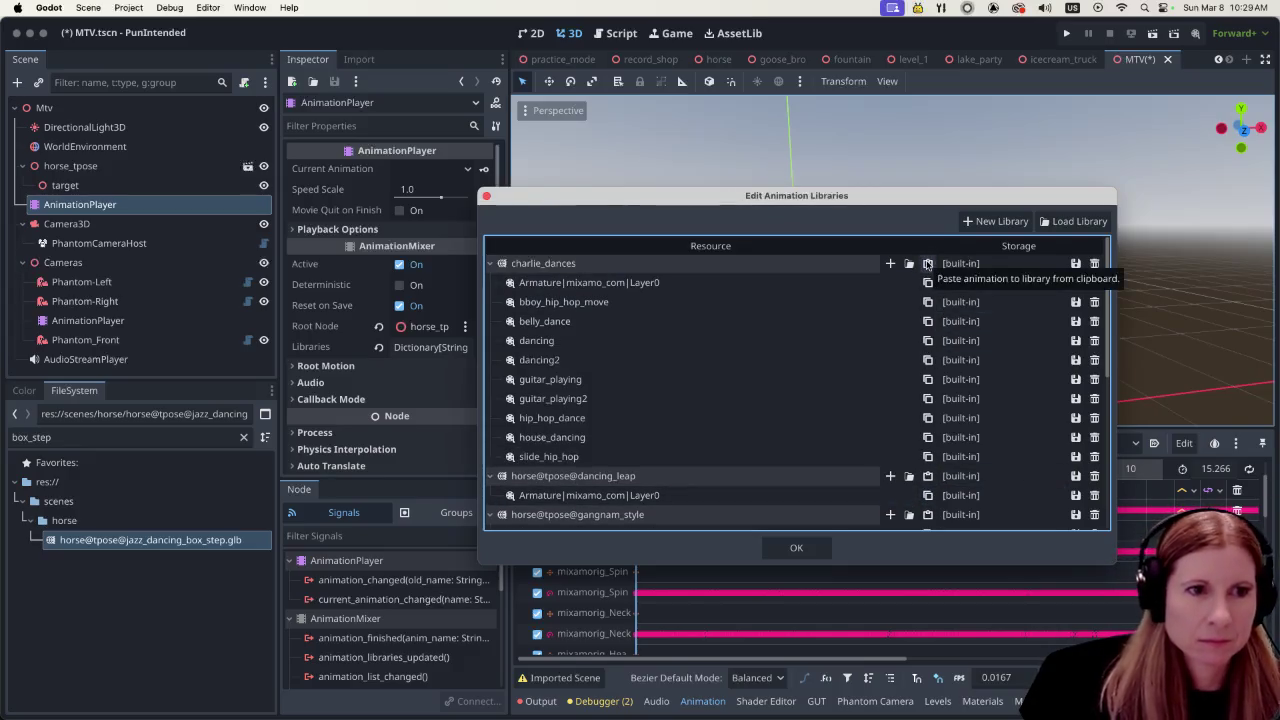
{"action": "left_click", "coordinate": [762, 284]}
{"action": "left_click", "coordinate": [717, 281]}
{"action": "type", "text": "leap"}
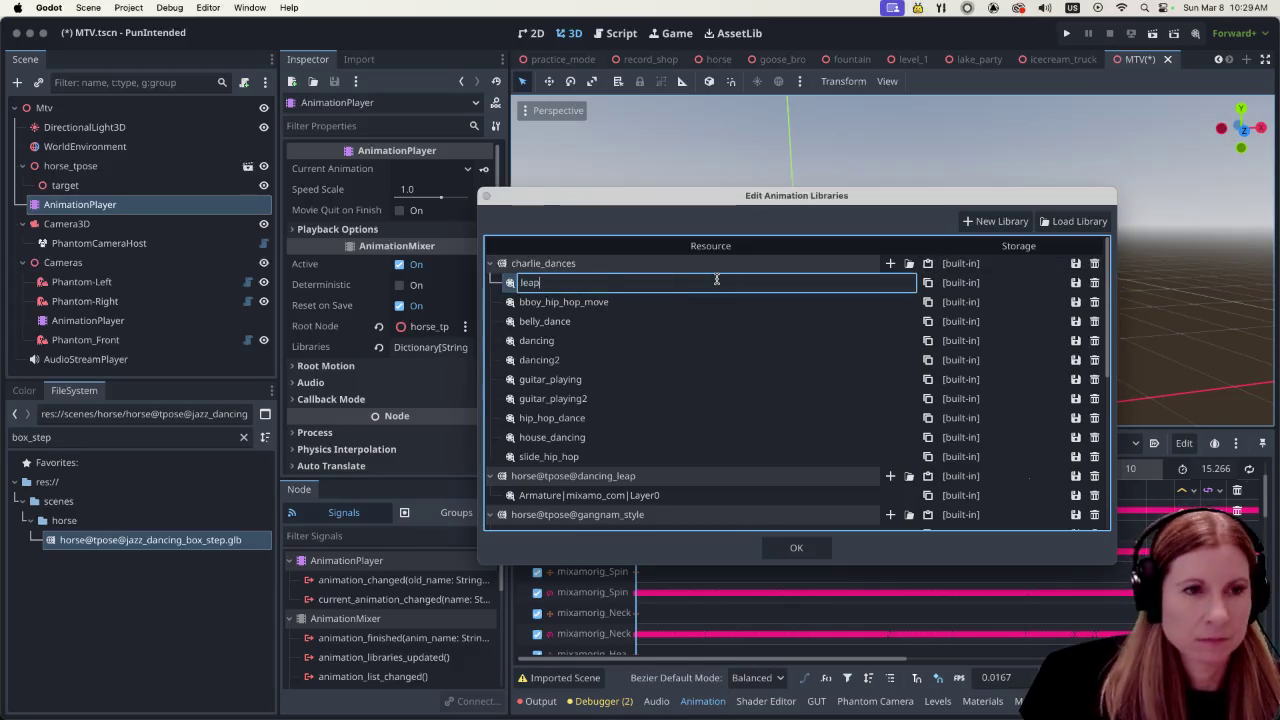
{"action": "key", "text": "Return"}
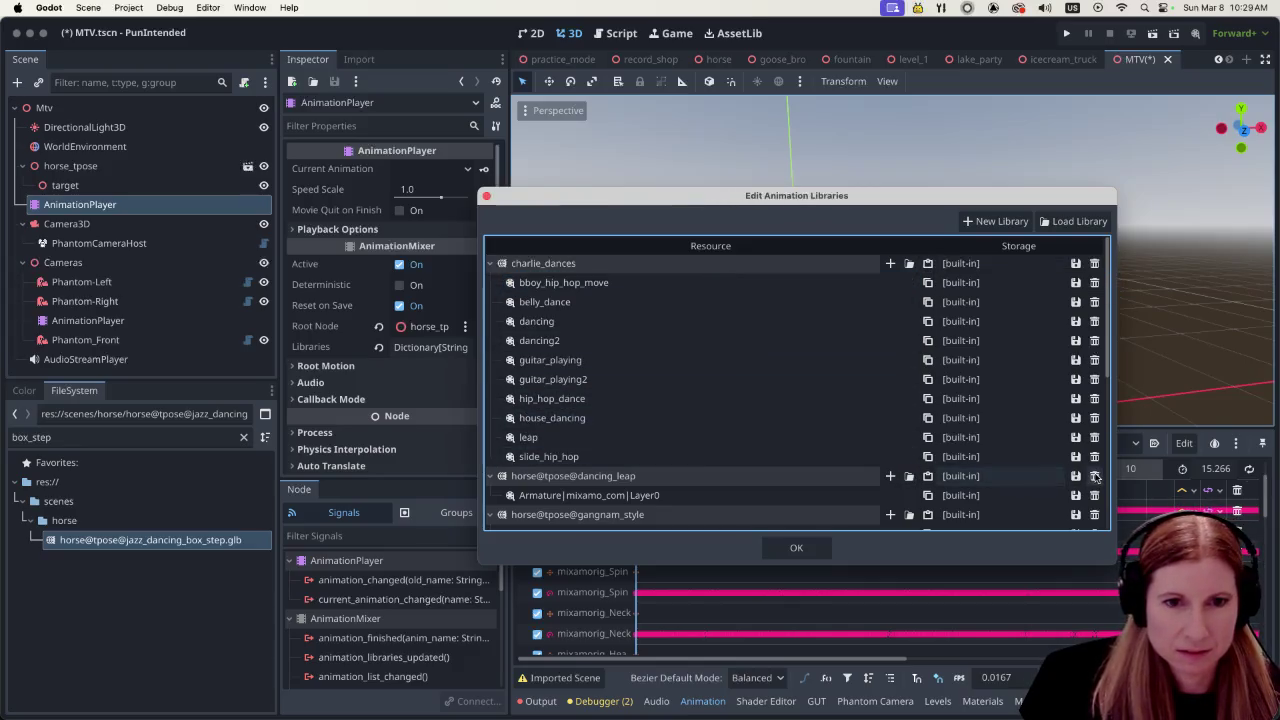
{"action": "left_click", "coordinate": [1076, 476]}
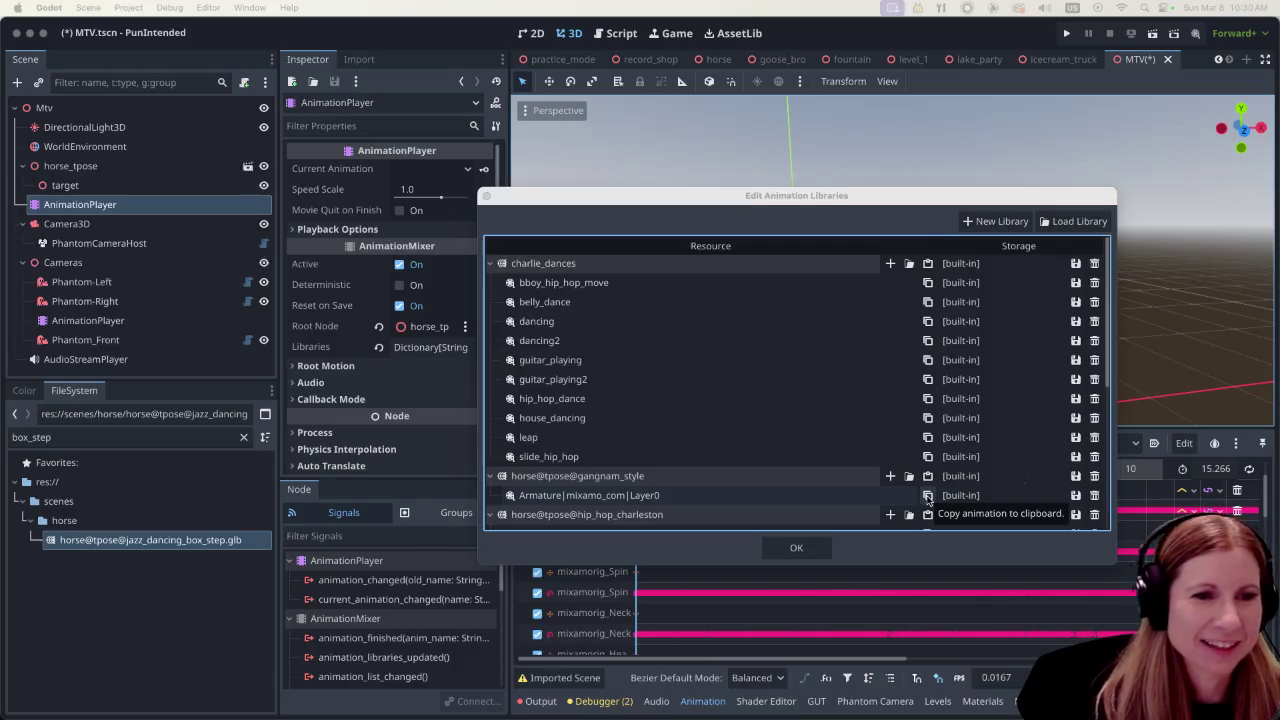
Copy the gangnam style animation into charlie_dances as gangnam_style and delete its horse@tpose library
{"action": "left_click", "coordinate": [927, 497]}
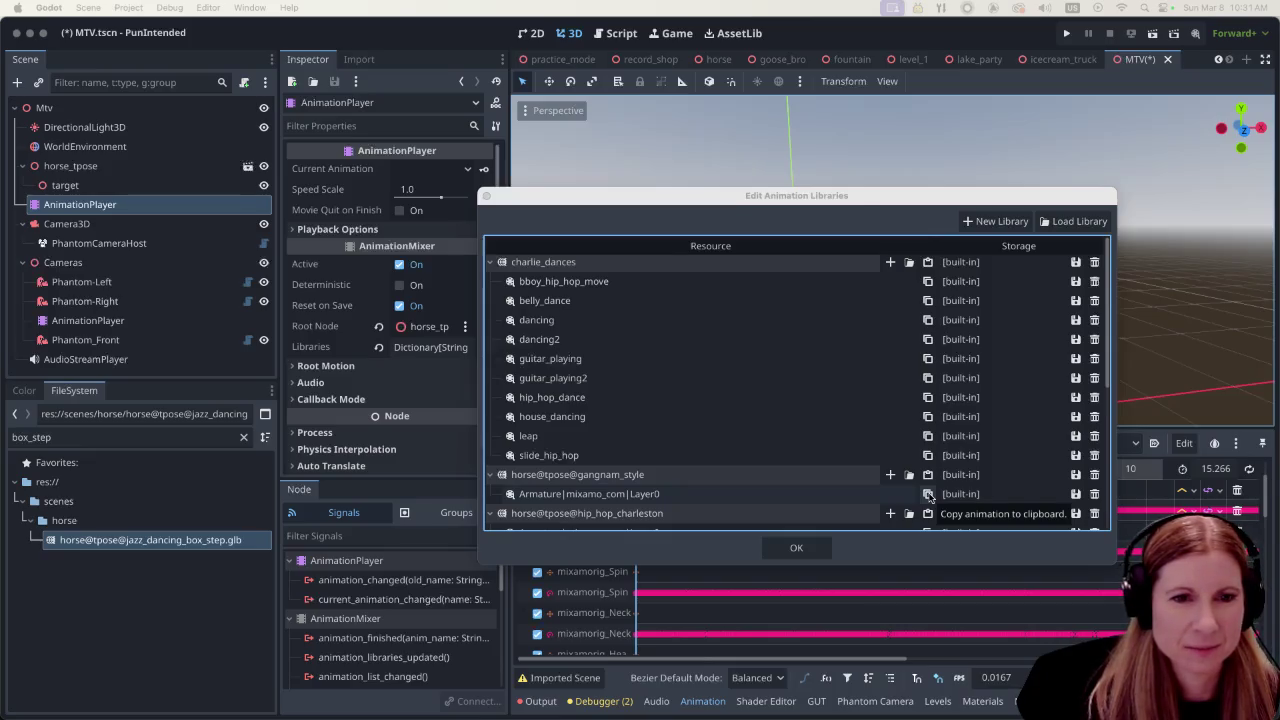
{"action": "left_click", "coordinate": [929, 264]}
{"action": "left_click", "coordinate": [792, 283]}
{"action": "type", "text": "gang"}
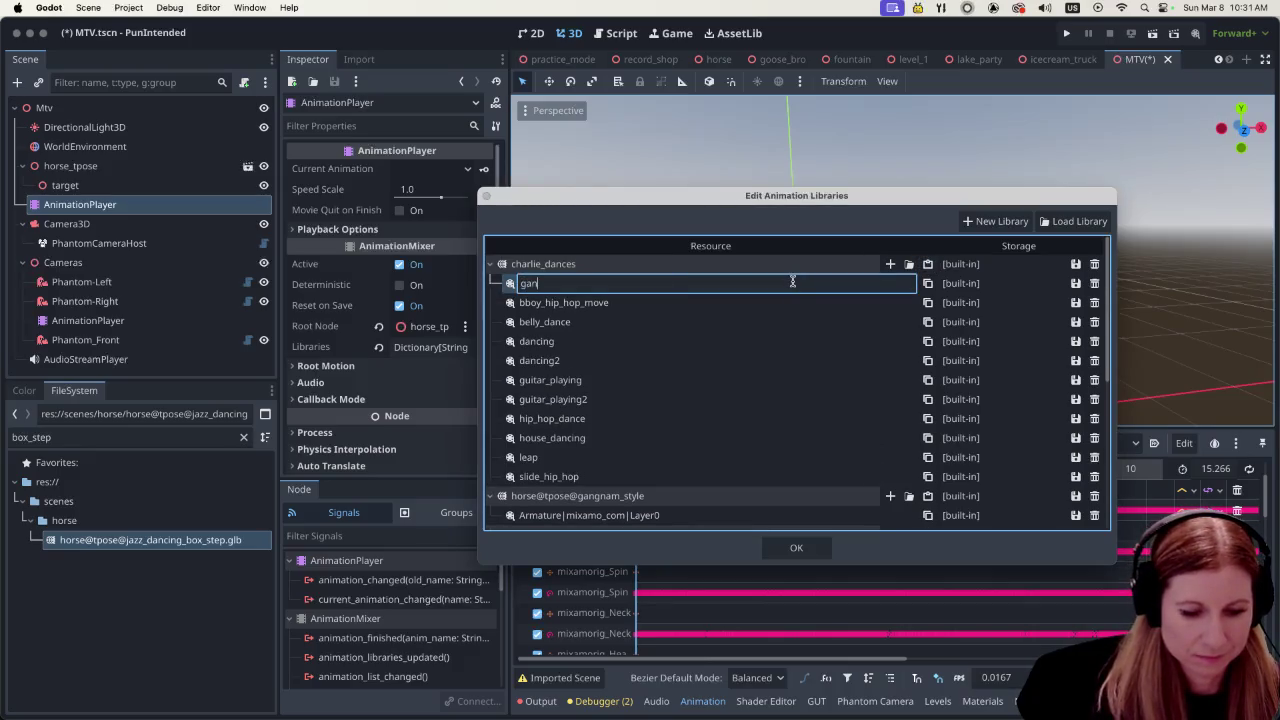
{"action": "type", "text": "nam_style"}
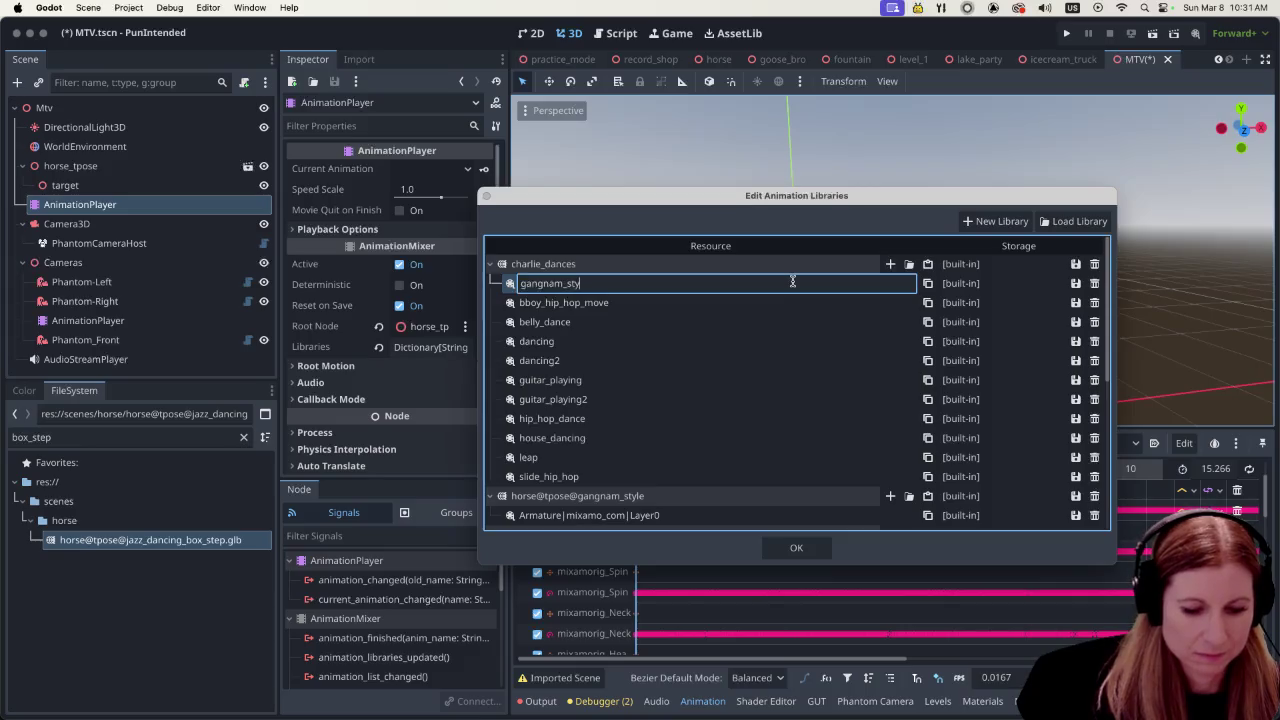
{"action": "key", "text": "Return"}
{"action": "scroll", "coordinate": [790, 364], "scroll_direction": "down", "scroll_amount": 10}
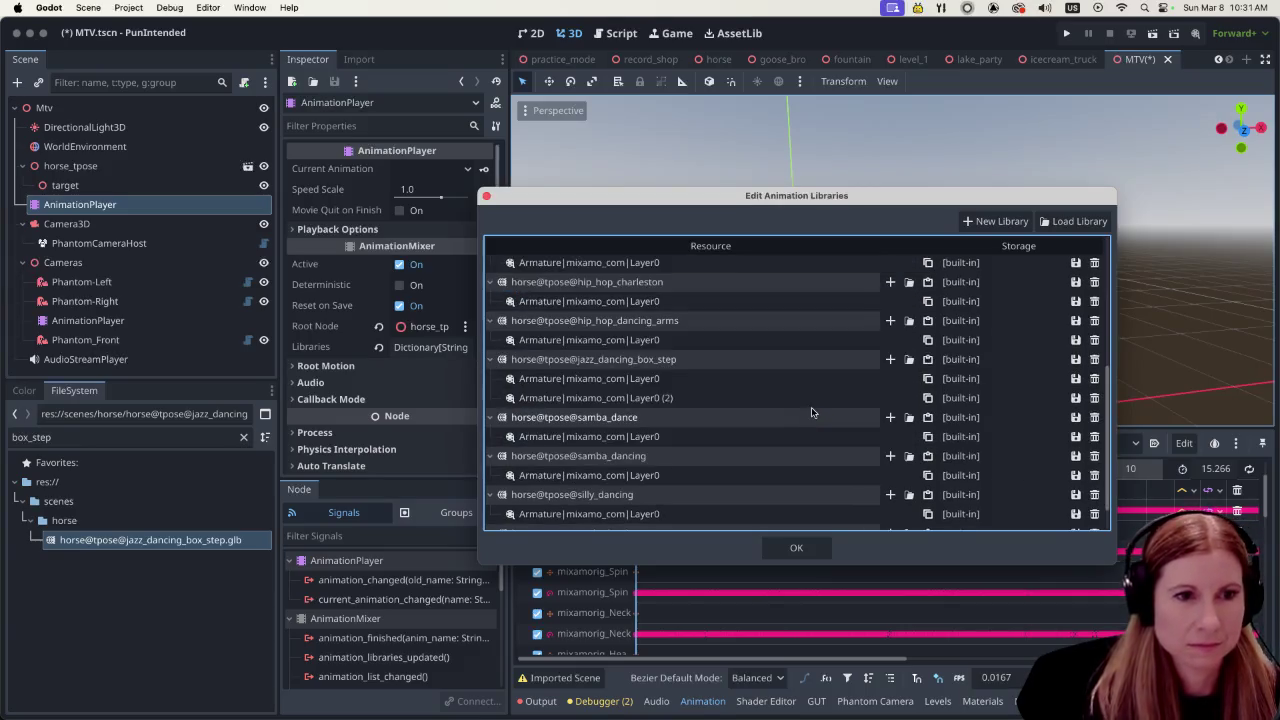
{"action": "scroll", "coordinate": [810, 380], "scroll_direction": "up", "scroll_amount": 4}
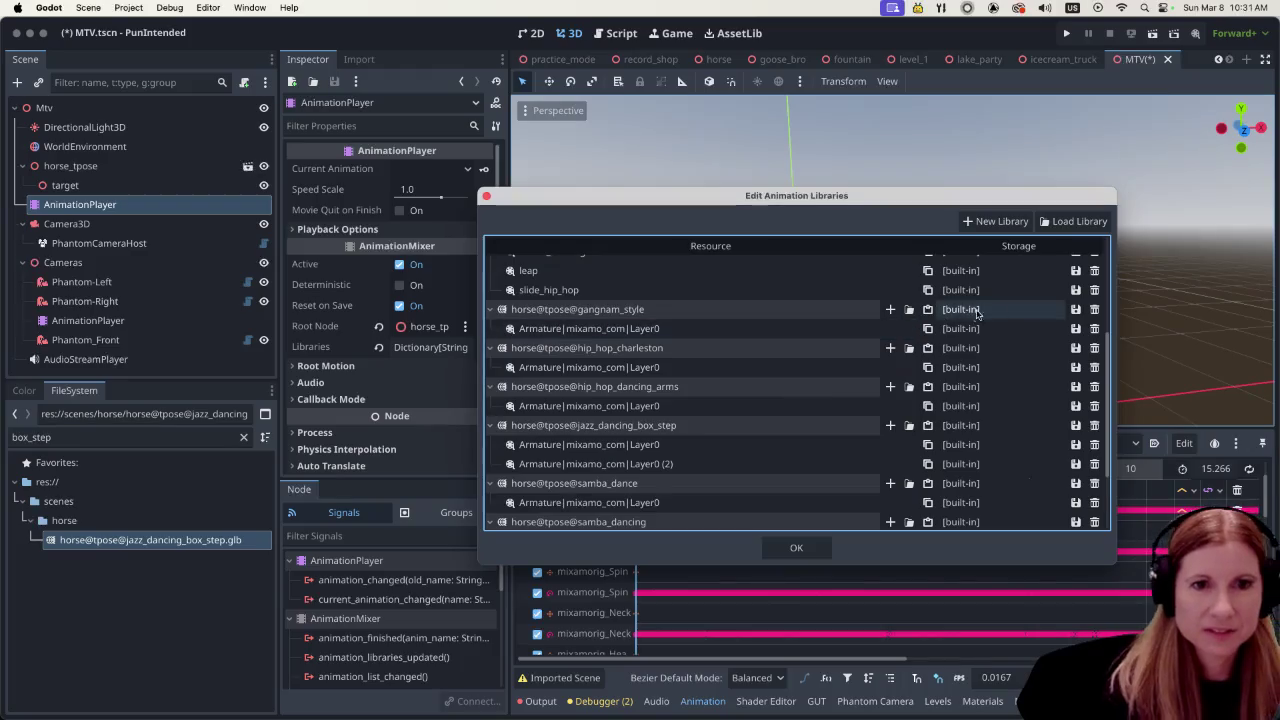
{"action": "left_click", "coordinate": [1095, 310]}
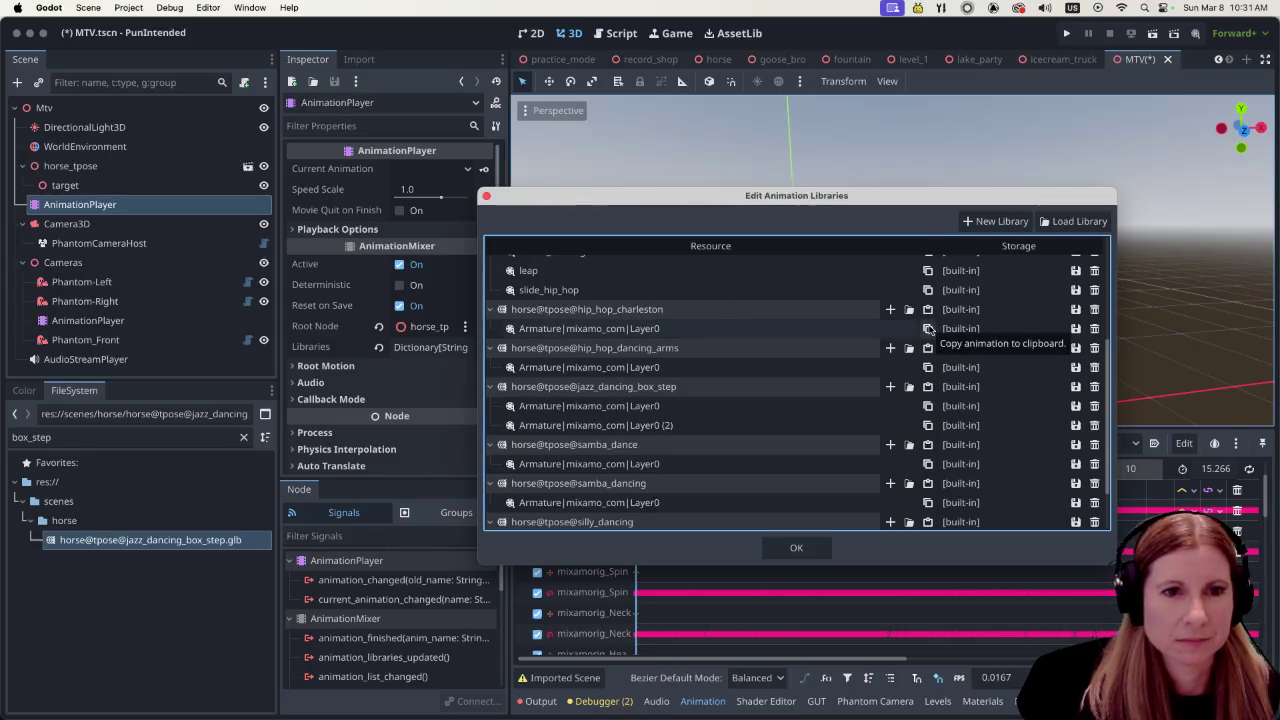
Add the hip_hop_charleston animation to charlie_dances and delete horse@tpose@hip_hop_charleston
{"action": "scroll", "coordinate": [929, 330], "scroll_direction": "up", "scroll_amount": 5}
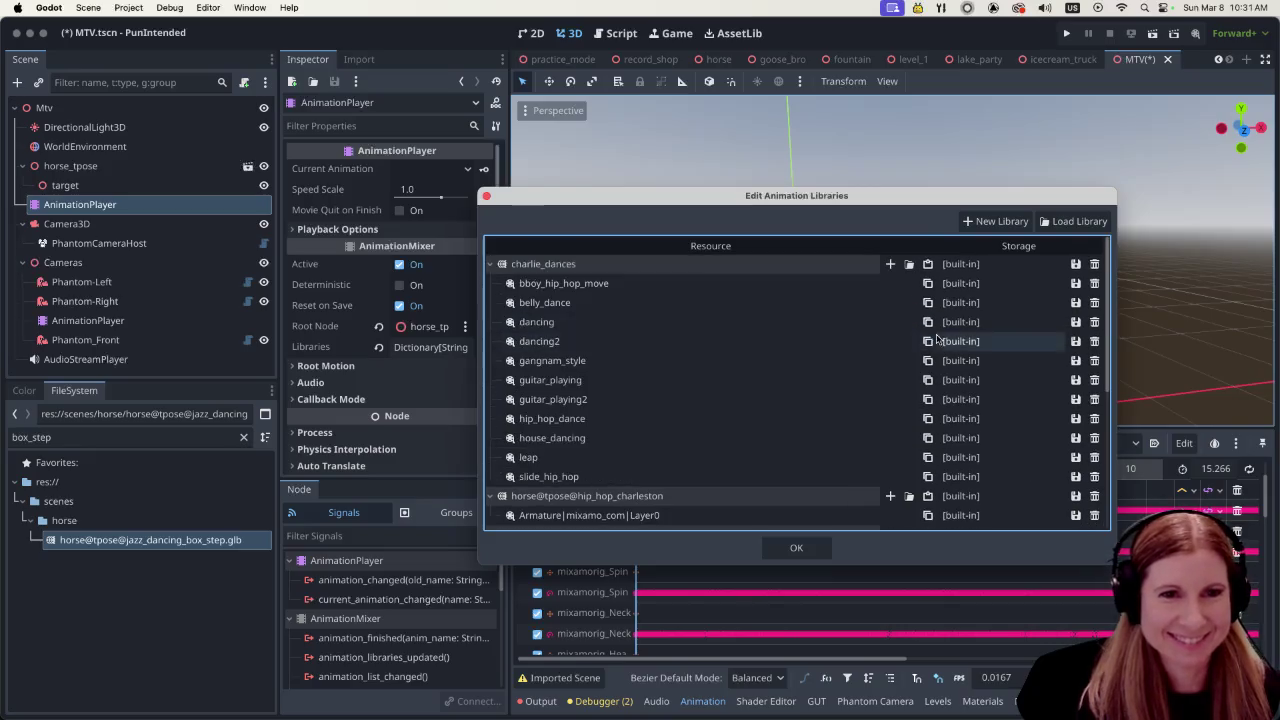
{"action": "left_click", "coordinate": [929, 264]}
{"action": "left_click", "coordinate": [816, 283]}
{"action": "left_click", "coordinate": [820, 283]}
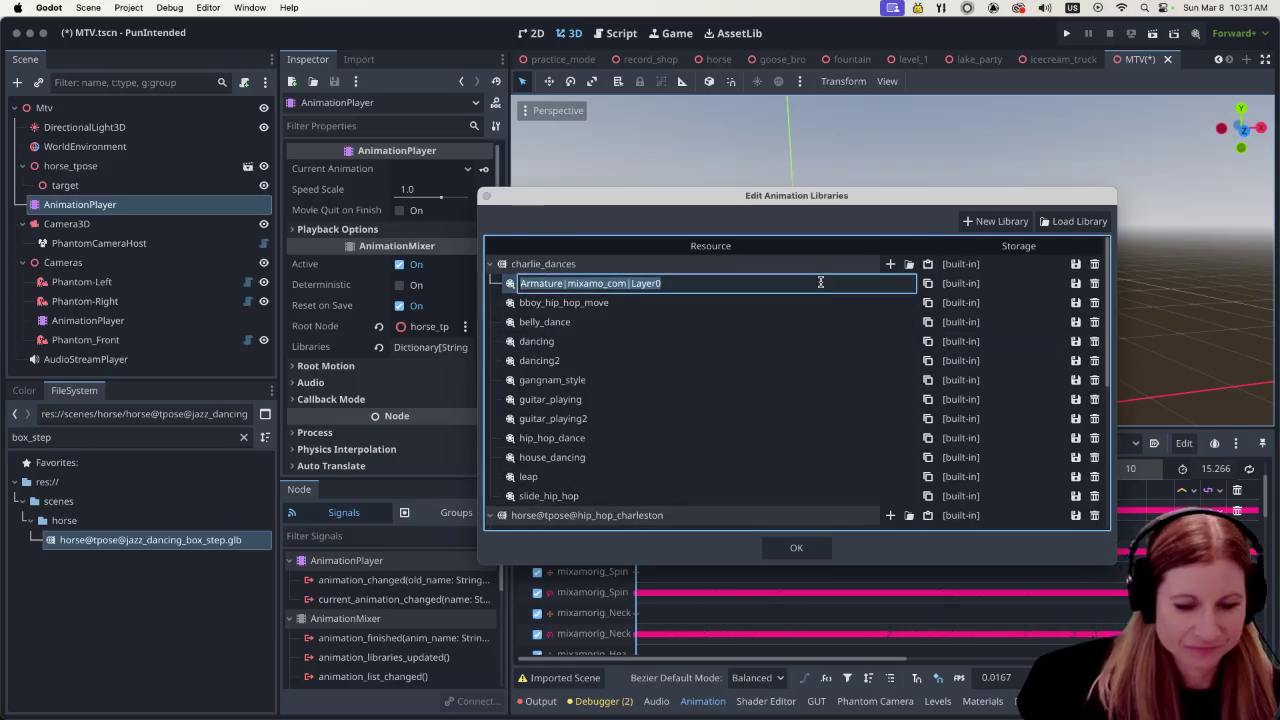
{"action": "type", "text": "hip"}
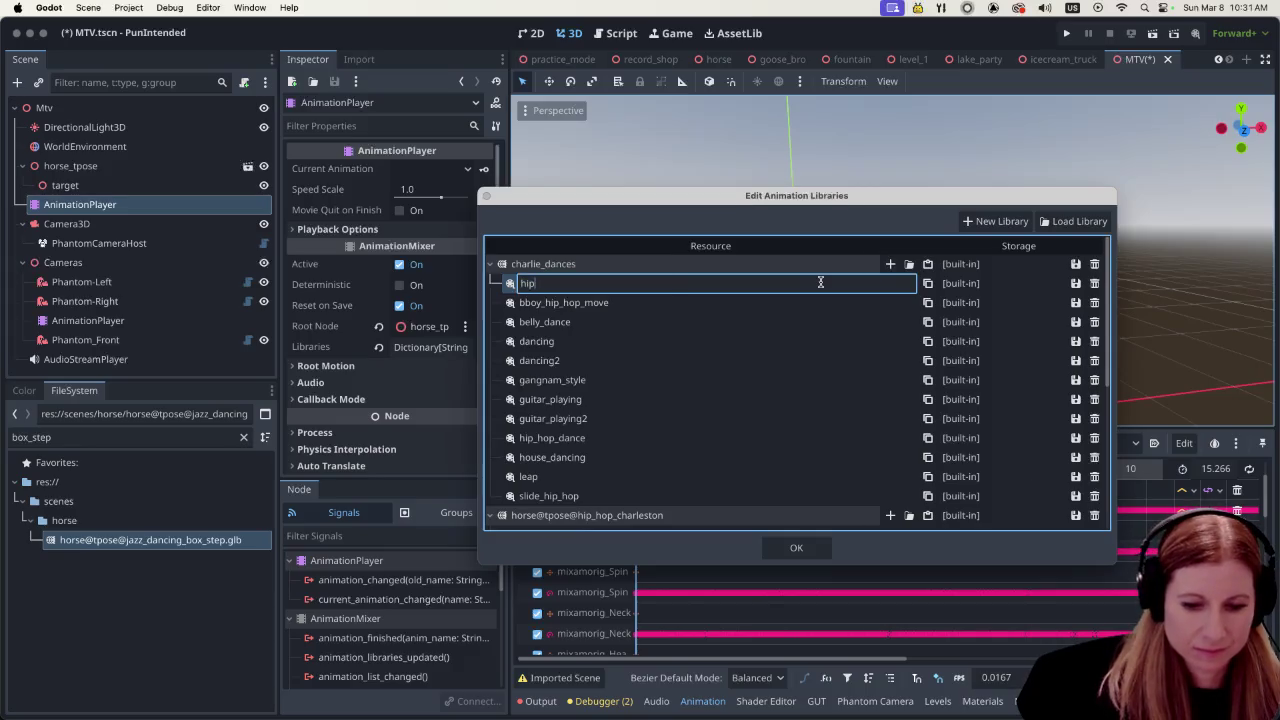
{"action": "type", "text": "_hop_char"}
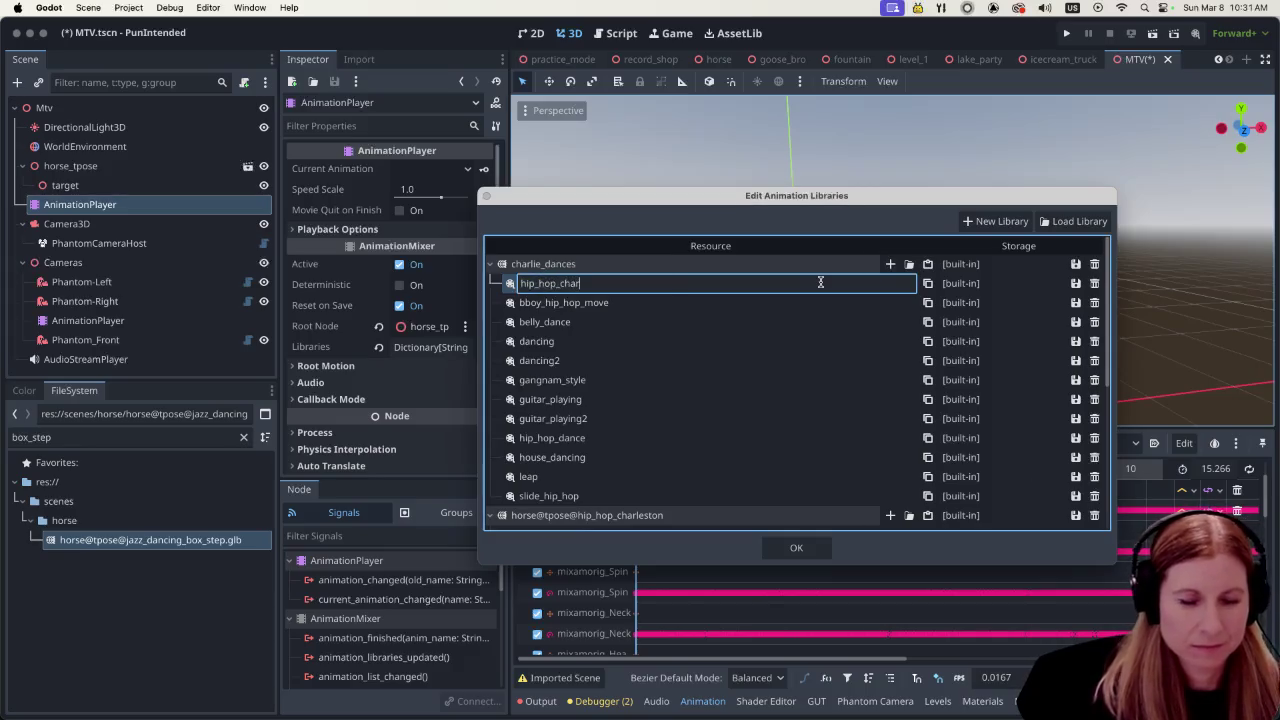
{"action": "type", "text": "leston"}
{"action": "key", "text": "Return"}
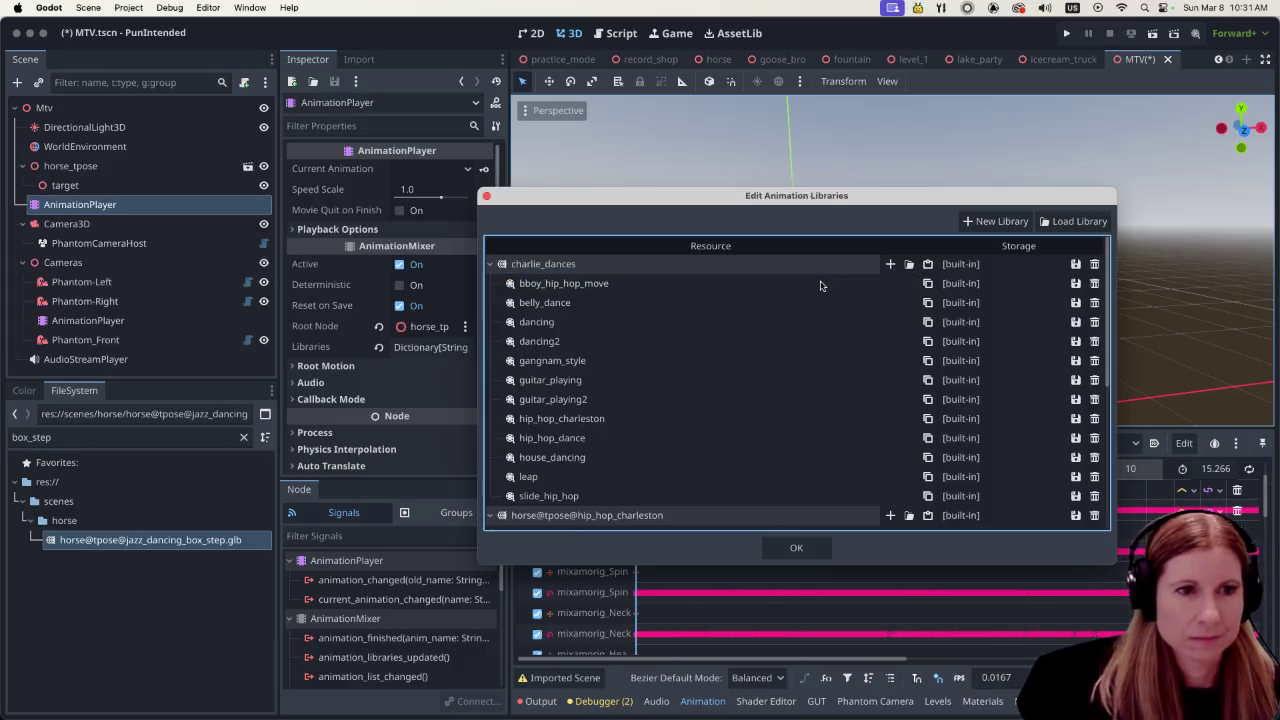
{"action": "scroll", "coordinate": [780, 405], "scroll_direction": "down", "scroll_amount": 3}
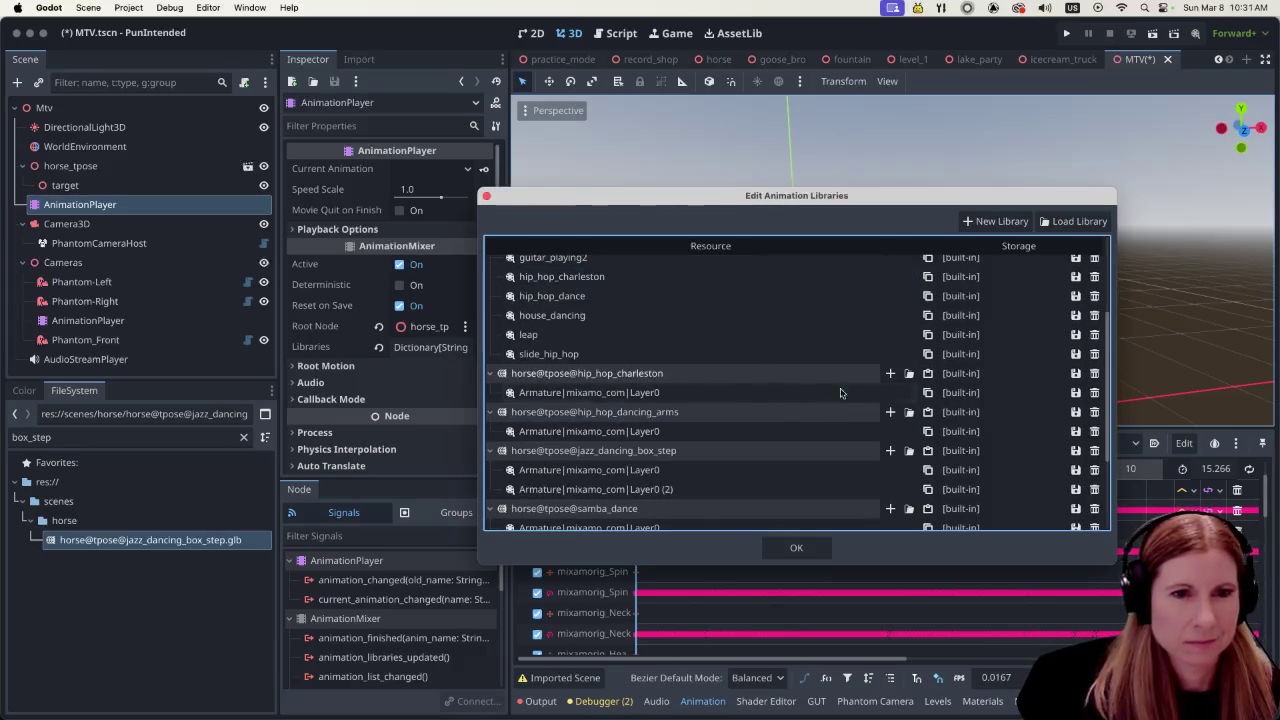
{"action": "left_click", "coordinate": [1094, 375]}
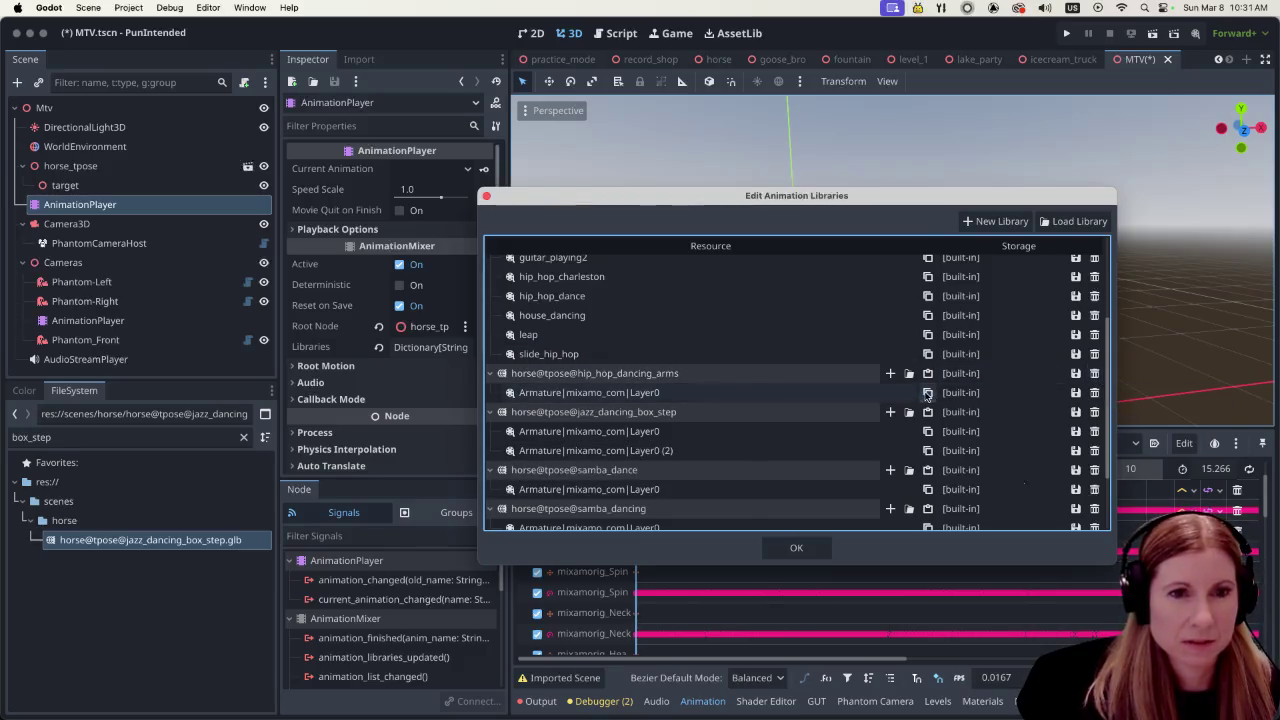
Paste the next animation into charlie_dances and name it hip_hop_dancing_arms
{"action": "scroll", "coordinate": [915, 343], "scroll_direction": "up", "scroll_amount": 5}
{"action": "left_click", "coordinate": [927, 263]}
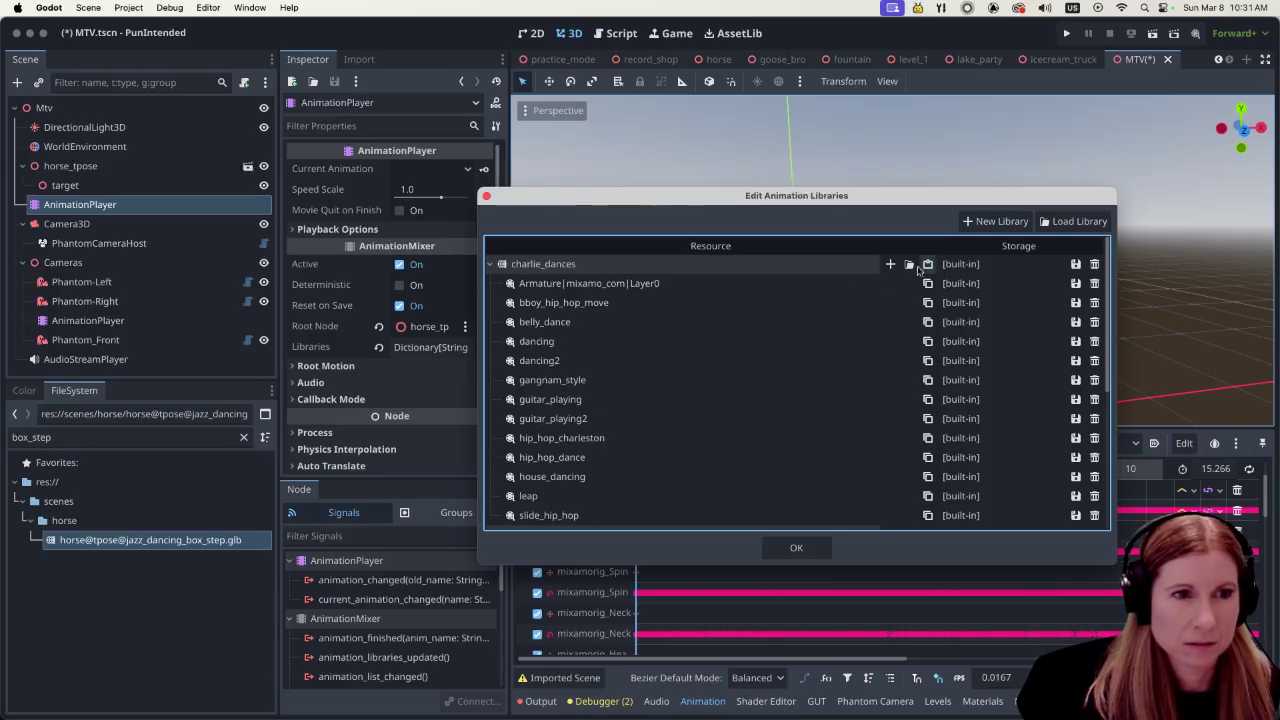
{"action": "double_click", "coordinate": [783, 283]}
{"action": "type", "text": "h"}
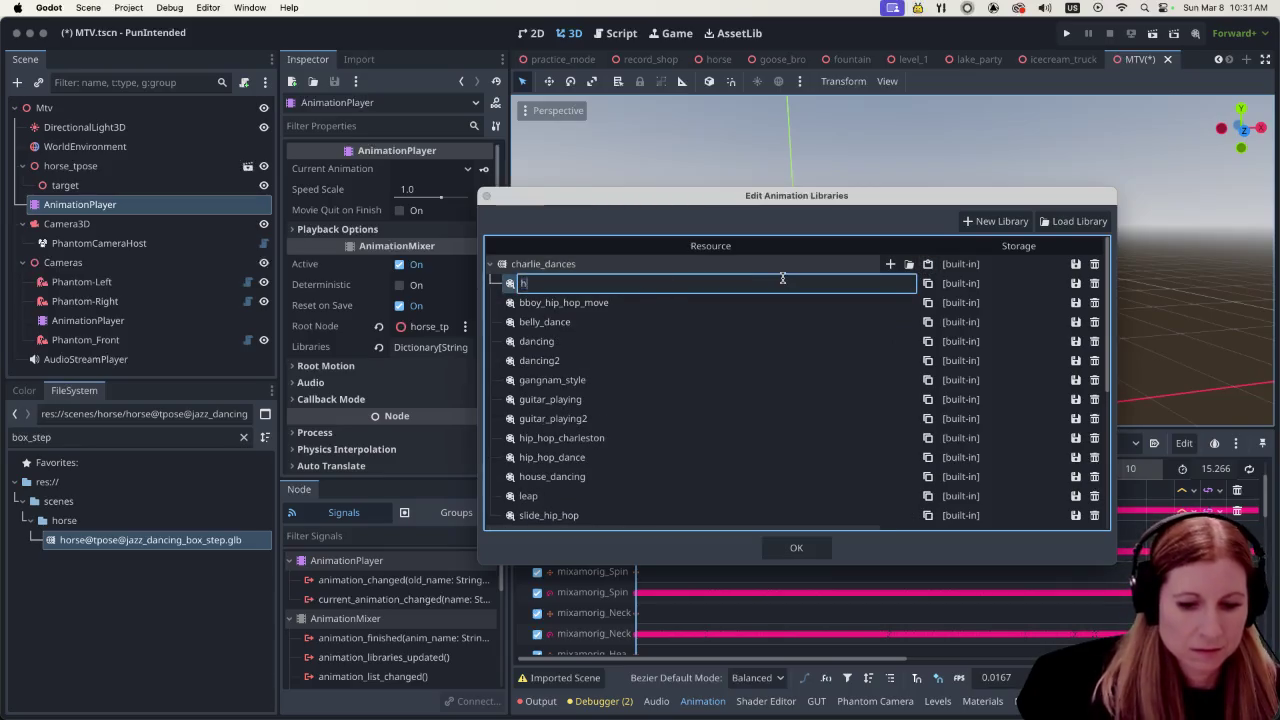
{"action": "type", "text": "ip_hop_danc"}
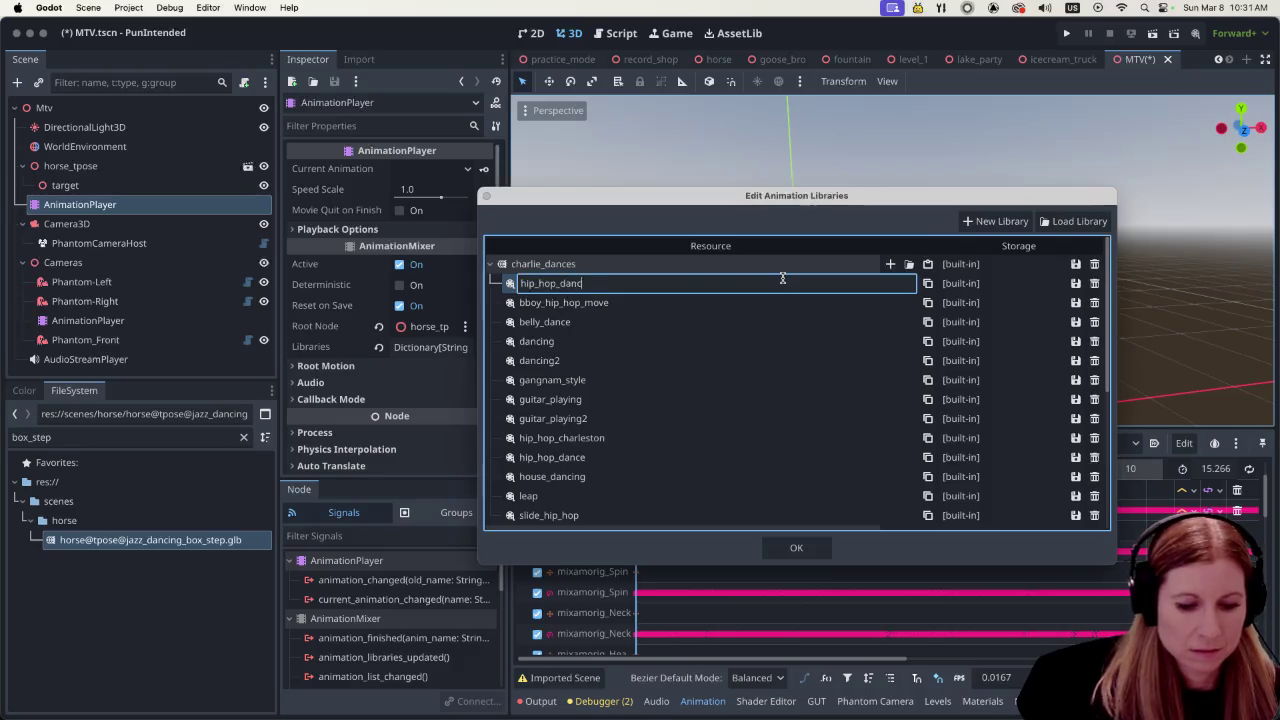
{"action": "type", "text": "ing_arms"}
{"action": "key", "text": "Return"}
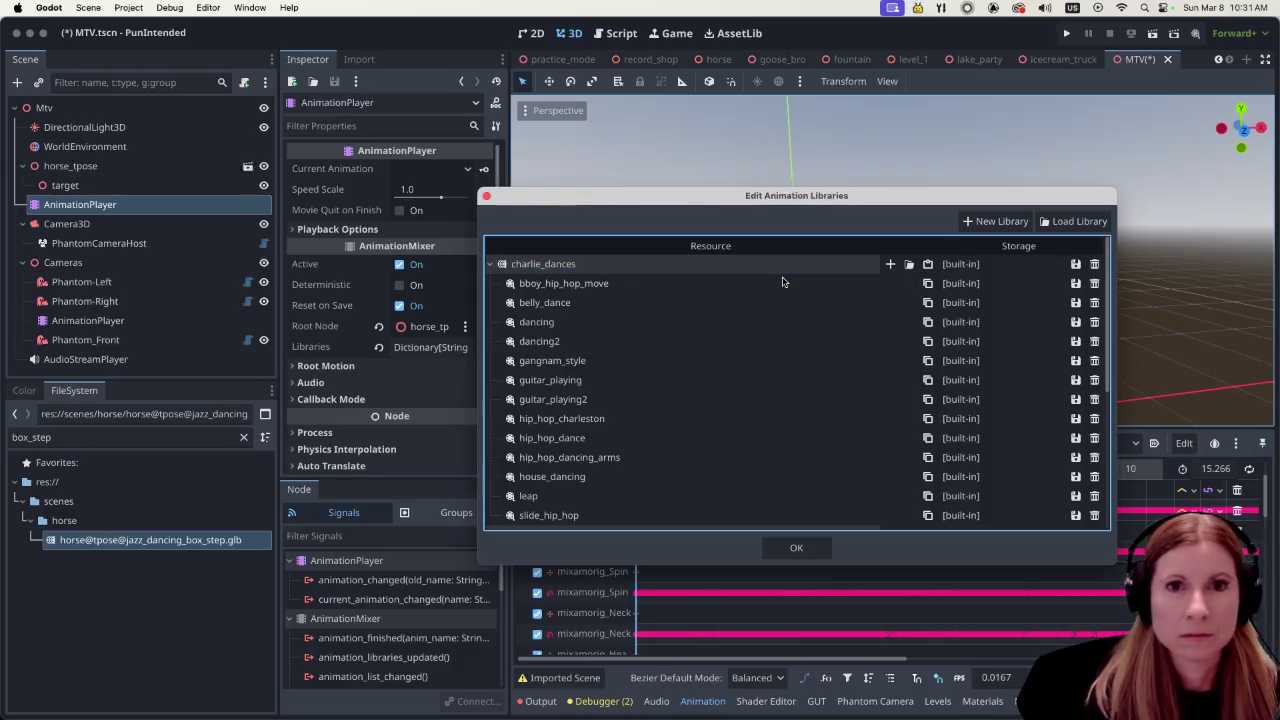
Delete horse@tpose@hip_hop_dancing_arms and add the first box-step animation as box_step1
{"action": "scroll", "coordinate": [803, 440], "scroll_direction": "down", "scroll_amount": 5}
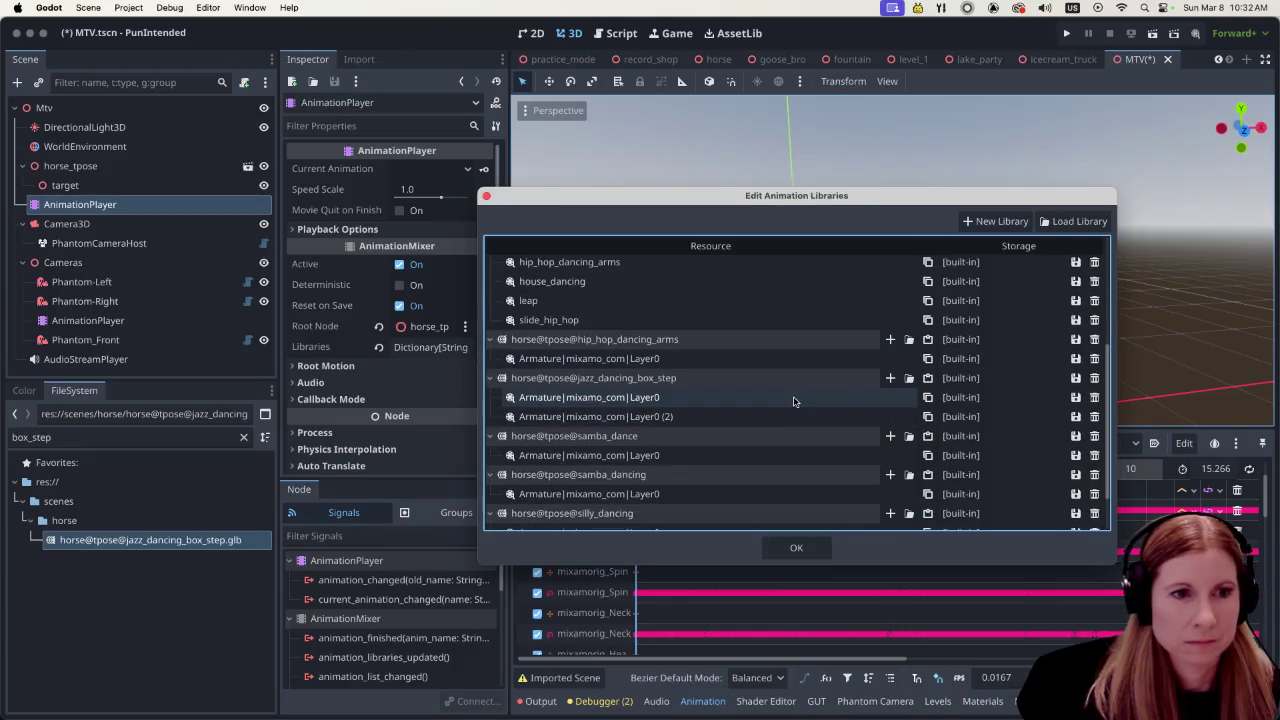
{"action": "left_click", "coordinate": [1094, 339]}
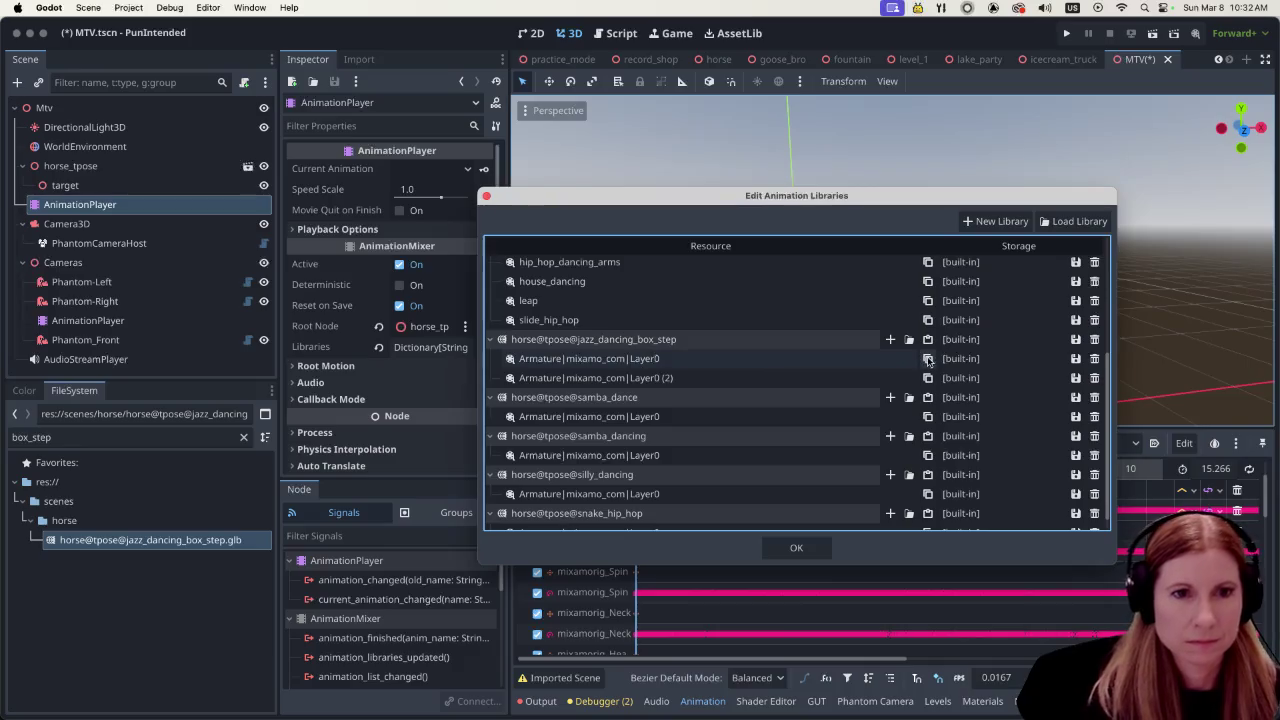
{"action": "left_click", "coordinate": [928, 360]}
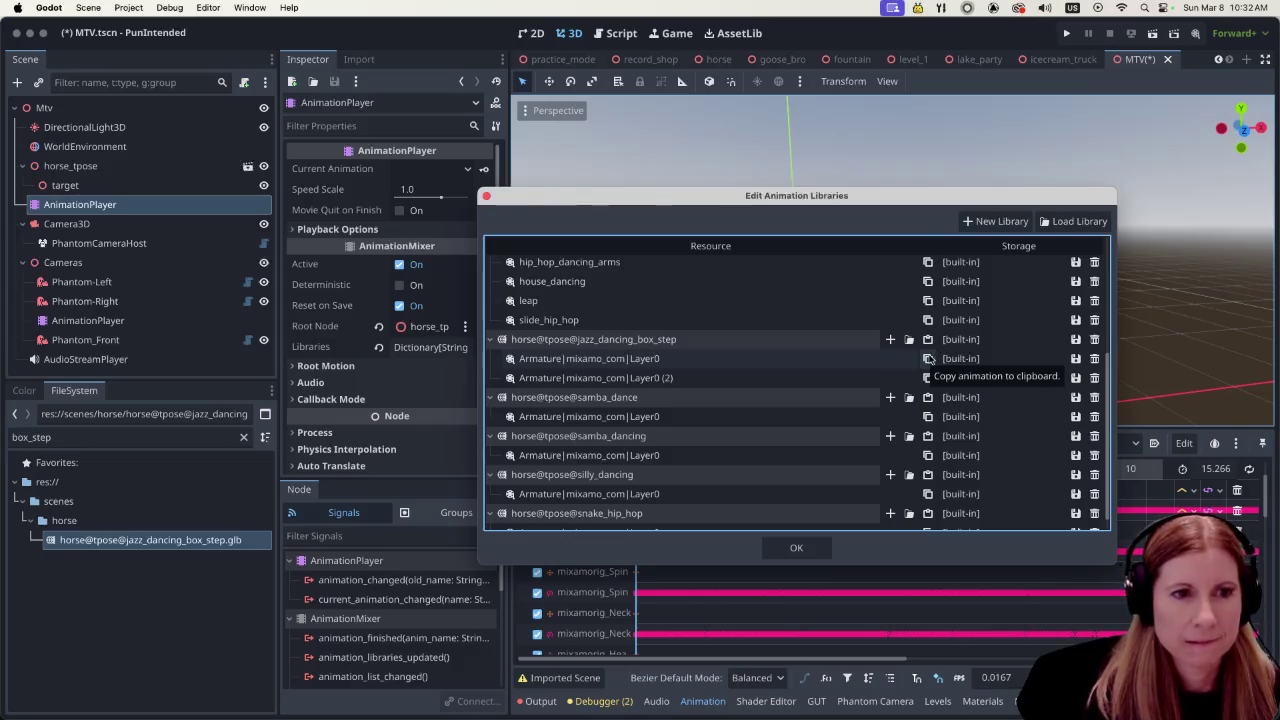
{"action": "scroll", "coordinate": [928, 355], "scroll_direction": "up", "scroll_amount": 5}
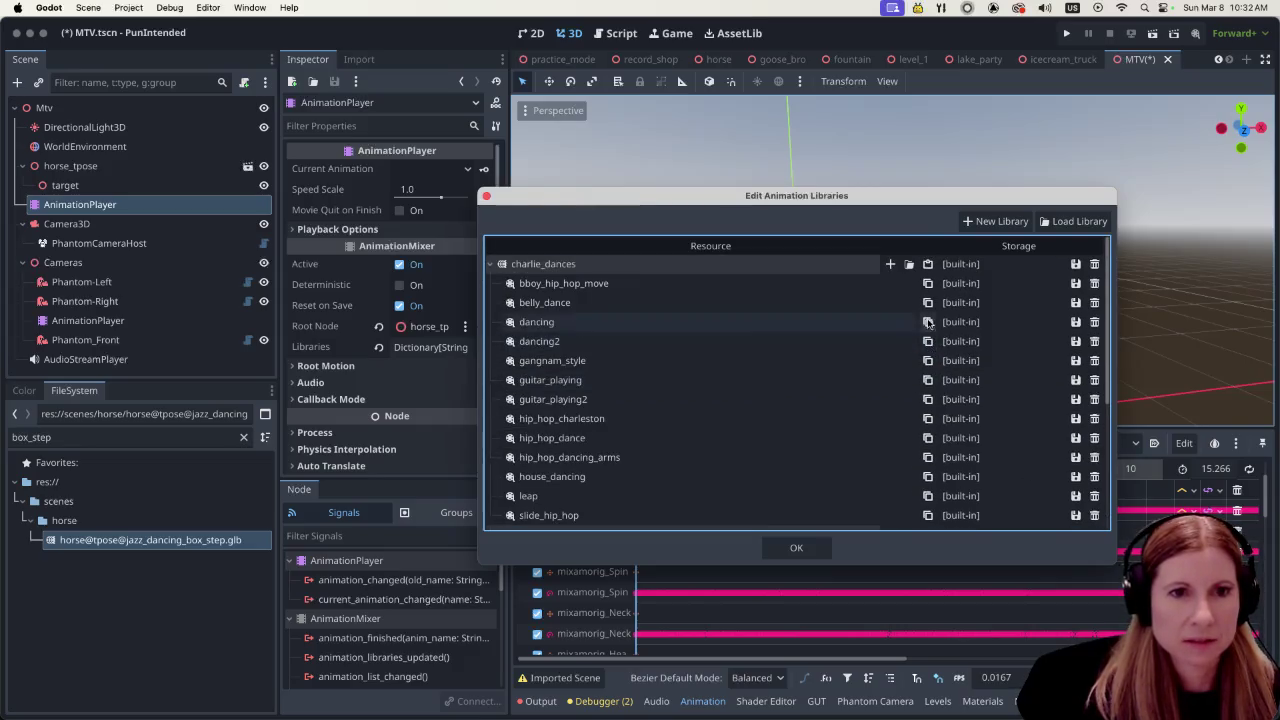
{"action": "left_click", "coordinate": [928, 263]}
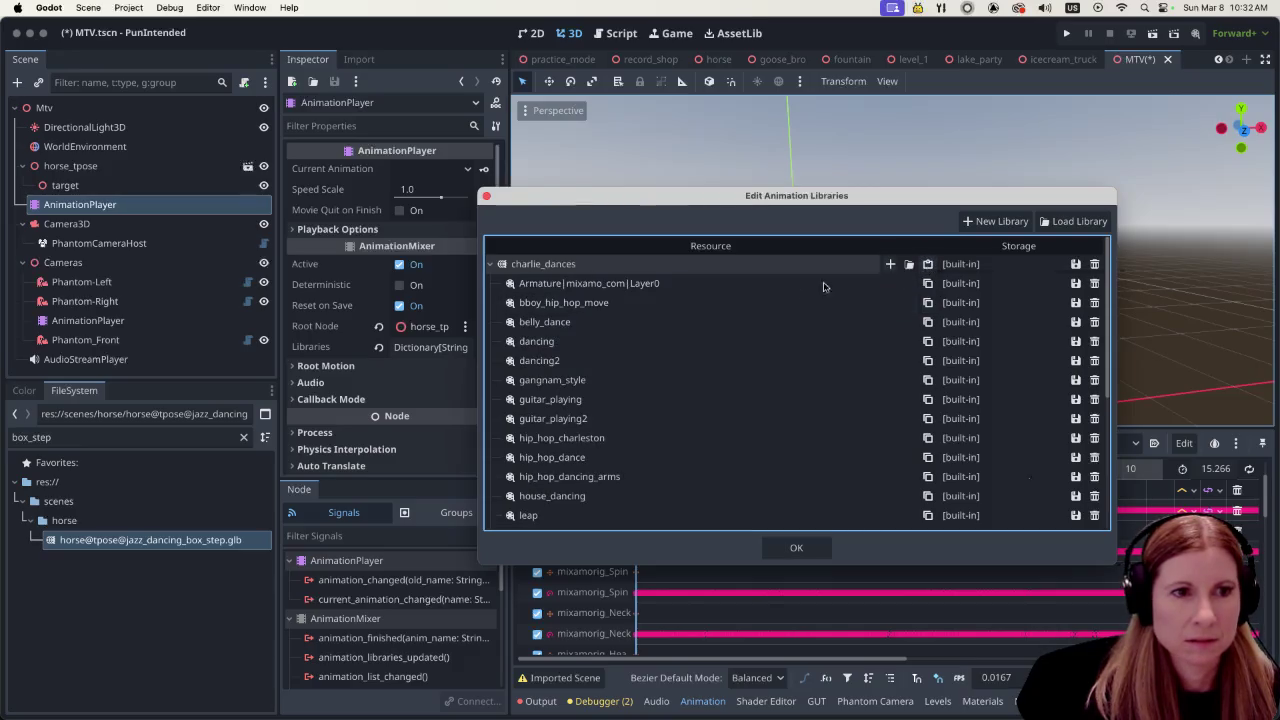
{"action": "double_click", "coordinate": [652, 284]}
{"action": "type", "text": "dancing_bo"}
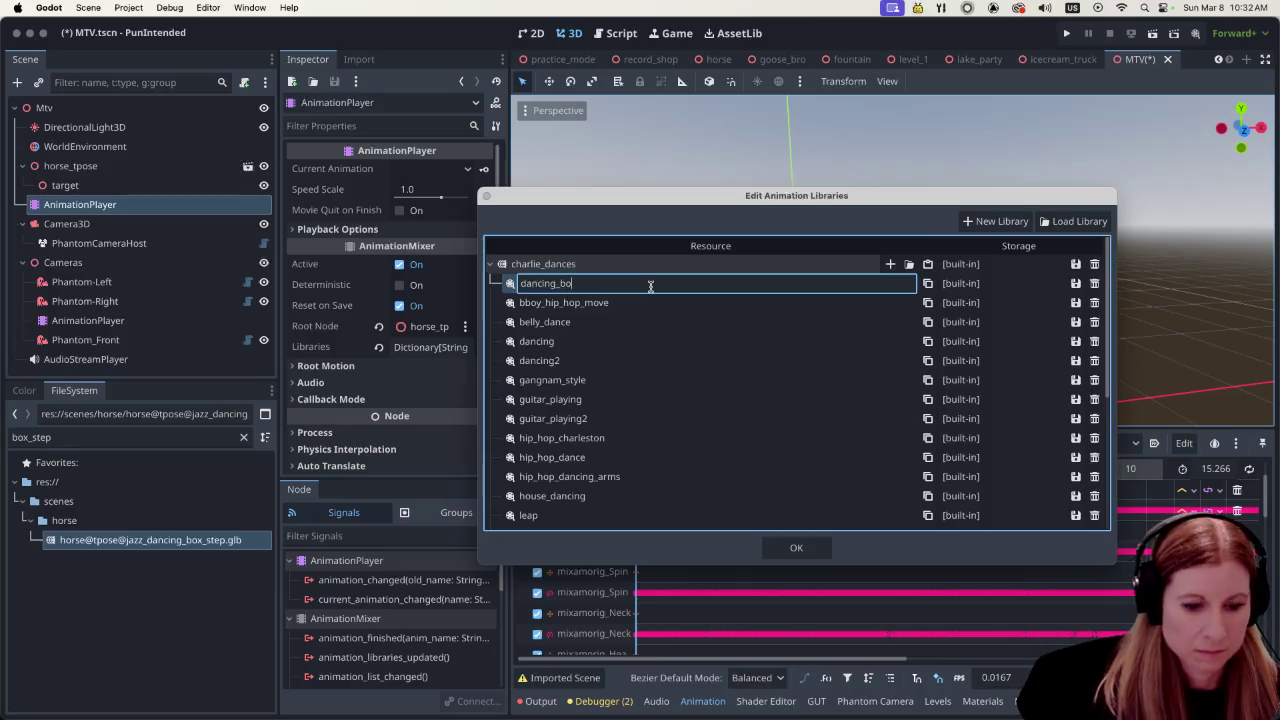
{"action": "key", "text": "BackSpace"}
{"action": "key", "text": "BackSpace"}
{"action": "key", "text": "BackSpace"}
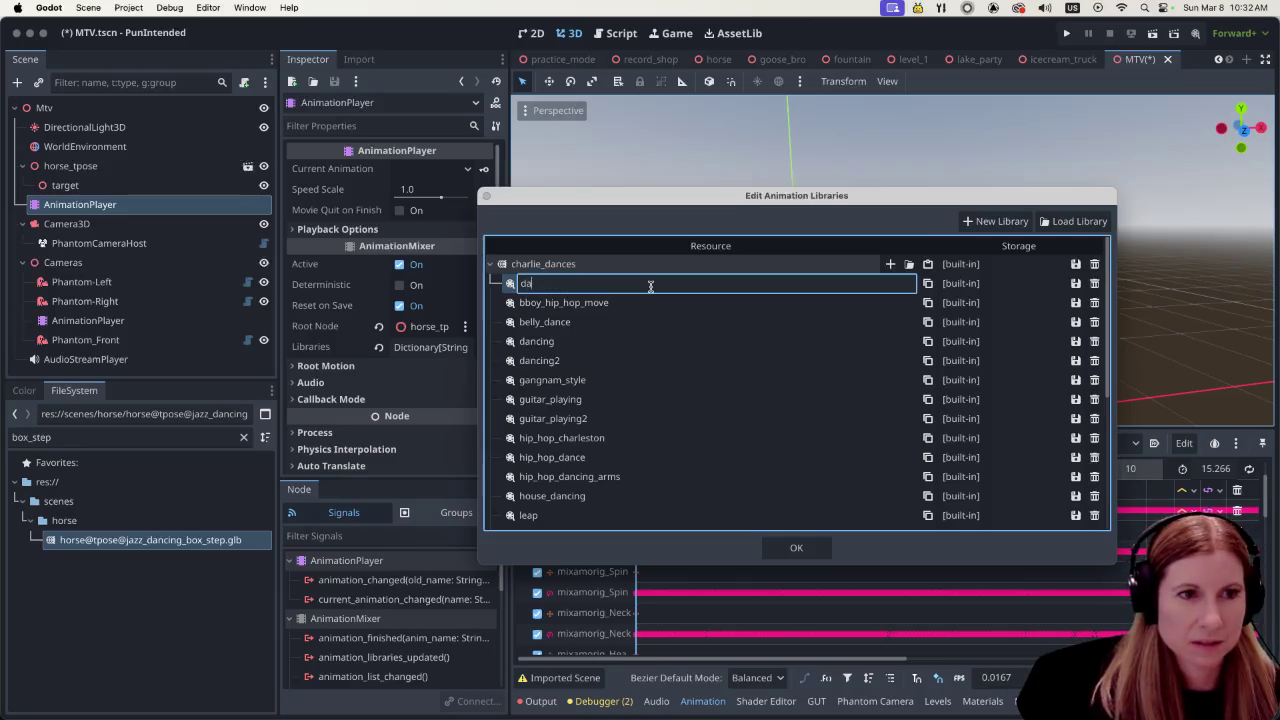
{"action": "type", "text": "box_step1"}
{"action": "key", "text": "Return"}
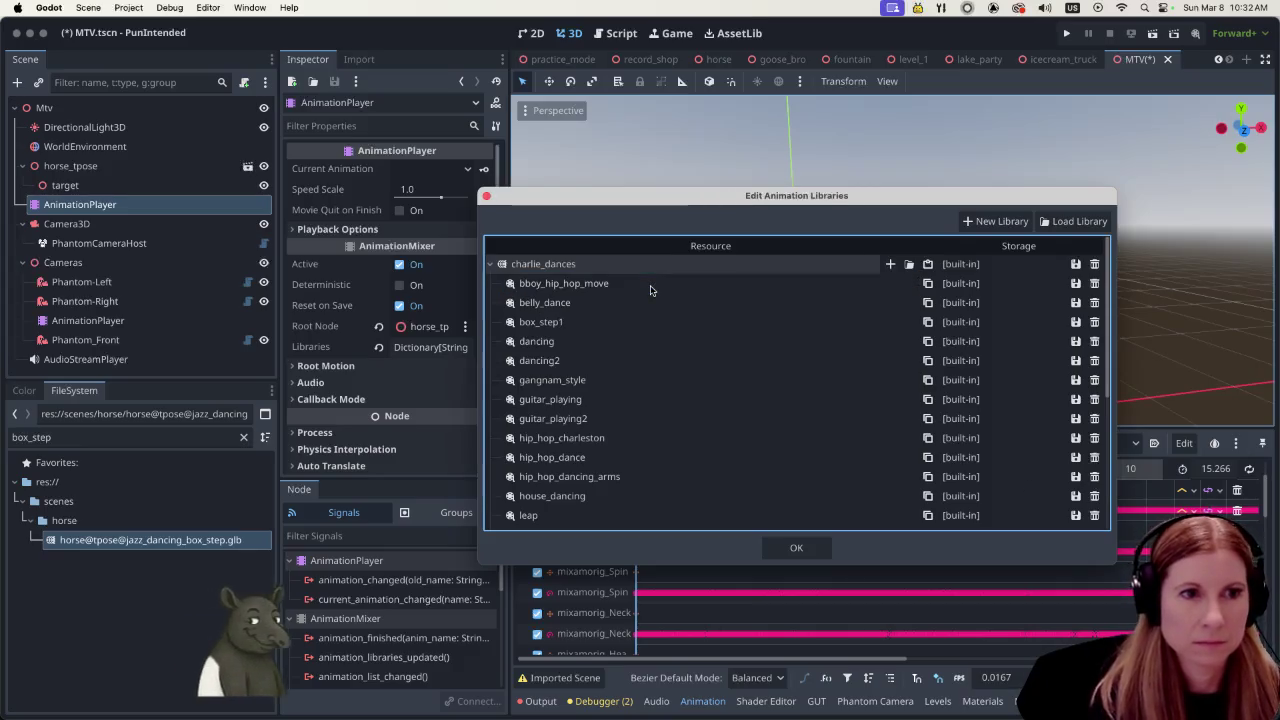
Copy the second box-step animation into charlie_dances as box_step2
{"action": "scroll", "coordinate": [826, 374], "scroll_direction": "down", "scroll_amount": 5}
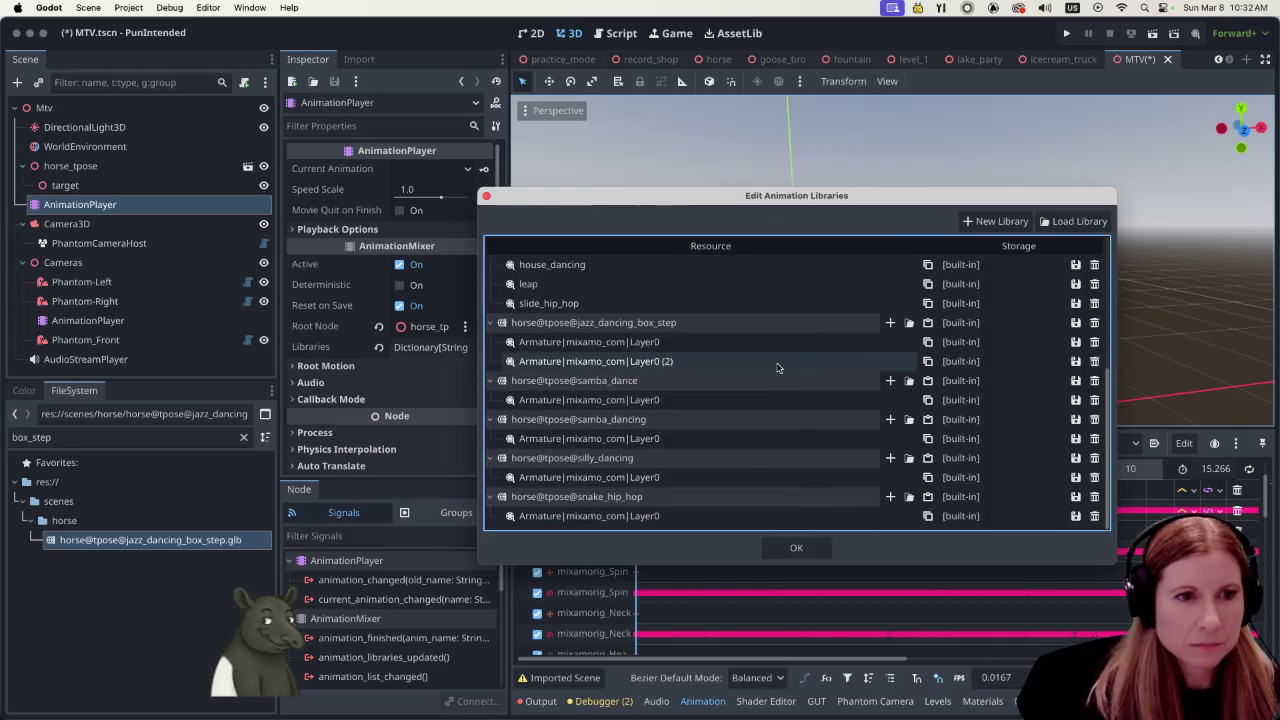
{"action": "left_click", "coordinate": [927, 361]}
{"action": "scroll", "coordinate": [920, 350], "scroll_direction": "up", "scroll_amount": 5}
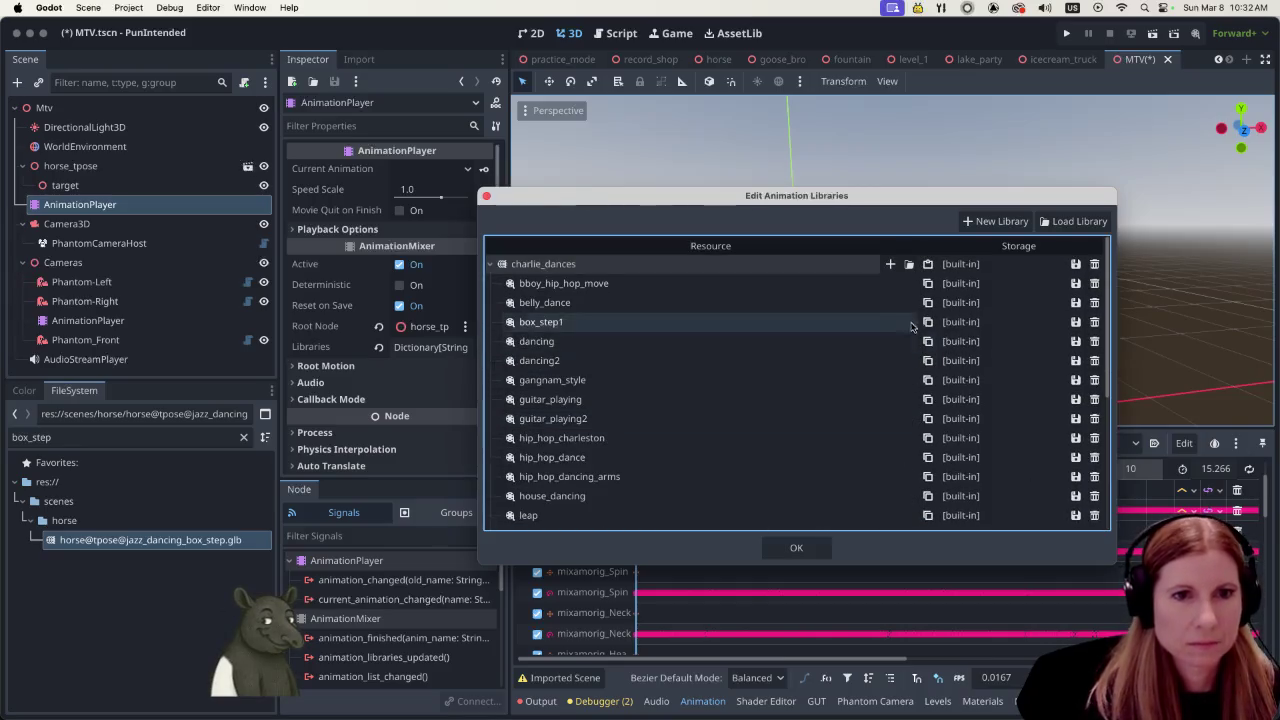
{"action": "left_click", "coordinate": [928, 263]}
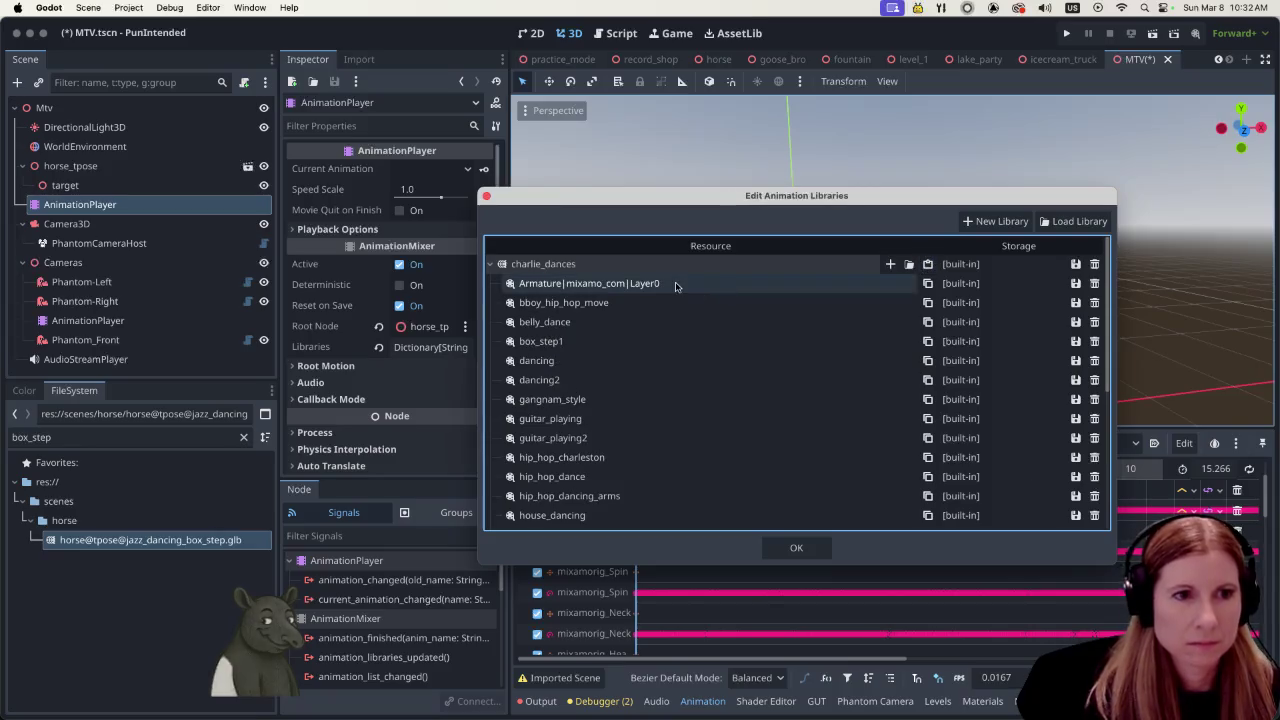
{"action": "double_click", "coordinate": [677, 283]}
{"action": "type", "text": "box"}
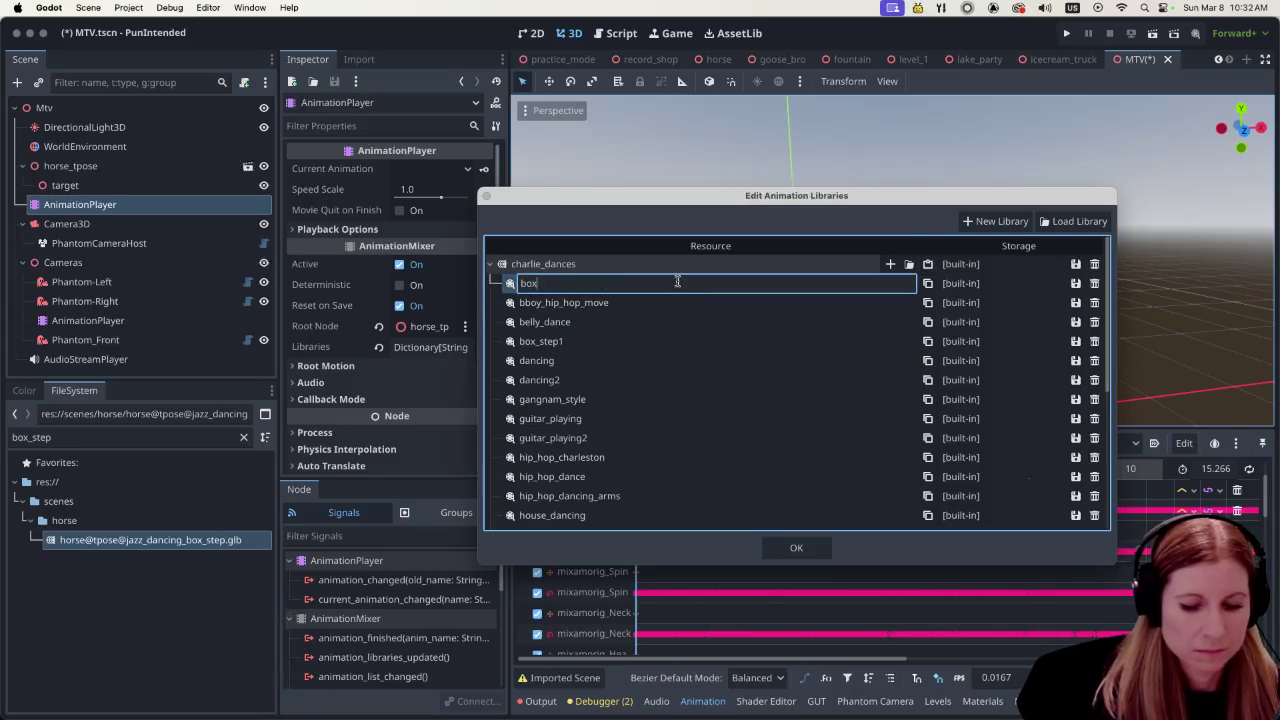
{"action": "type", "text": "_step2"}
{"action": "key", "text": "Return"}
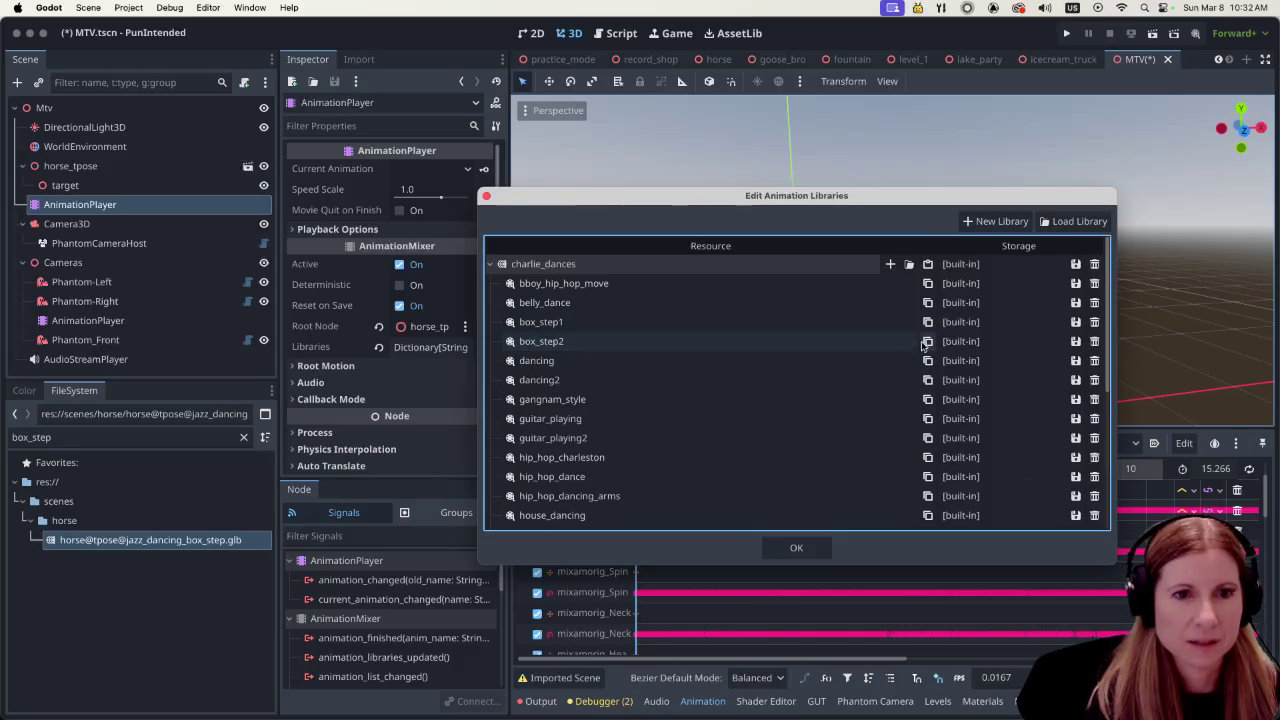
Add the third box-step animation as box_step3 and delete horse@tpose@jazz_dancing_box_step
{"action": "left_click", "coordinate": [928, 283]}
{"action": "left_click", "coordinate": [928, 264]}
{"action": "double_click", "coordinate": [691, 283]}
{"action": "type", "text": "box"}
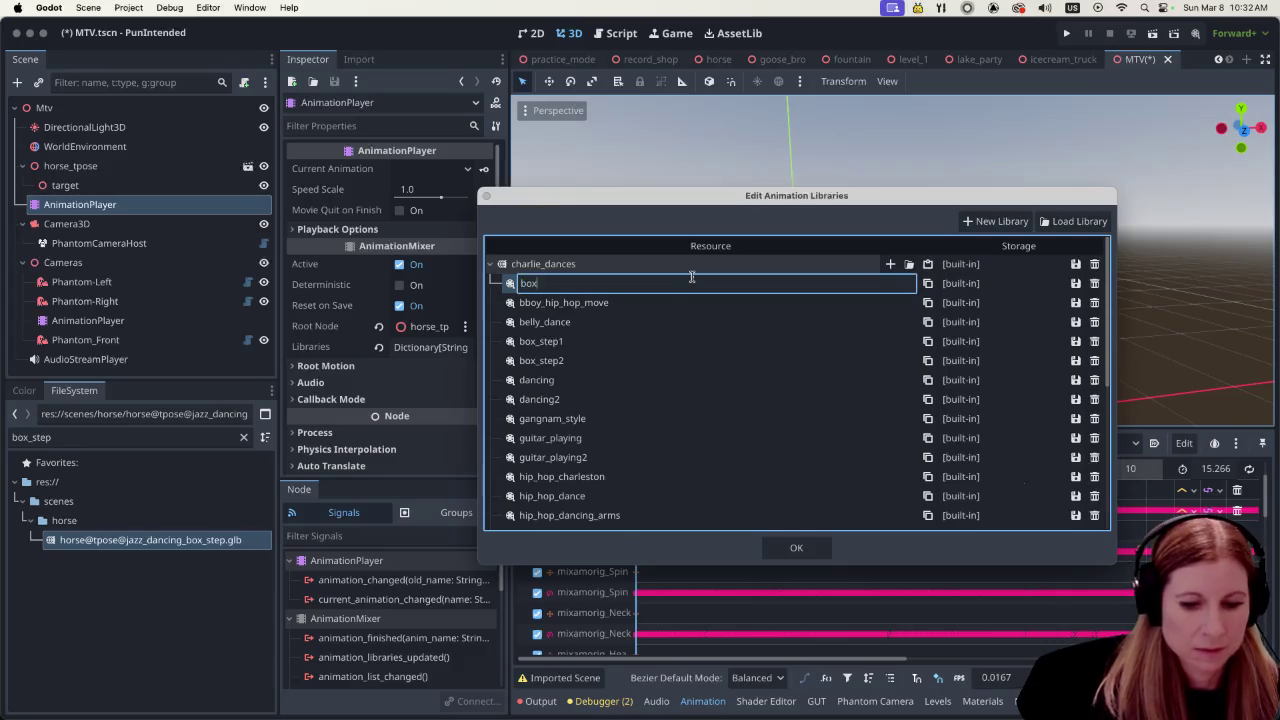
{"action": "type", "text": "_ste"}
{"action": "key", "text": "Return"}
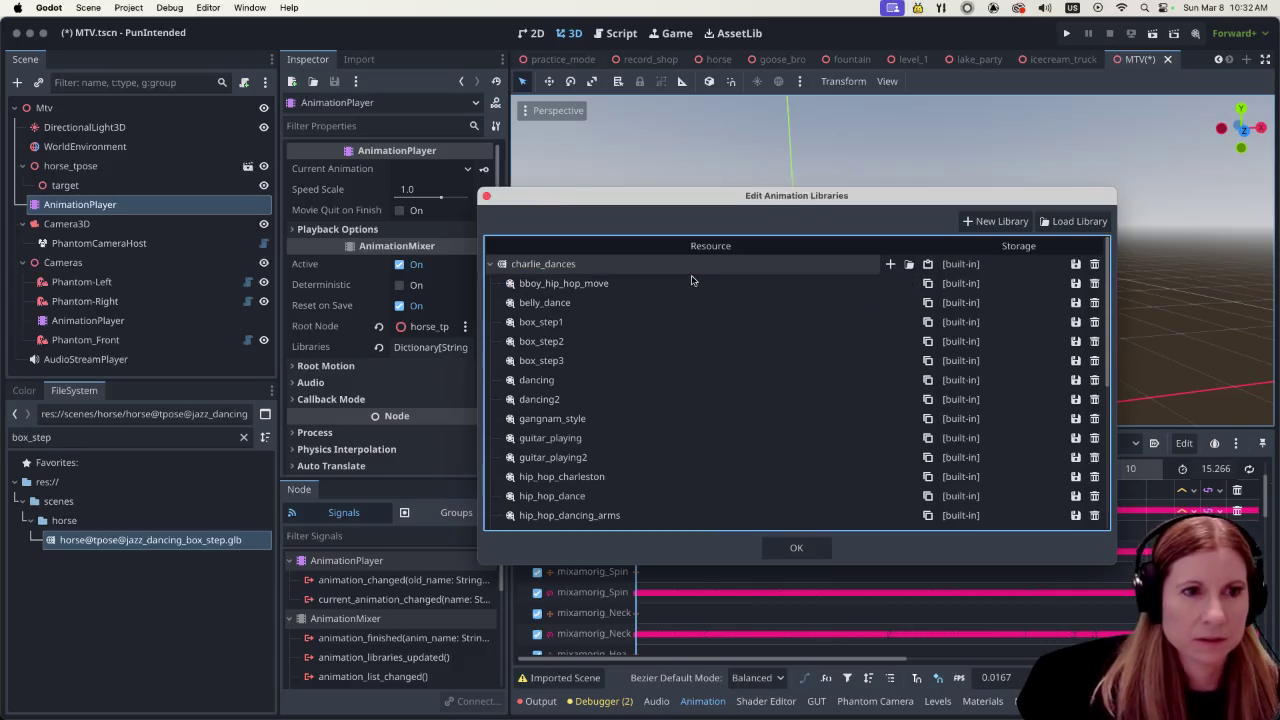
{"action": "scroll", "coordinate": [729, 357], "scroll_direction": "down", "scroll_amount": 8}
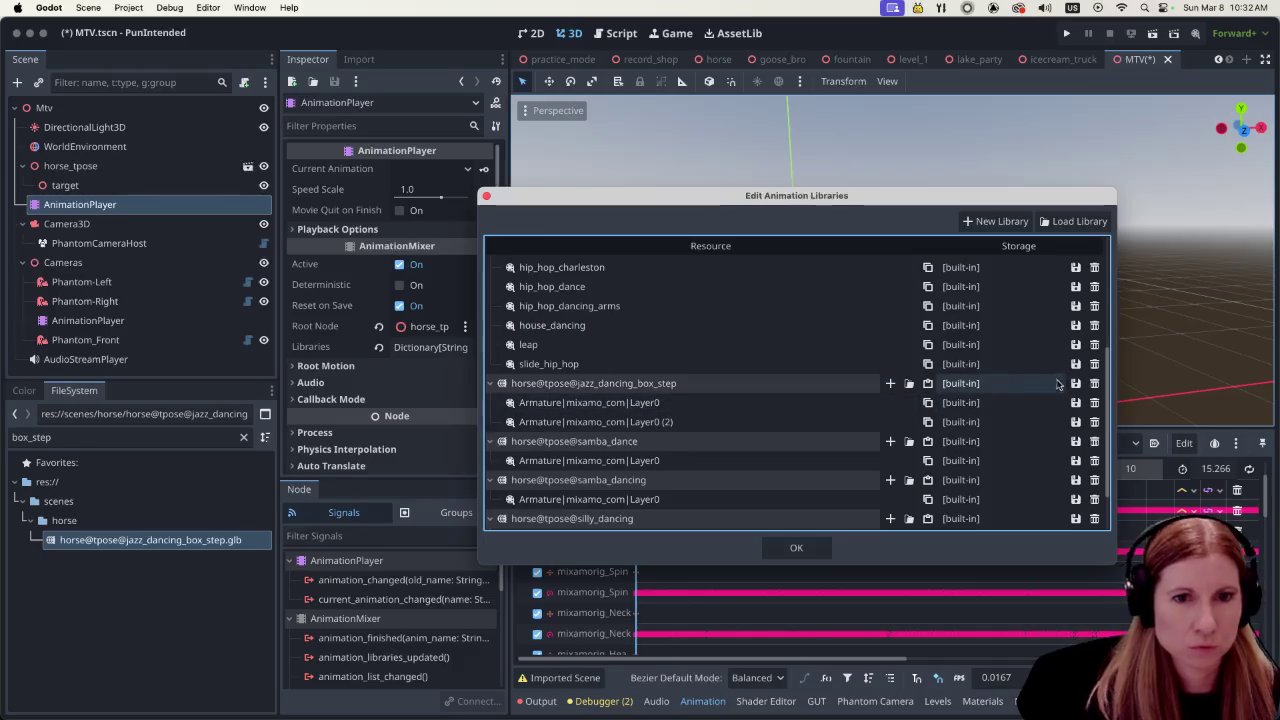
{"action": "left_click", "coordinate": [1094, 384]}
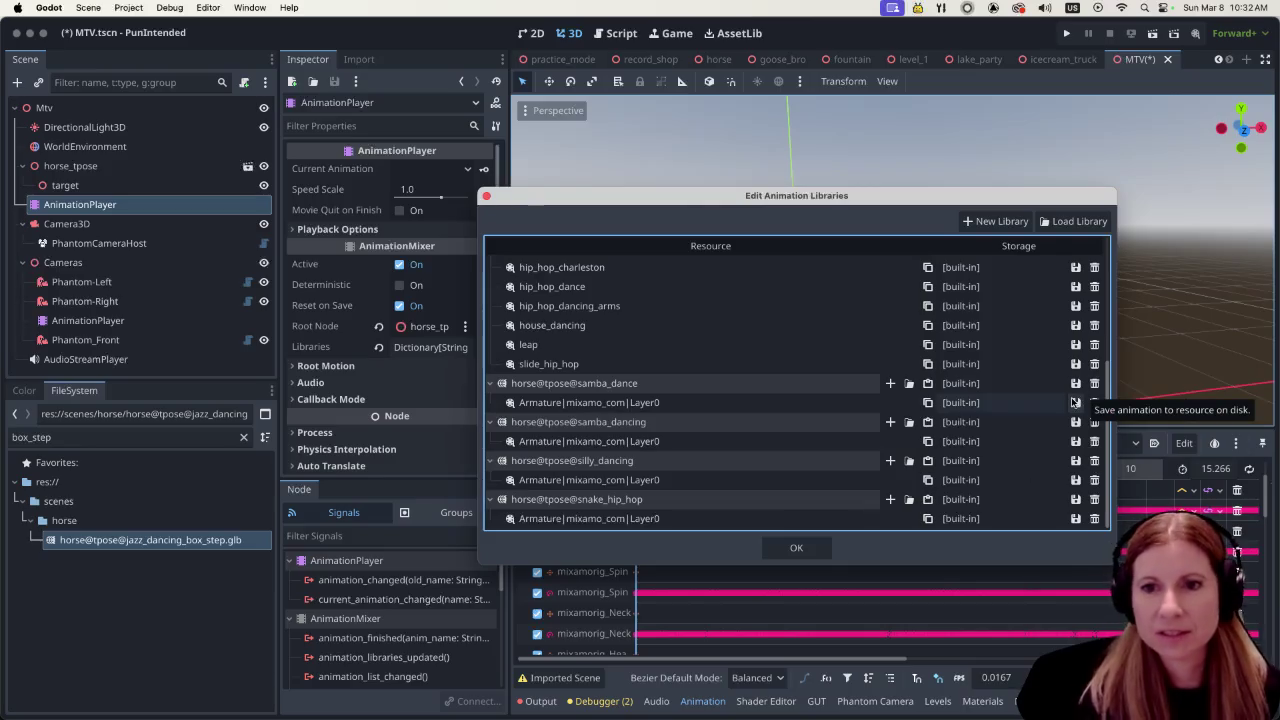
Paste the samba animation into charlie_dances and name it samba_dance
{"action": "scroll", "coordinate": [760, 387], "scroll_direction": "down", "scroll_amount": 1}
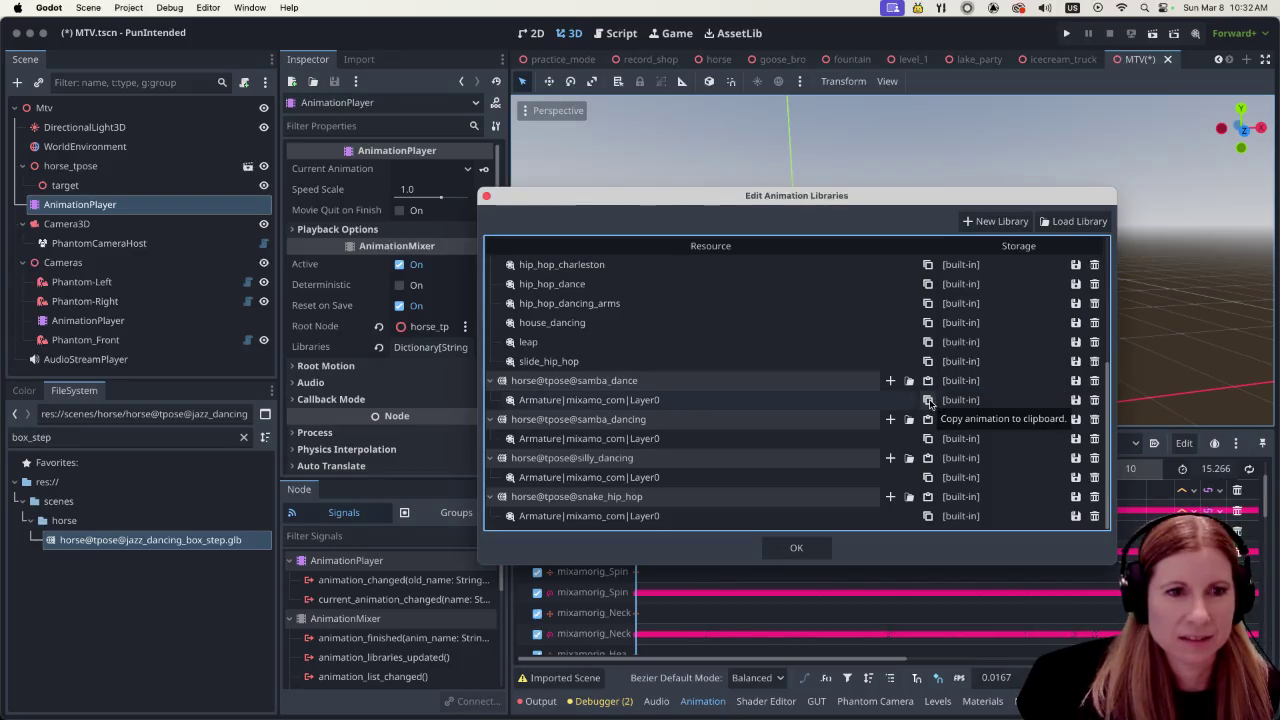
{"action": "scroll", "coordinate": [870, 392], "scroll_direction": "up", "scroll_amount": 10}
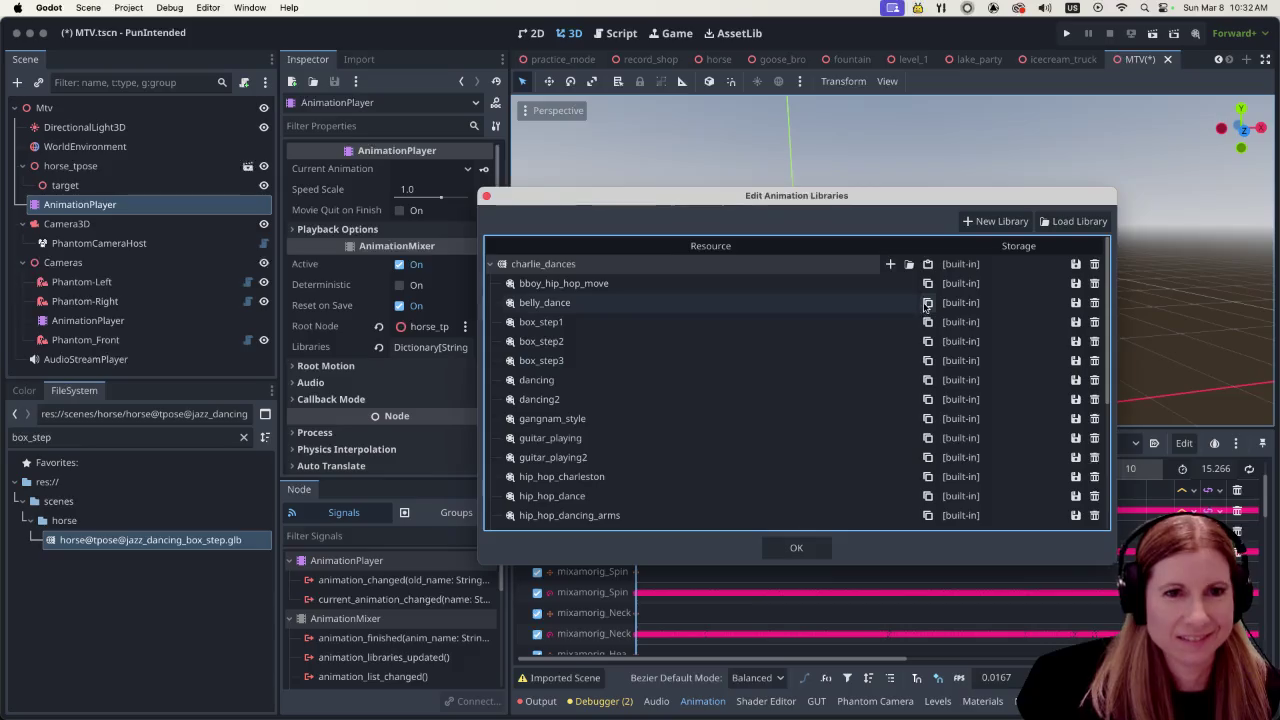
{"action": "left_click", "coordinate": [928, 264]}
{"action": "double_click", "coordinate": [697, 283]}
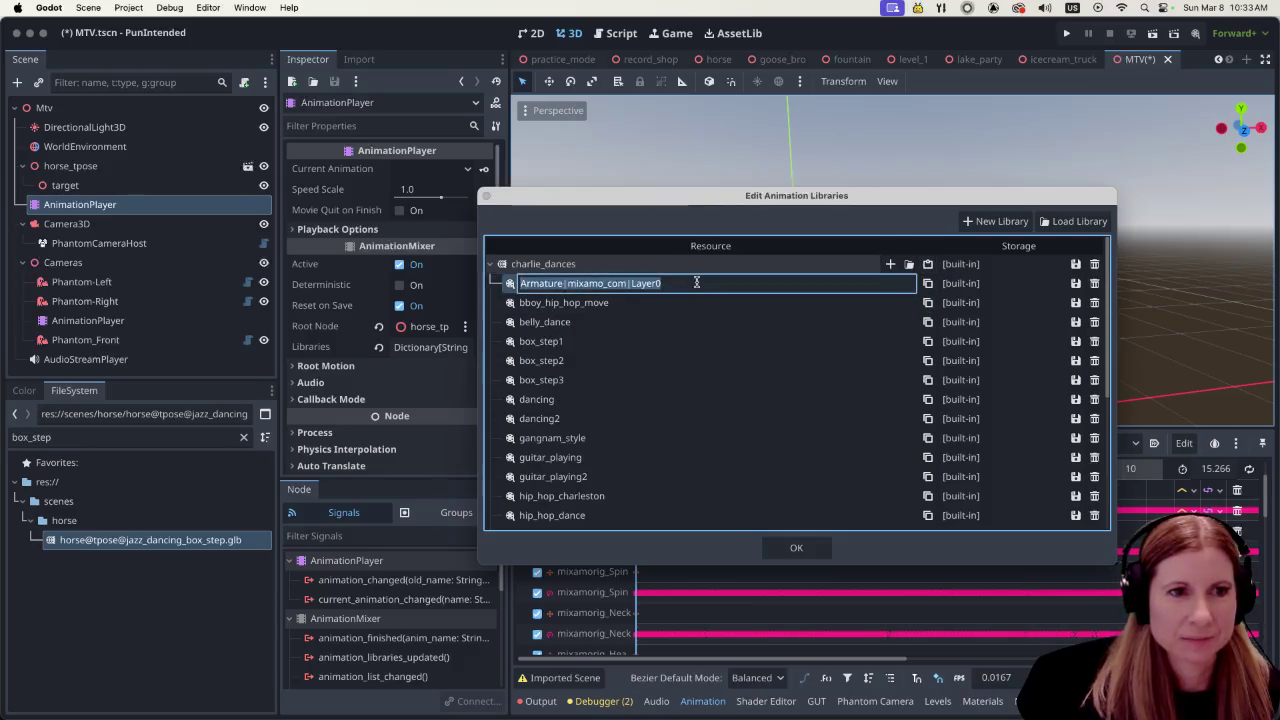
{"action": "type", "text": "sba_dance"}
{"action": "key", "text": "Return"}
Add samba_dancing, delete horse@tpose@samba_dancing, and paste the next Layer0 animation into charlie_dances
{"action": "scroll", "coordinate": [811, 386], "scroll_direction": "down", "scroll_amount": 1}
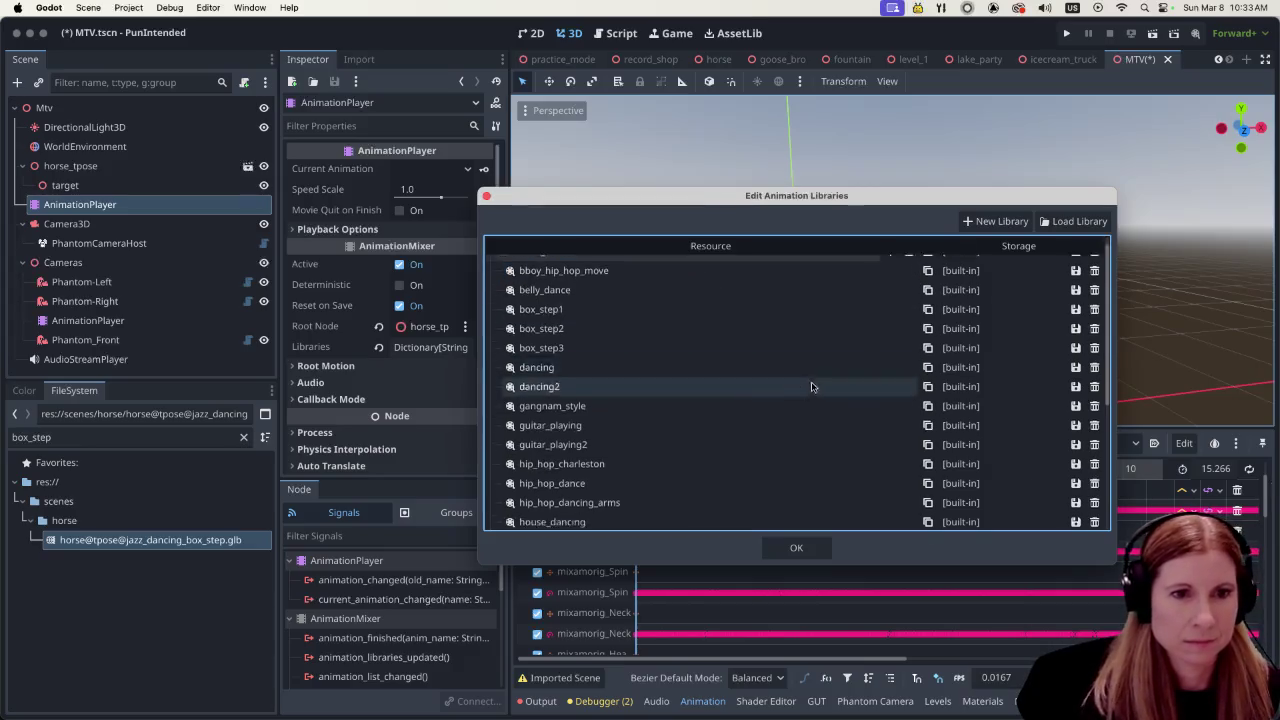
{"action": "scroll", "coordinate": [811, 386], "scroll_direction": "down", "scroll_amount": 5}
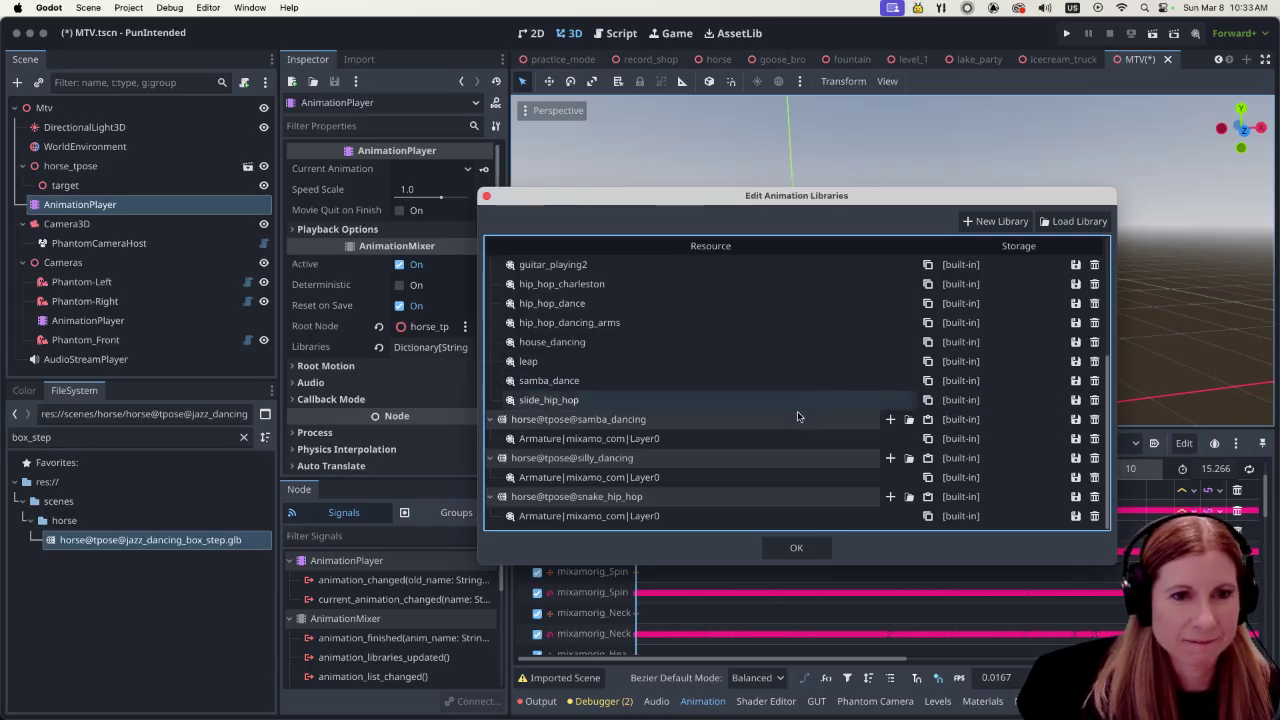
{"action": "scroll", "coordinate": [926, 440], "scroll_direction": "up", "scroll_amount": 10}
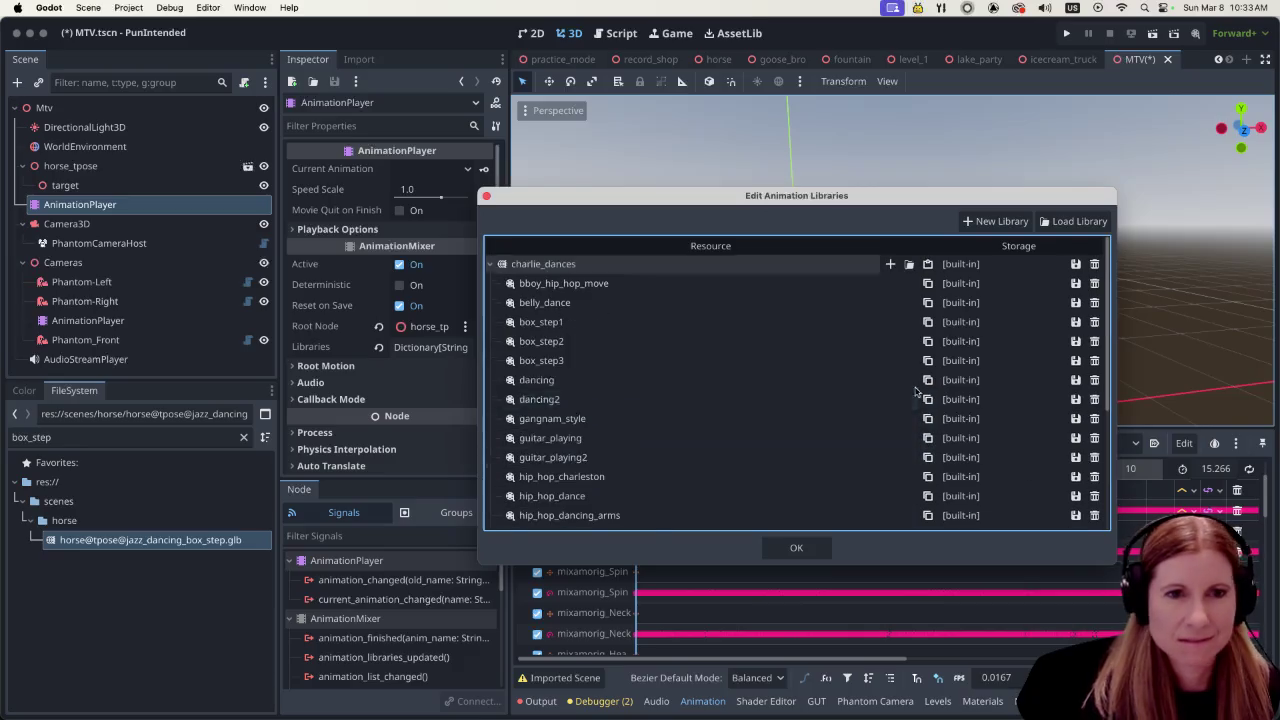
{"action": "left_click", "coordinate": [927, 264]}
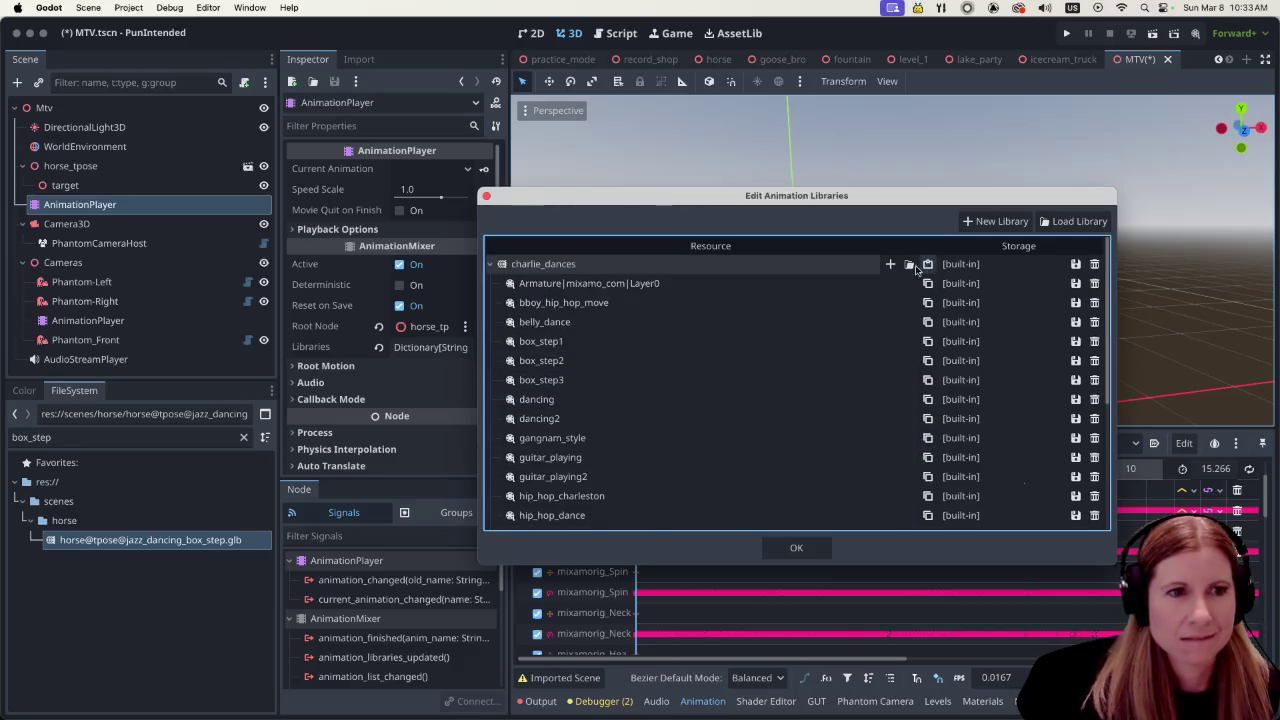
{"action": "double_click", "coordinate": [680, 283]}
{"action": "type", "text": "samba_dancing"}
{"action": "key", "text": "Return"}
{"action": "scroll", "coordinate": [823, 477], "scroll_direction": "down", "scroll_amount": 5}
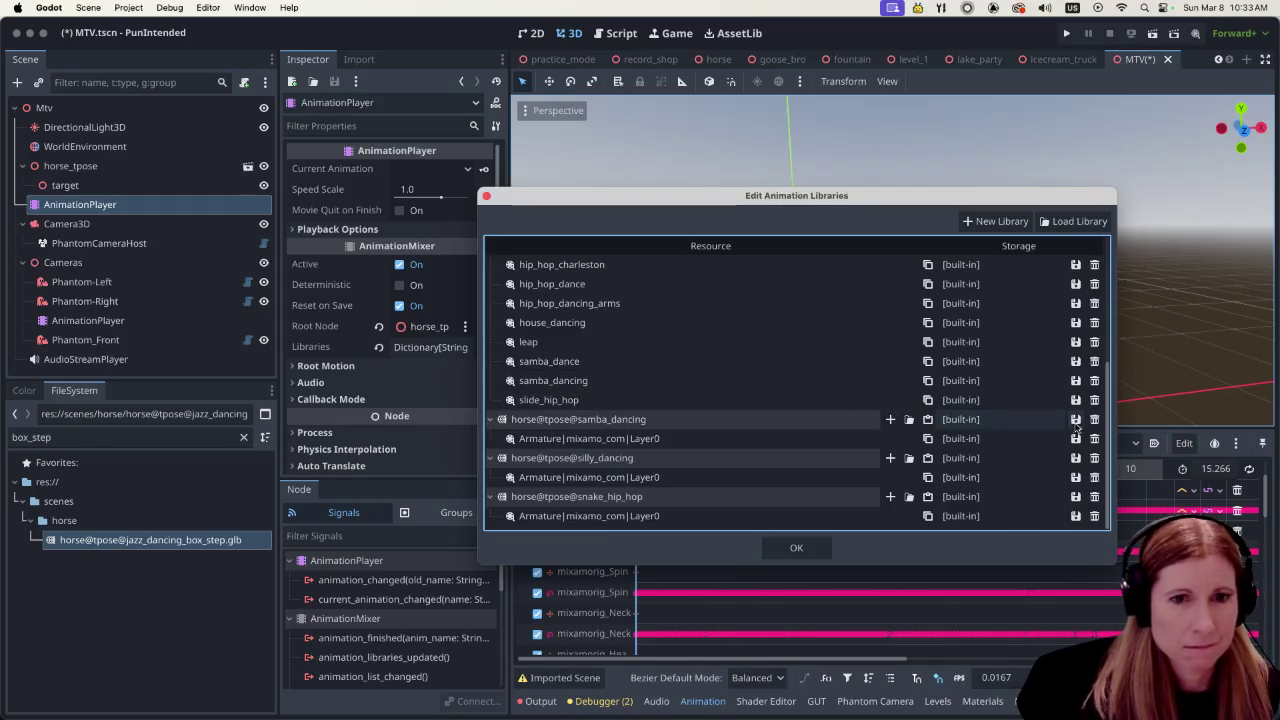
{"action": "left_click", "coordinate": [1094, 419]}
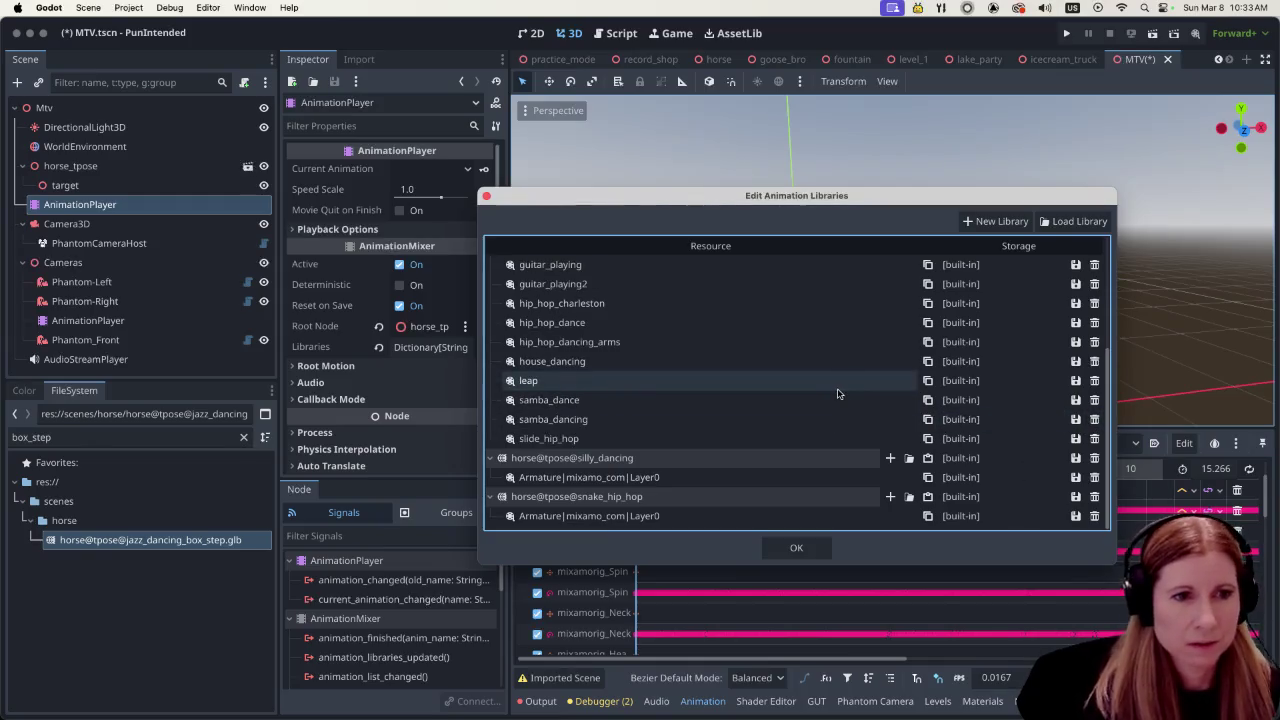
{"action": "scroll", "coordinate": [829, 373], "scroll_direction": "up", "scroll_amount": 5}
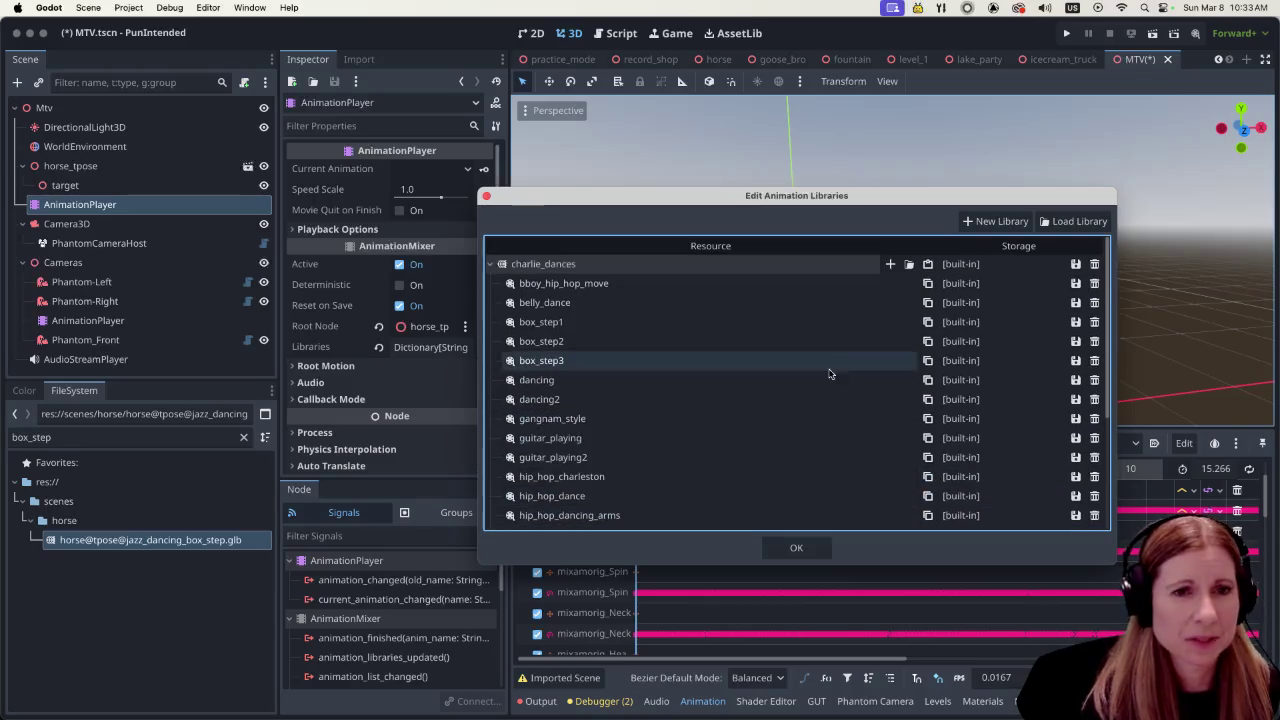
{"action": "left_click", "coordinate": [928, 264]}
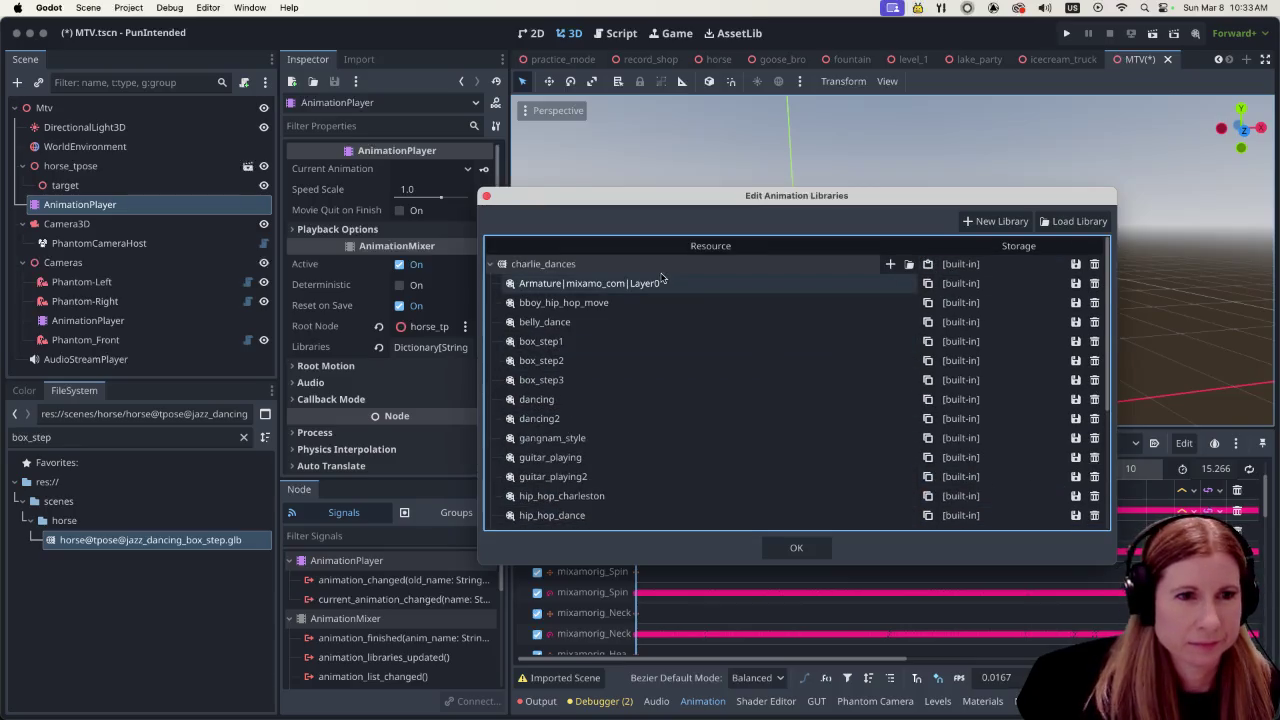